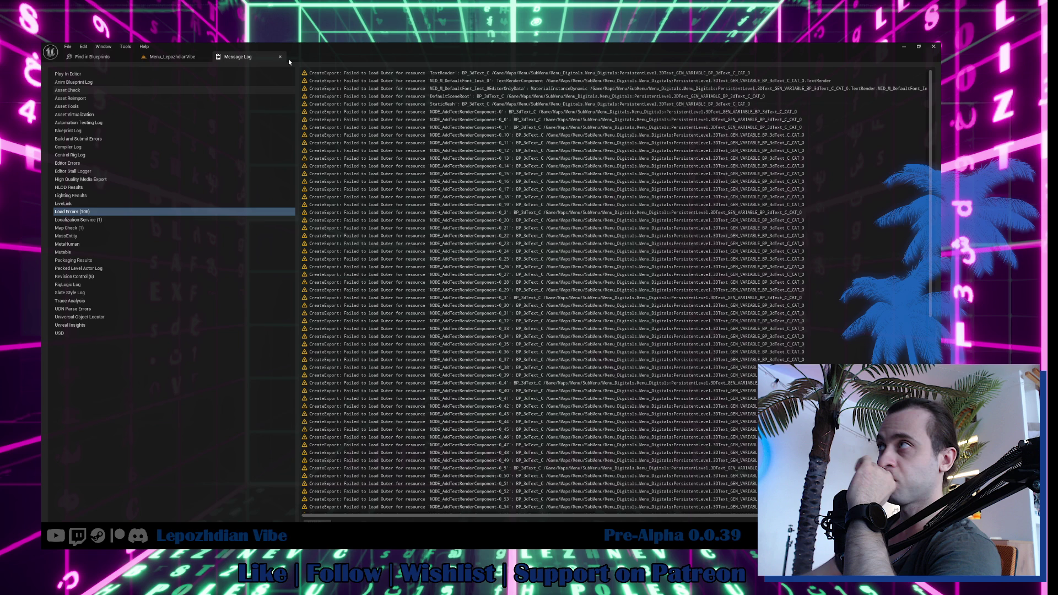
Switch from the Message Log to the Menu_LepozhdianVibe level viewport.
click(171, 57)
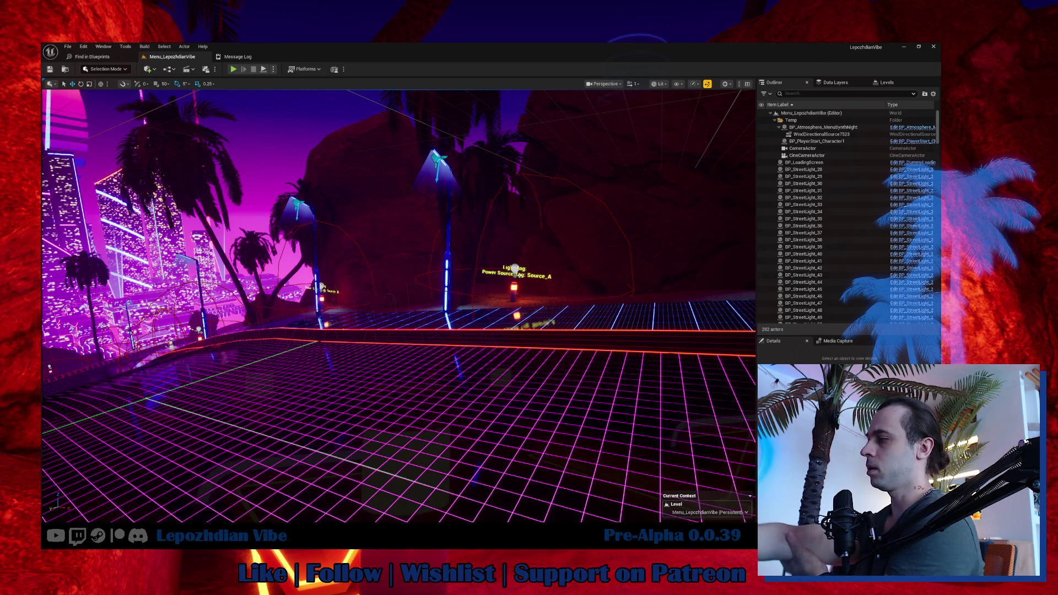
Open W_GameEditor_SaveOrLoadFile_OpenMap from the Content Drawer's GameEditor/File folder.
drag(385, 422, 345, 423)
key(ctrl+space)
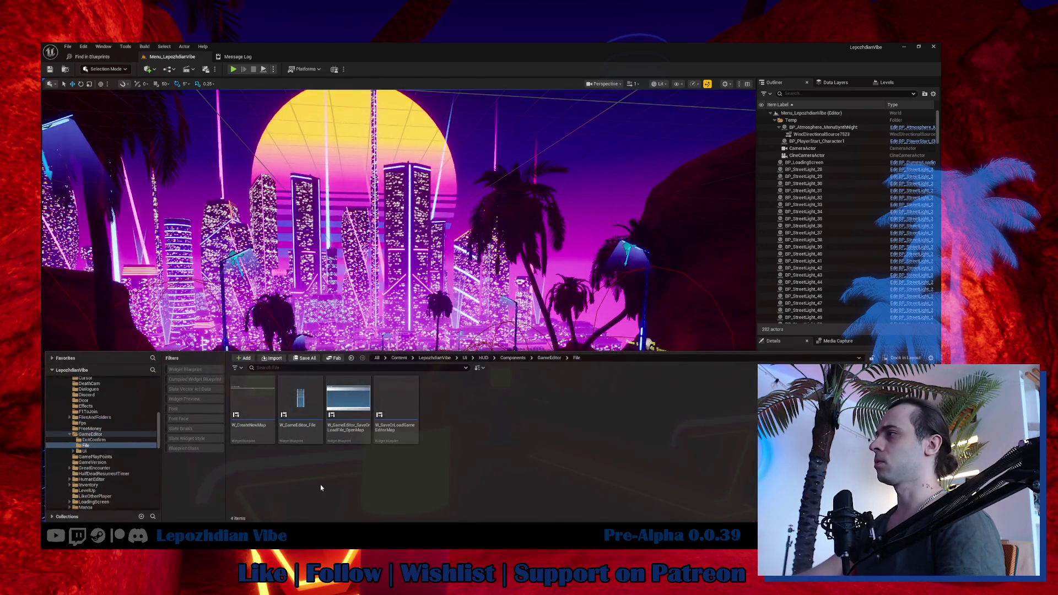
double_click(358, 411)
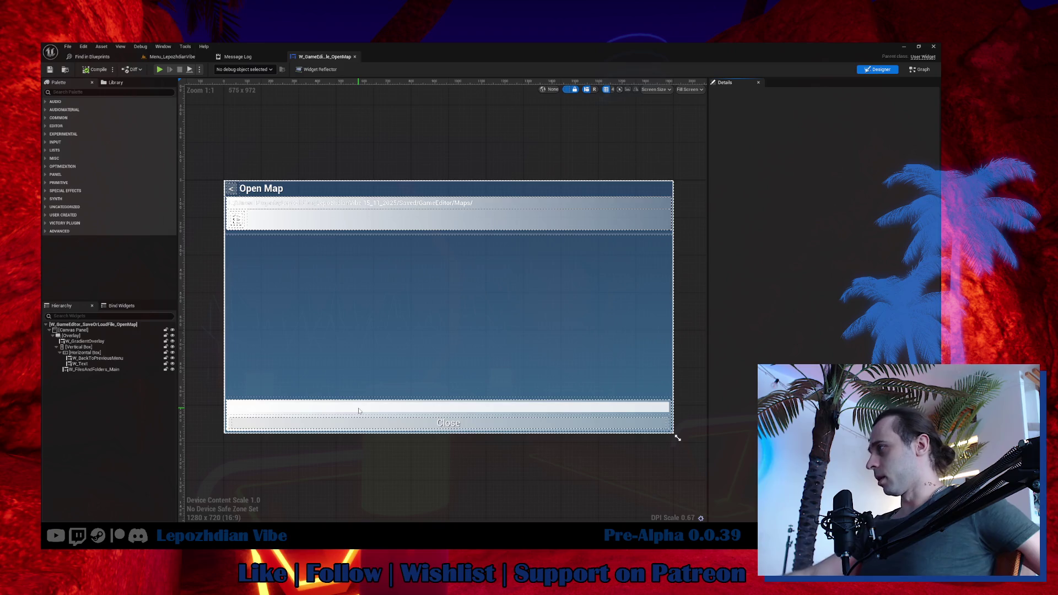
Show the OpenMap widget's graph, frame the node network, and discard a stray pasted copy.
click(919, 70)
scroll(655, 369, down, 2)
mouse_move(657, 383)
mouse_down()
mouse_move(638, 314)
mouse_move(391, 286)
mouse_up()
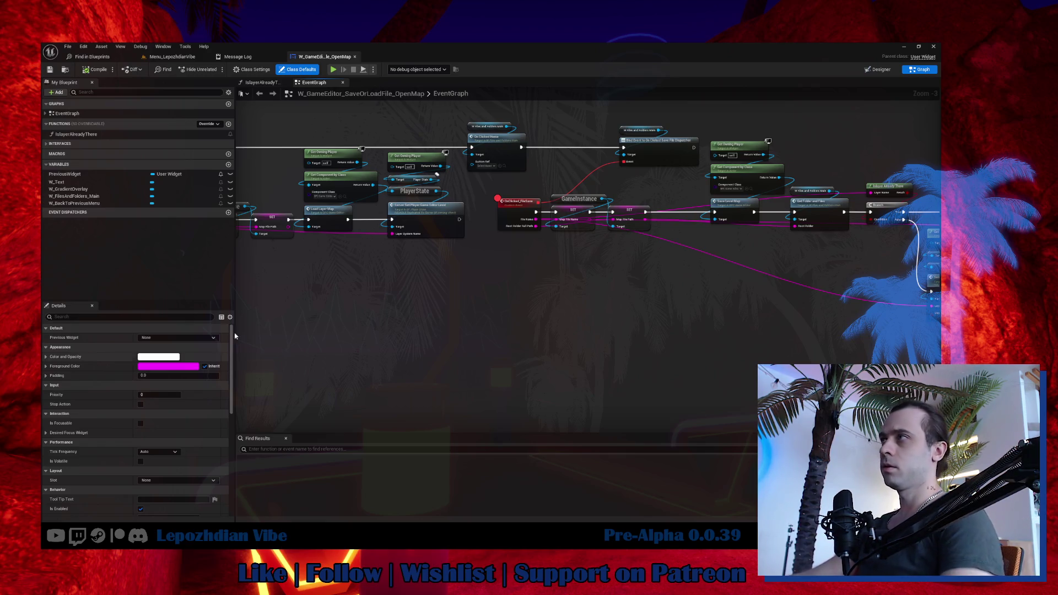
scroll(495, 314, down, 3)
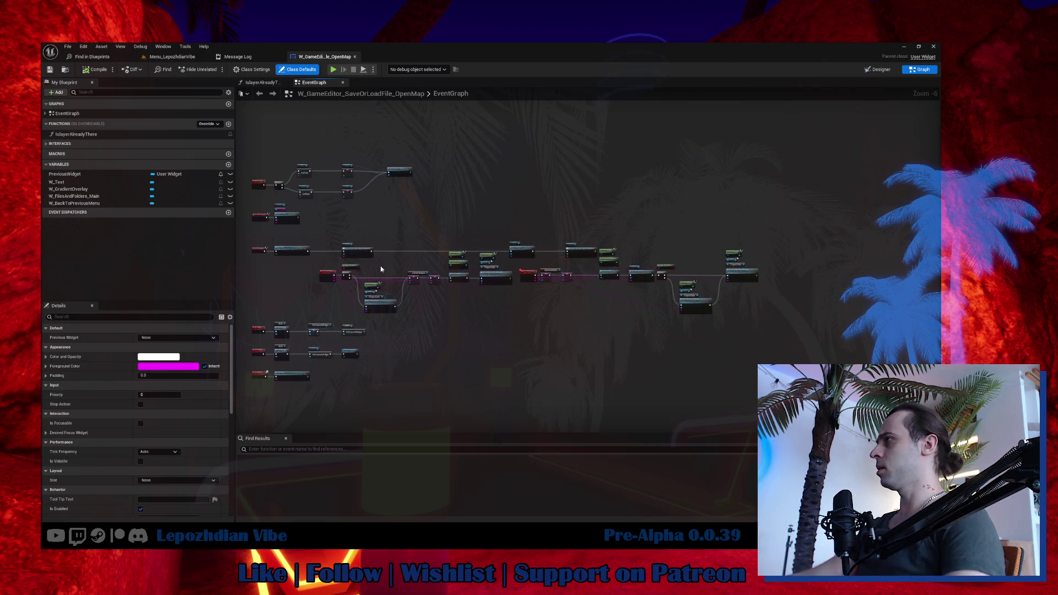
scroll(381, 269, up, 2)
scroll(472, 259, down, 4)
mouse_move(473, 260)
mouse_down()
mouse_move(466, 235)
mouse_move(573, 340)
mouse_up()
key(ctrl+v)
key(Delete)
Delete and restore the node groups, then wire the left node's execution into Bind Event.
mouse_move(342, 149)
mouse_down()
mouse_move(401, 220)
mouse_move(433, 225)
mouse_up()
mouse_move(445, 143)
mouse_down()
mouse_move(757, 261)
mouse_move(755, 252)
mouse_up()
key(Delete)
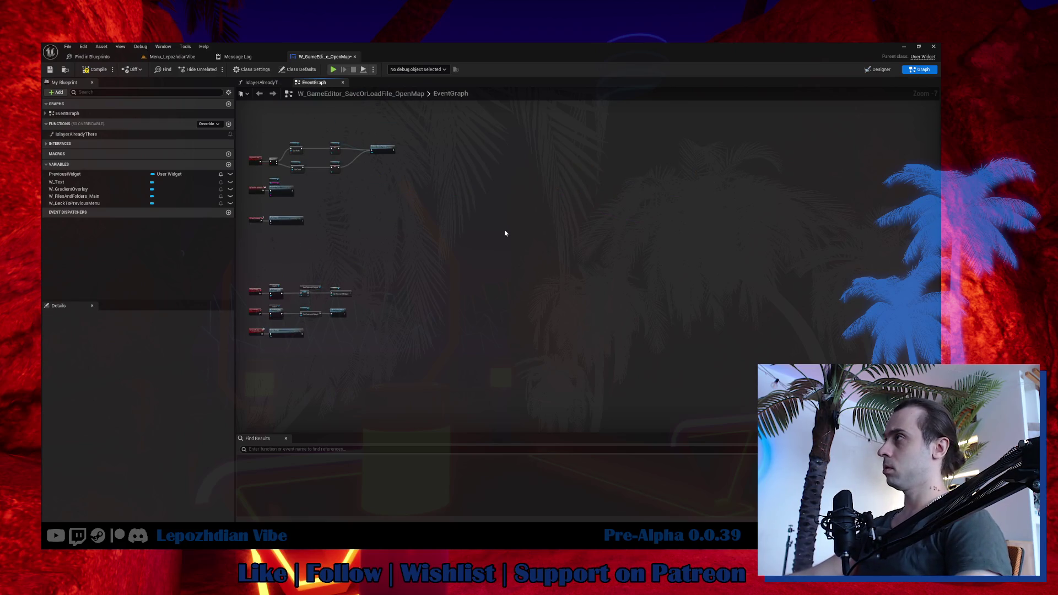
key(ctrl+z)
scroll(323, 225, up, 2)
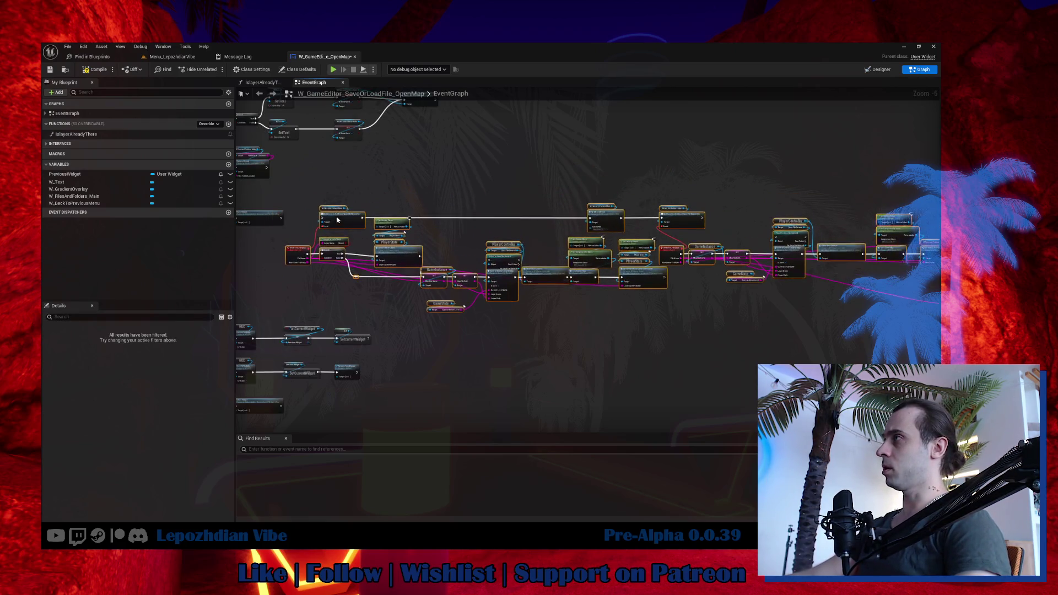
scroll(337, 220, up, 3)
drag(249, 213, 336, 212)
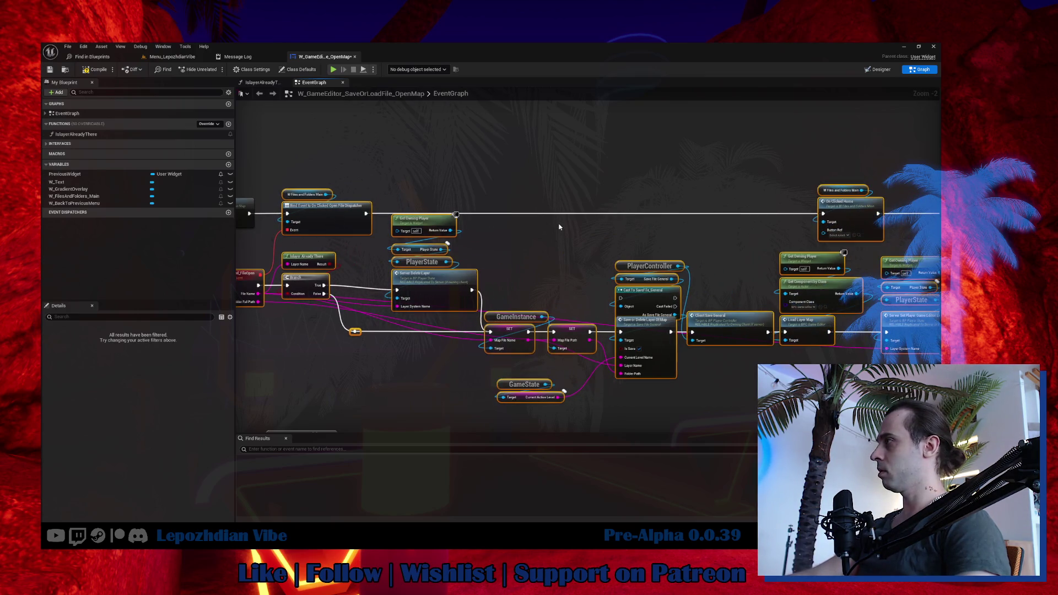
Convert Cast To SaveFile_General to a pure cast, move it after OnClicked_FileSave, and return to the level.
drag(560, 227, 492, 202)
right_click(499, 232)
click(544, 398)
mouse_move(521, 241)
mouse_down()
mouse_move(663, 366)
mouse_move(714, 372)
mouse_move(576, 374)
mouse_move(465, 393)
mouse_up()
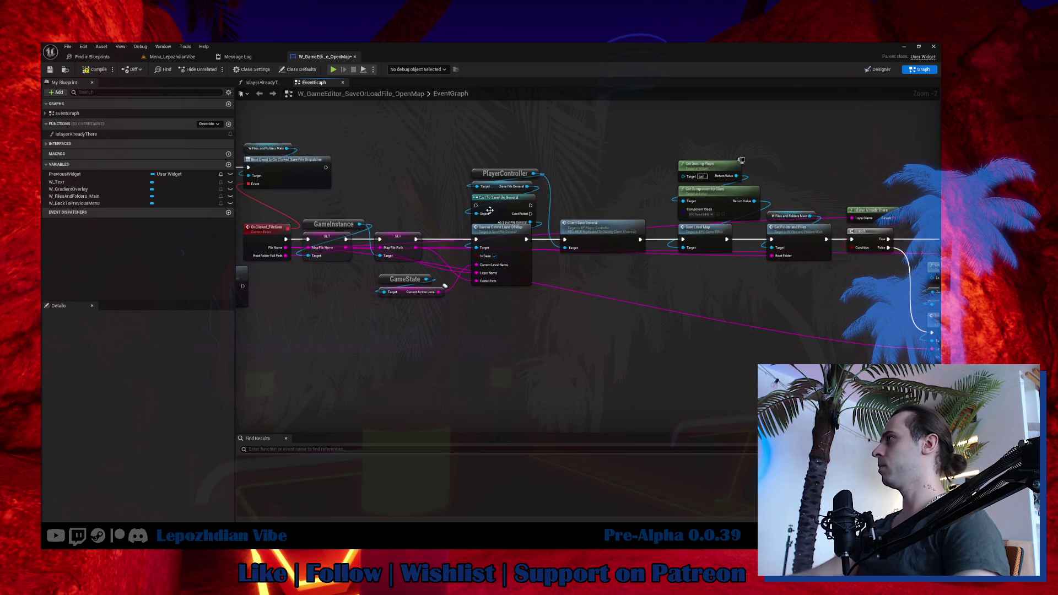
right_click(491, 208)
click(537, 390)
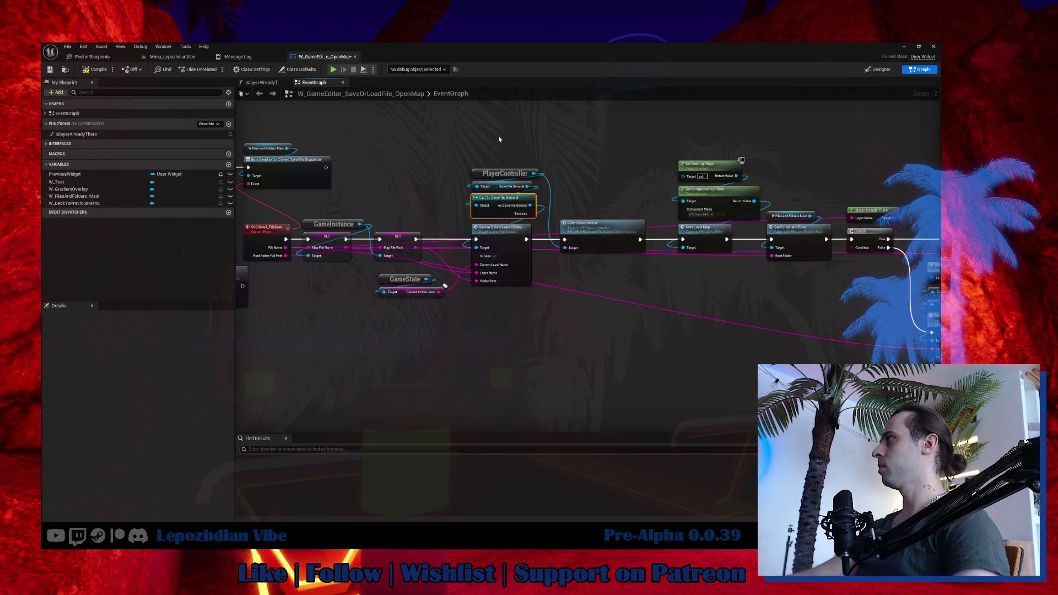
mouse_move(555, 291)
mouse_down()
mouse_move(284, 279)
mouse_move(190, 139)
mouse_up()
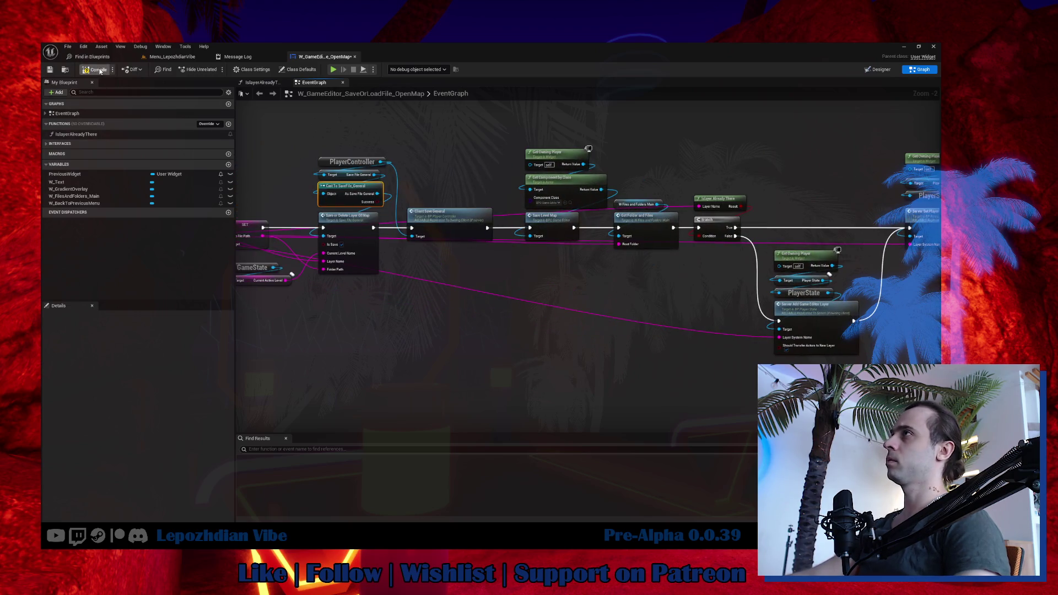
click(182, 61)
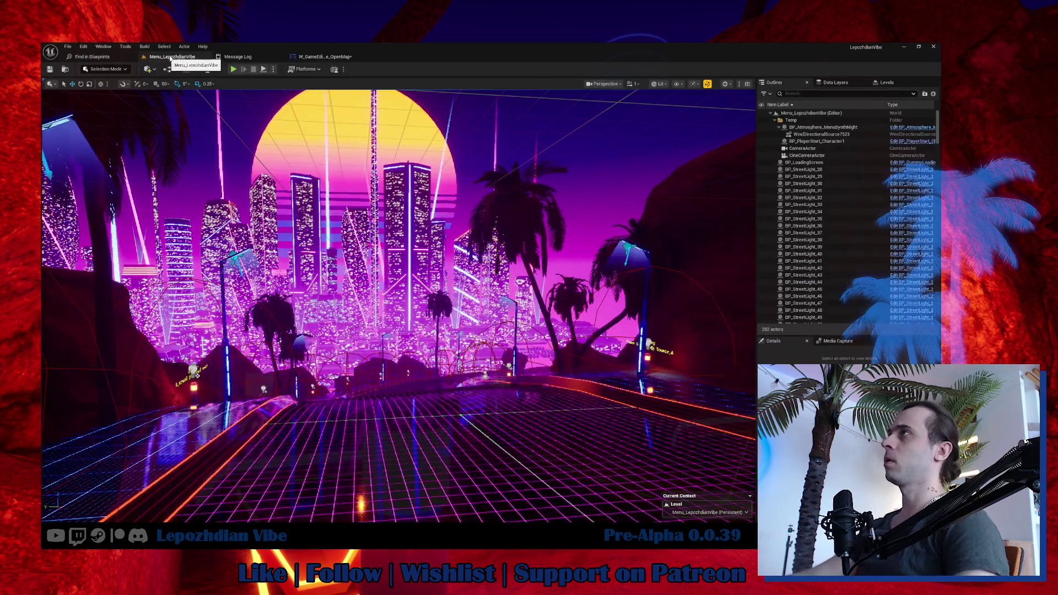
Save all unsaved assets from the File menu.
click(68, 47)
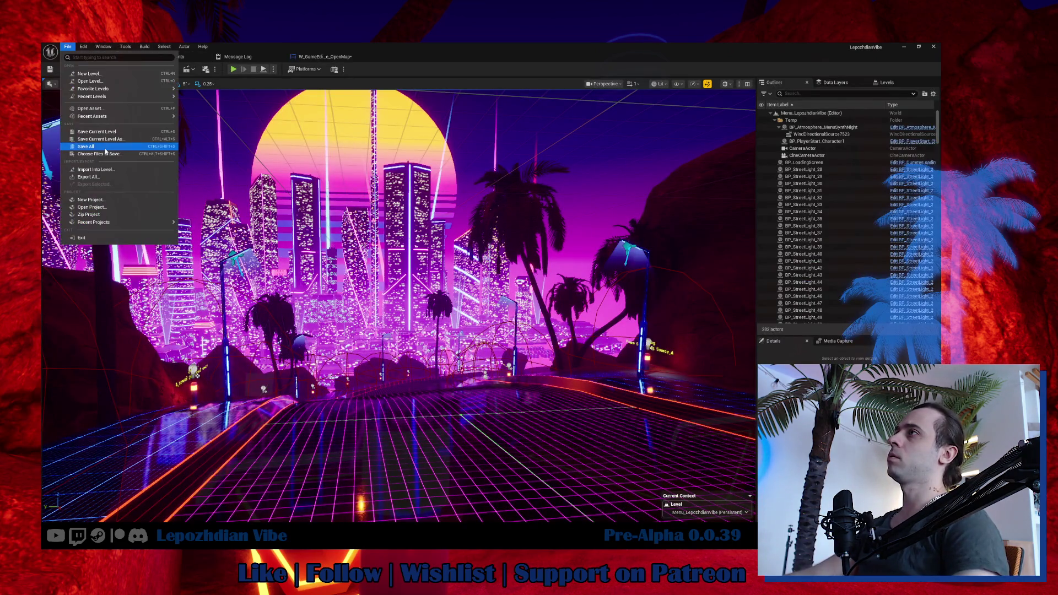
click(86, 147)
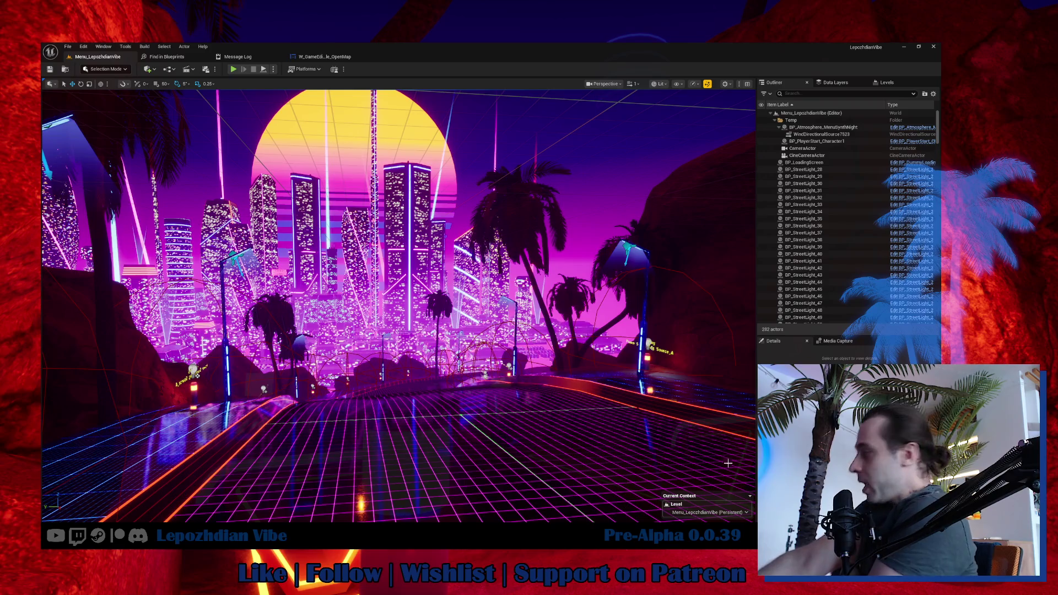
key(super+alt+d)
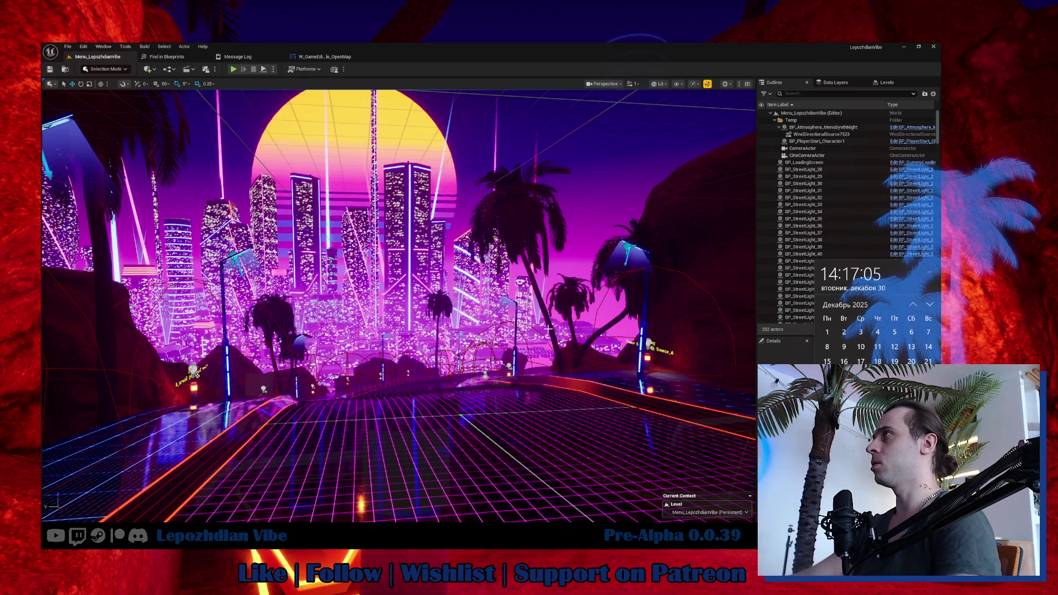
Press Play and open all errored blueprints, landing on BP_GameInstance.
click(233, 69)
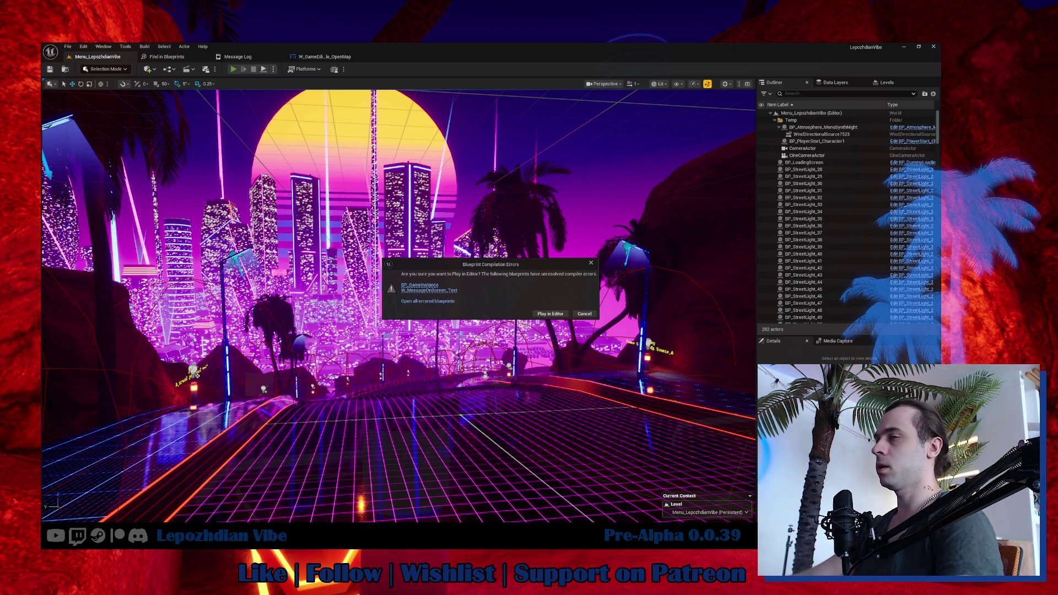
click(427, 301)
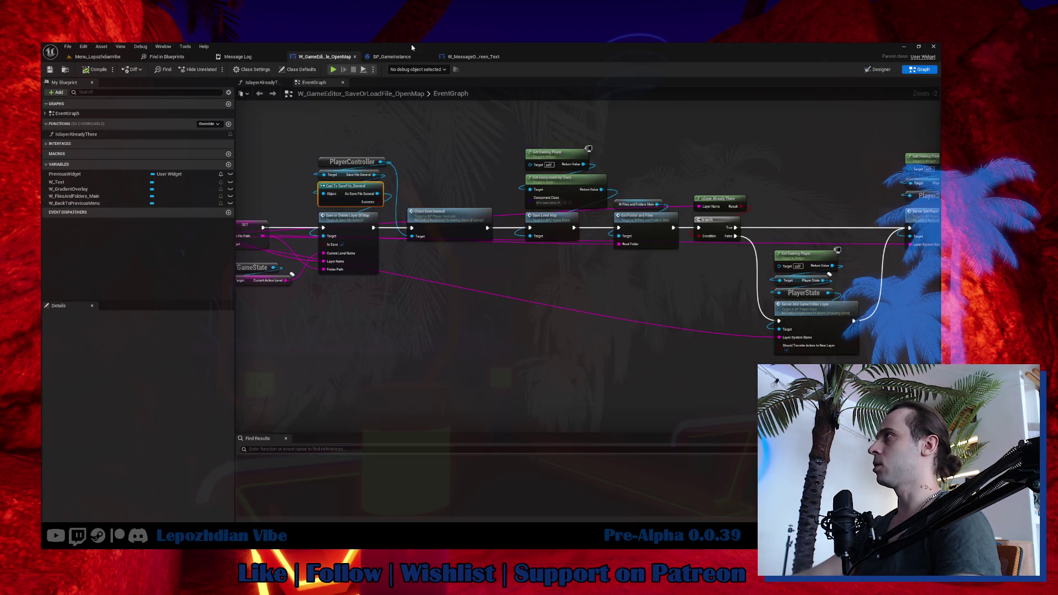
click(392, 56)
Delete and undo a block of BP_GameInstance nodes, deselect, then switch to W_MessageOnScreen_Text.
mouse_move(330, 180)
mouse_down()
mouse_move(572, 319)
mouse_move(755, 349)
mouse_up()
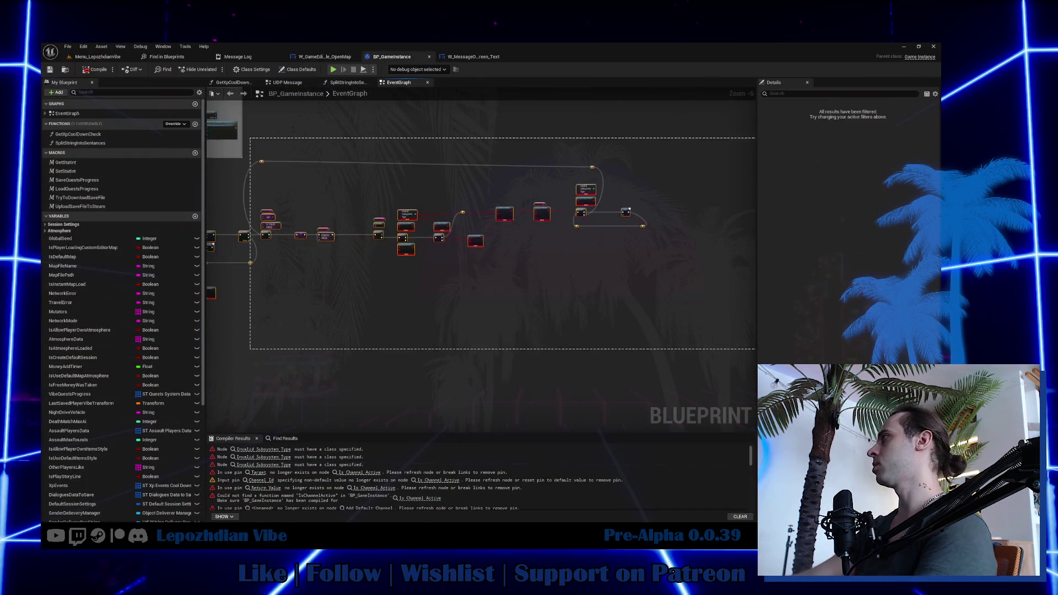
key(Delete)
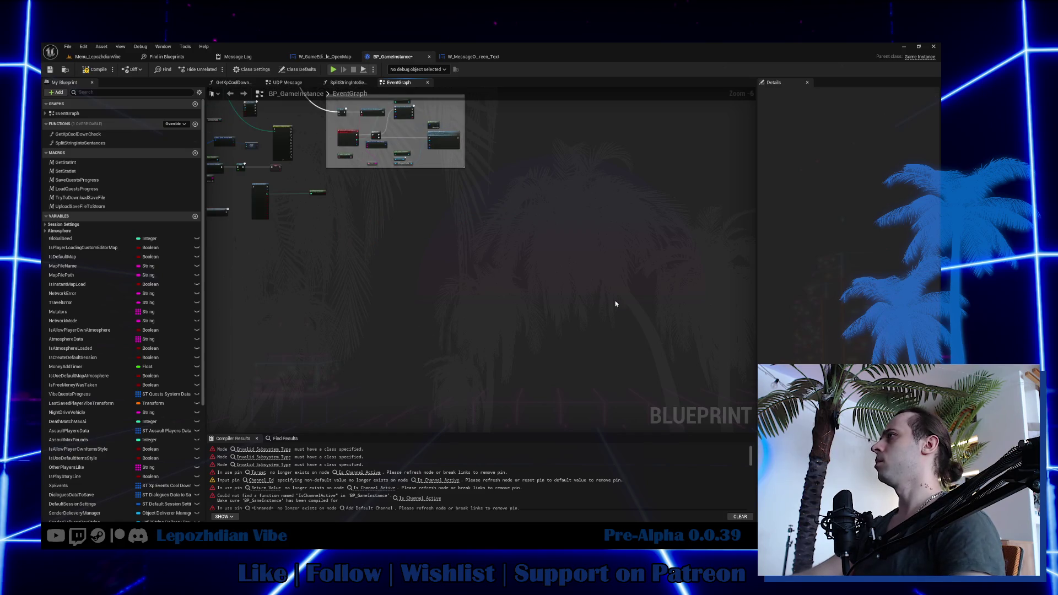
key(ctrl+z)
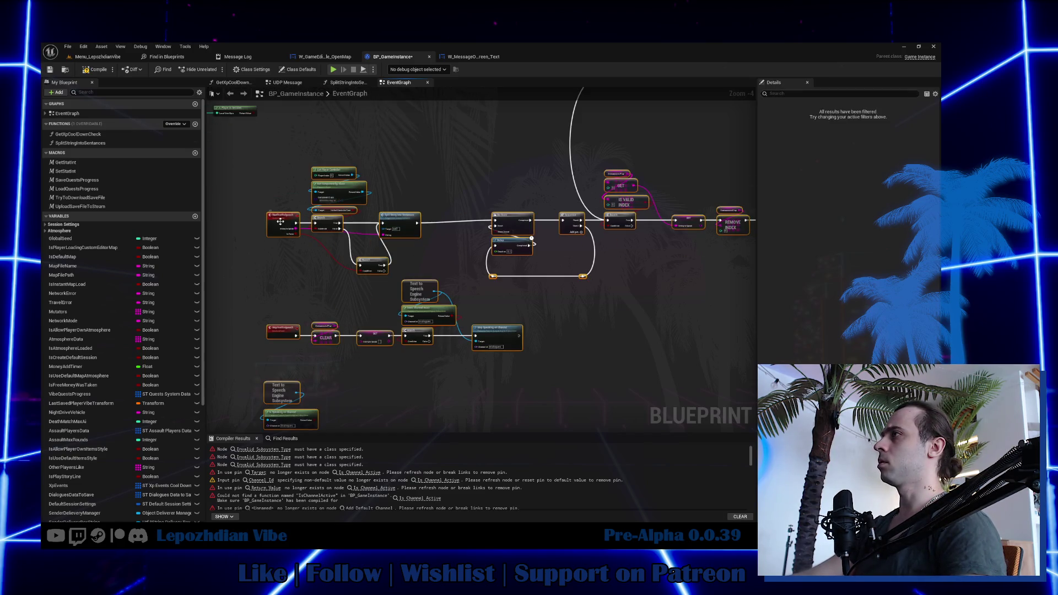
scroll(280, 221, down, 3)
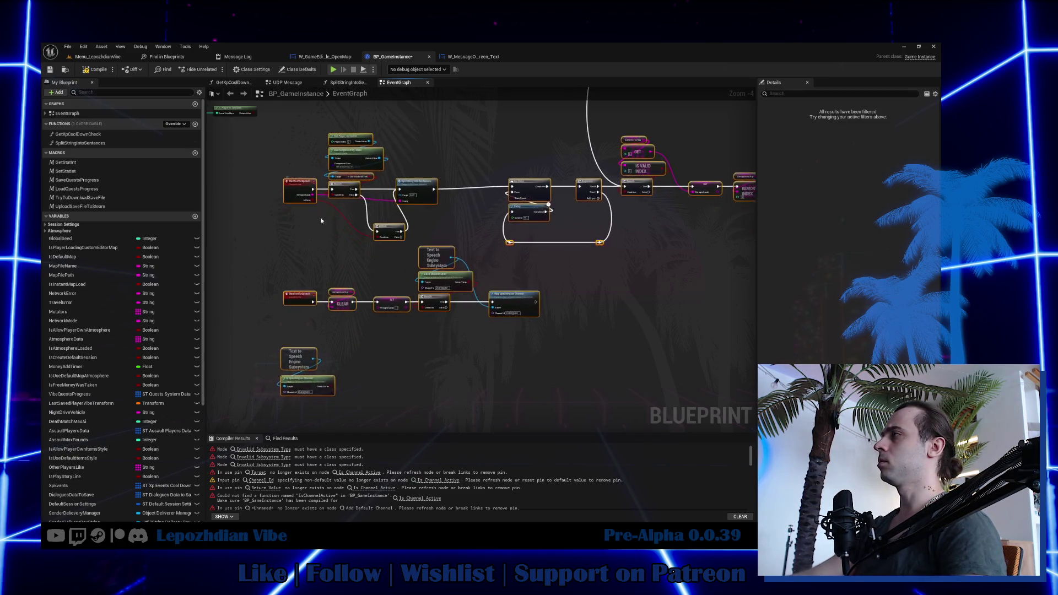
click(304, 310)
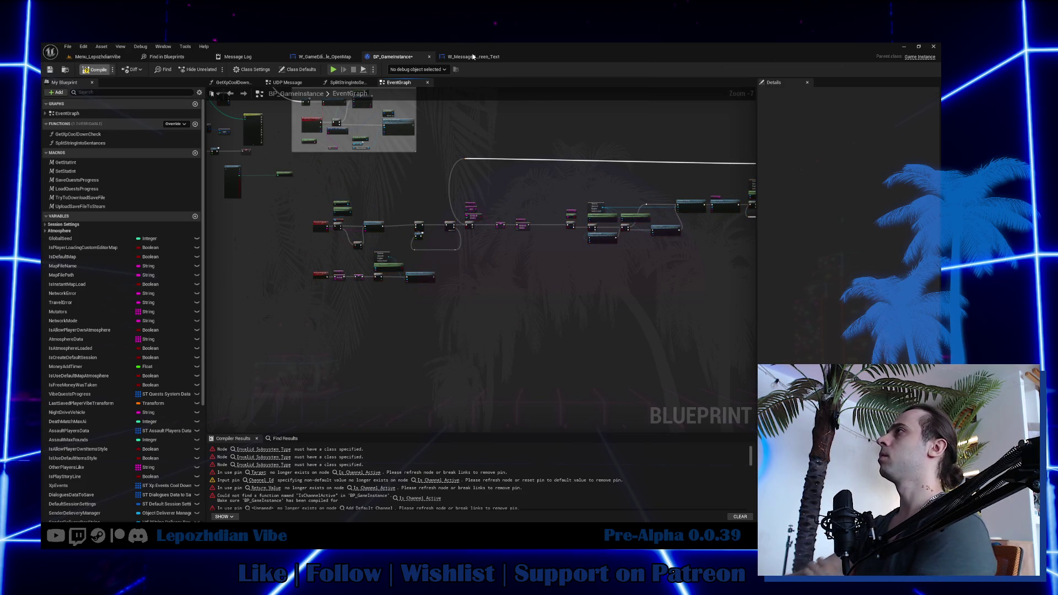
click(474, 58)
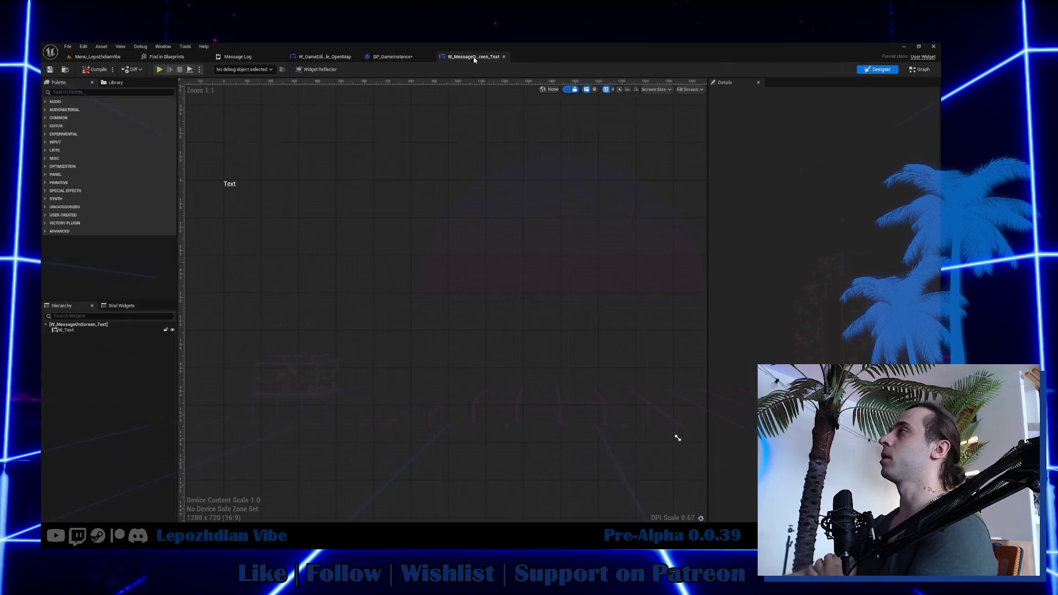
Paste working Text to Speech Engine Subsystem and Is Speaking nodes, rewire, and delete the errored ones.
click(921, 70)
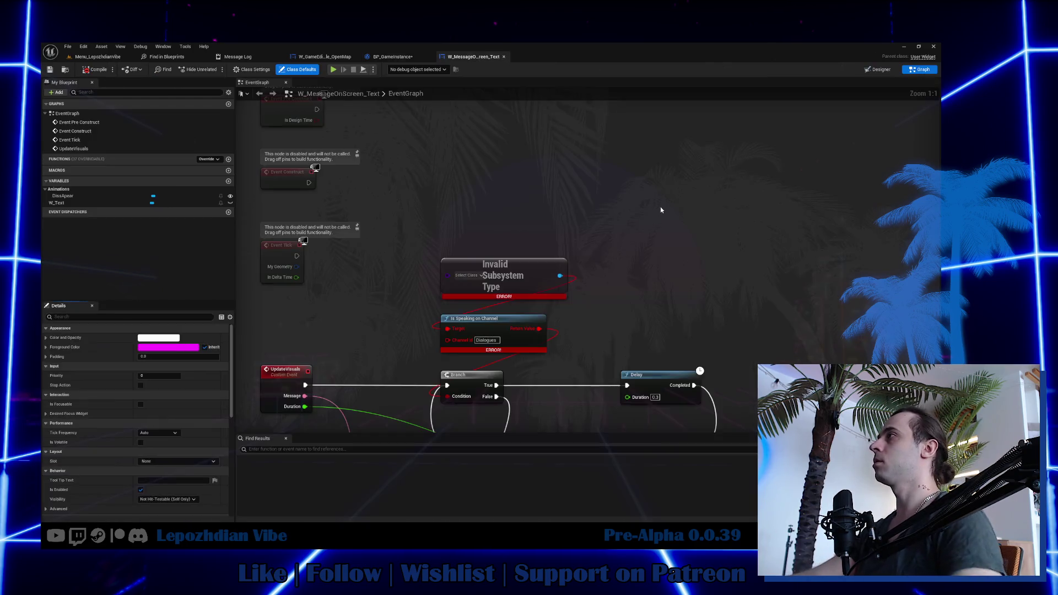
key(ctrl+v)
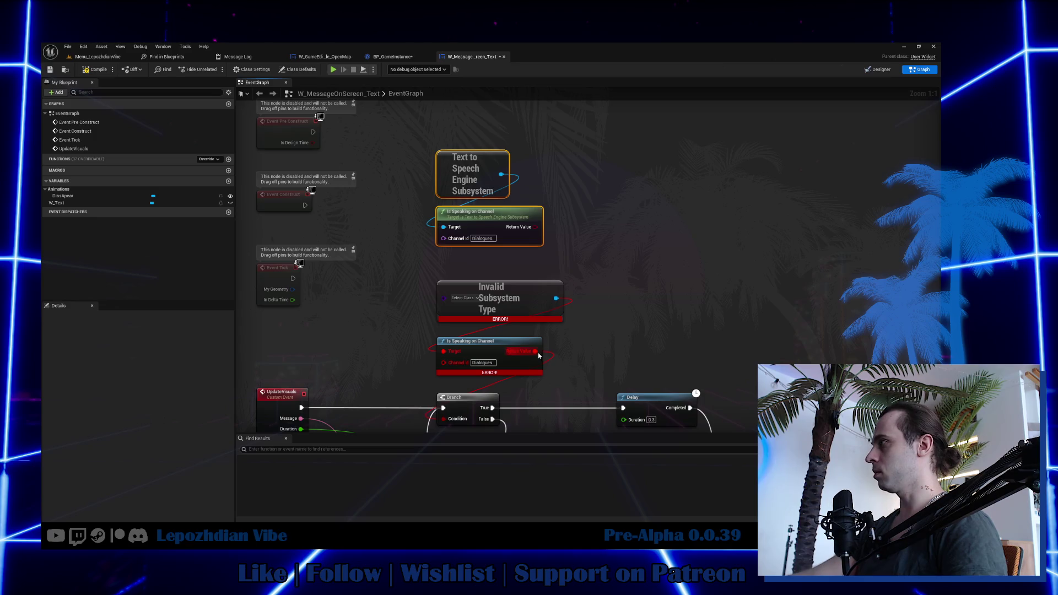
drag(534, 351, 535, 227)
drag(396, 275, 490, 353)
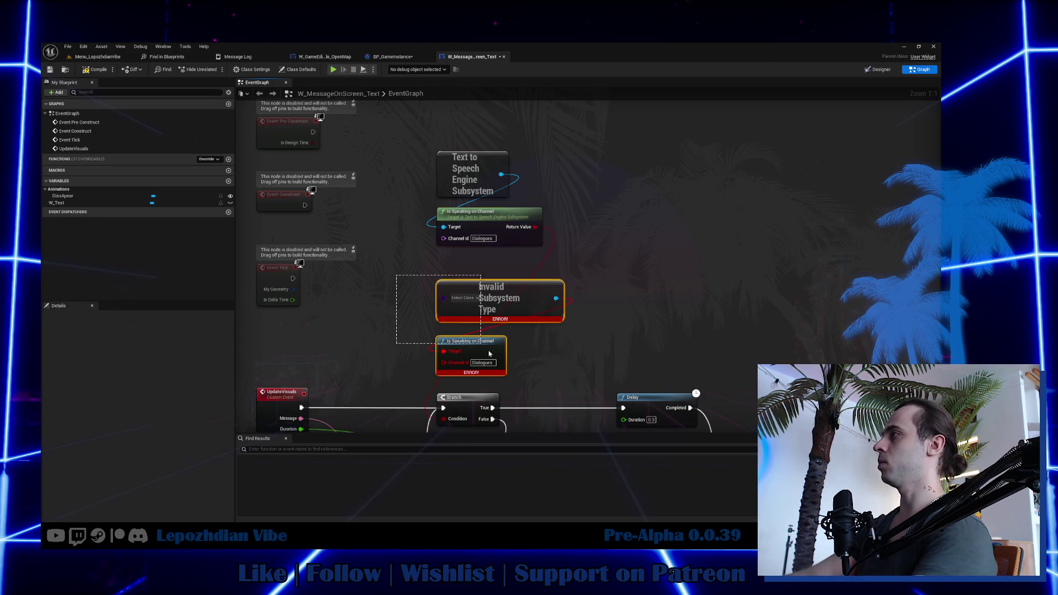
key(Delete)
Move the new nodes into the broken nodes' place and return to the level's File menu.
drag(422, 150, 551, 248)
drag(489, 212, 489, 348)
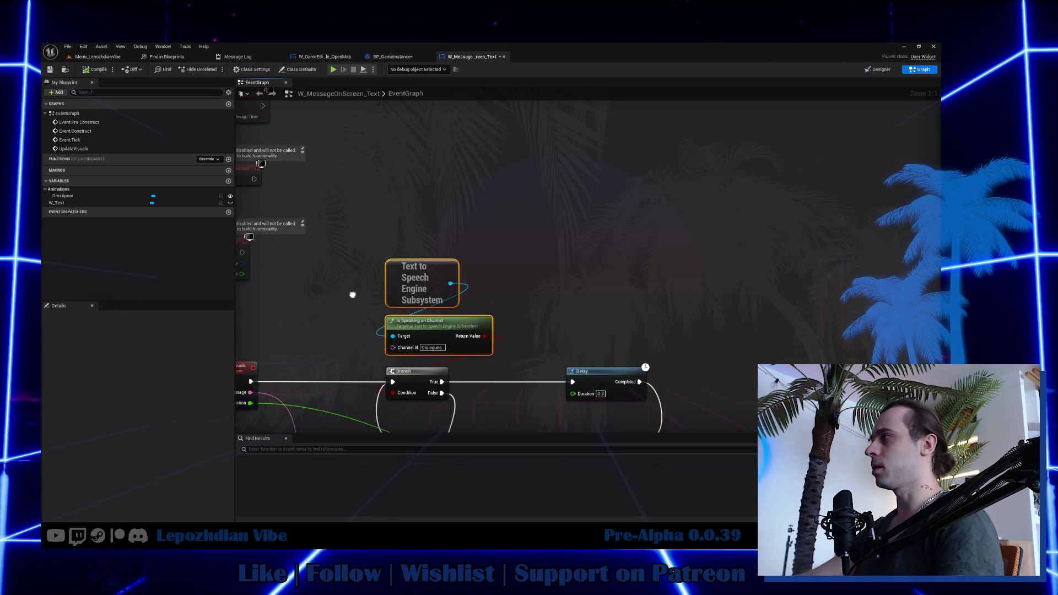
click(77, 56)
click(73, 50)
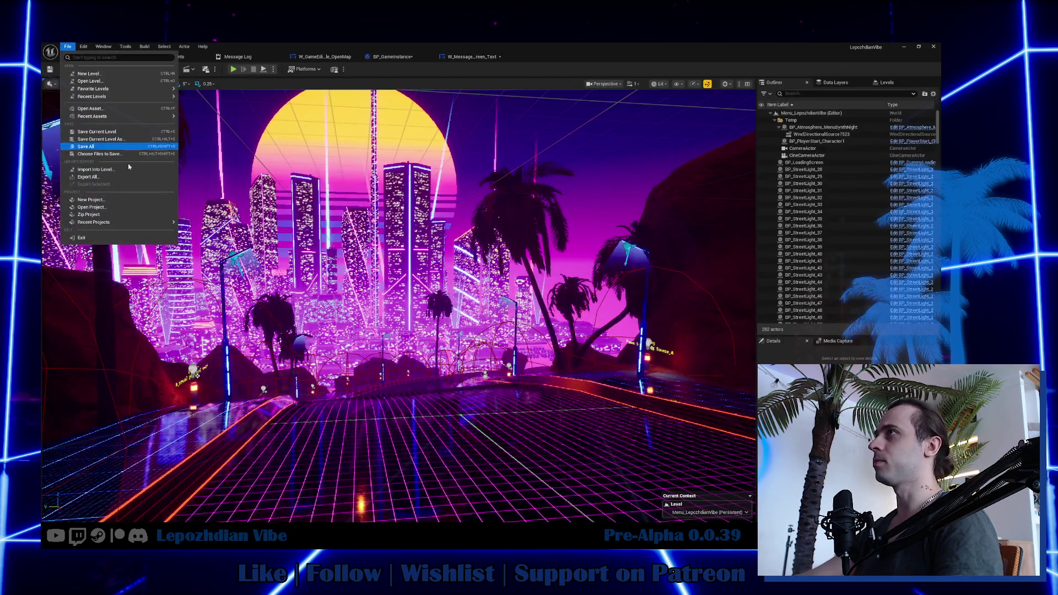
Save all, then open the Content Drawer and browse from the Ui folder to the project root.
click(99, 146)
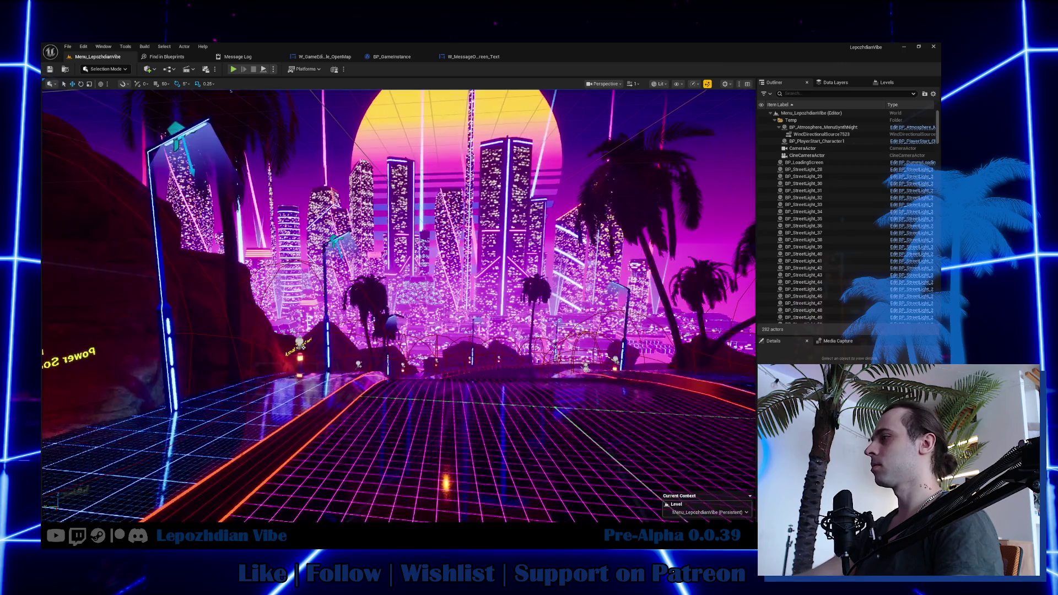
key(ctrl+space)
scroll(106, 423, up, 5)
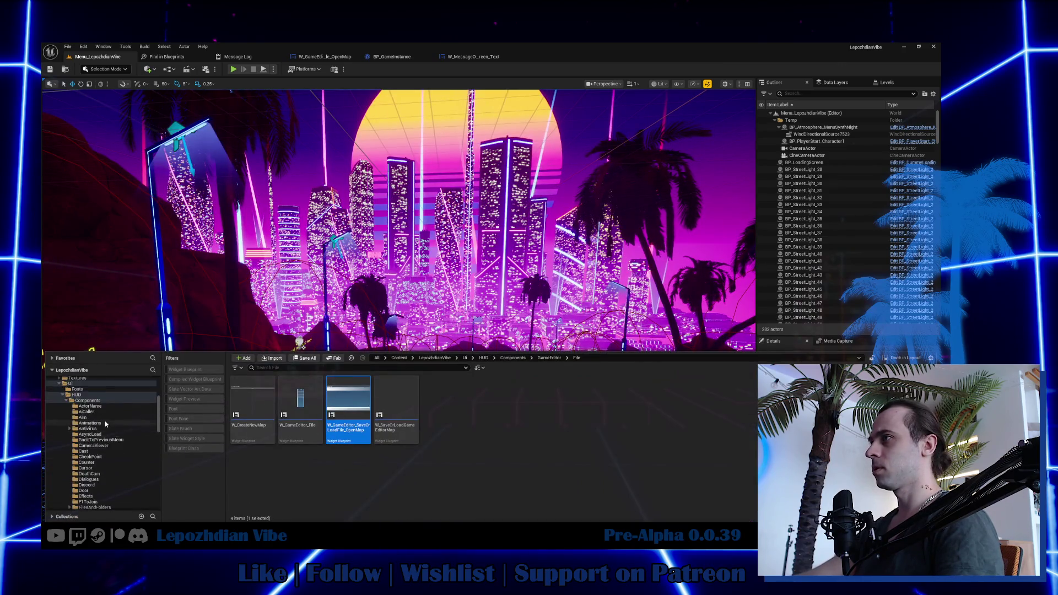
double_click(70, 428)
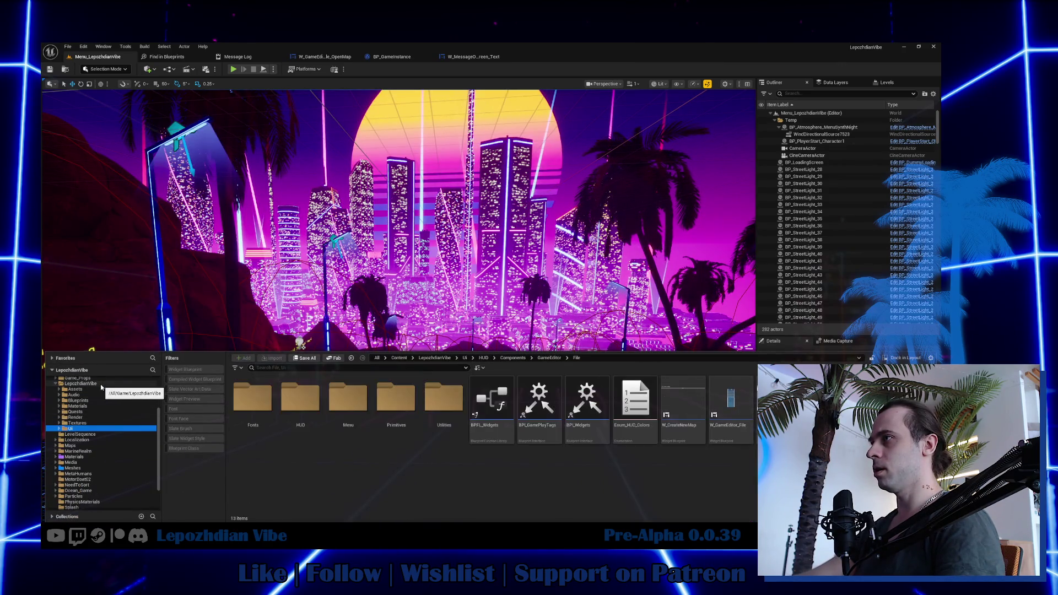
click(103, 384)
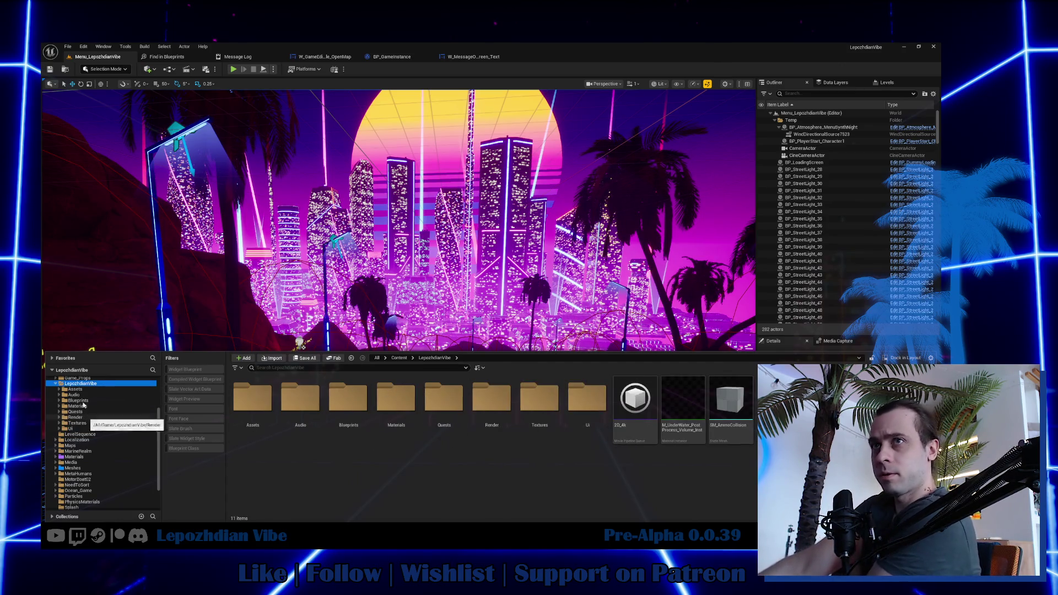
Browse Maps > SandBox > VibeCity and load the VibeCity level.
click(100, 447)
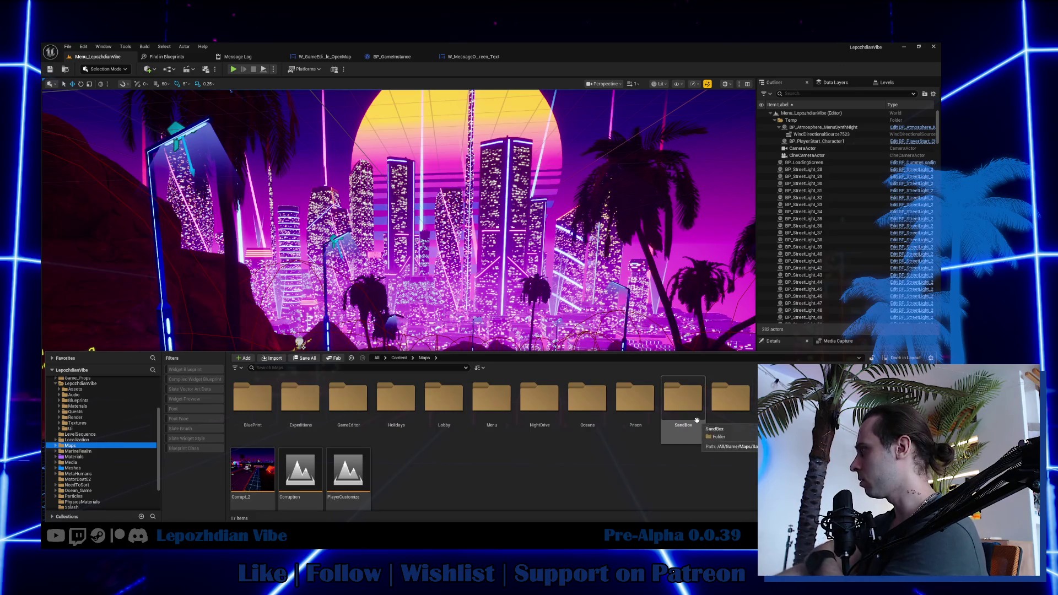
double_click(684, 405)
click(560, 415)
double_click(560, 415)
double_click(396, 403)
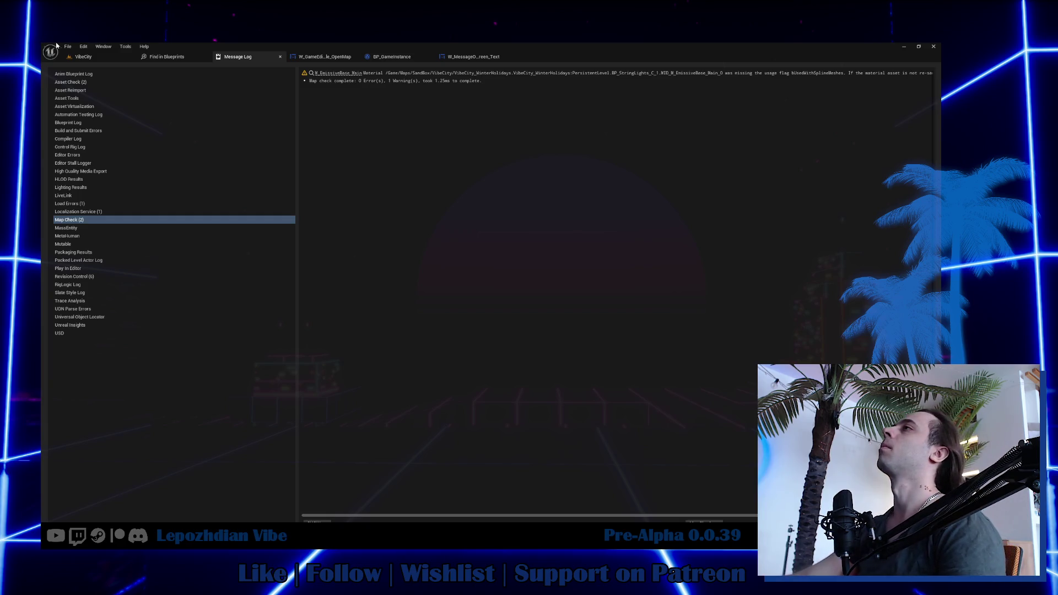
click(82, 56)
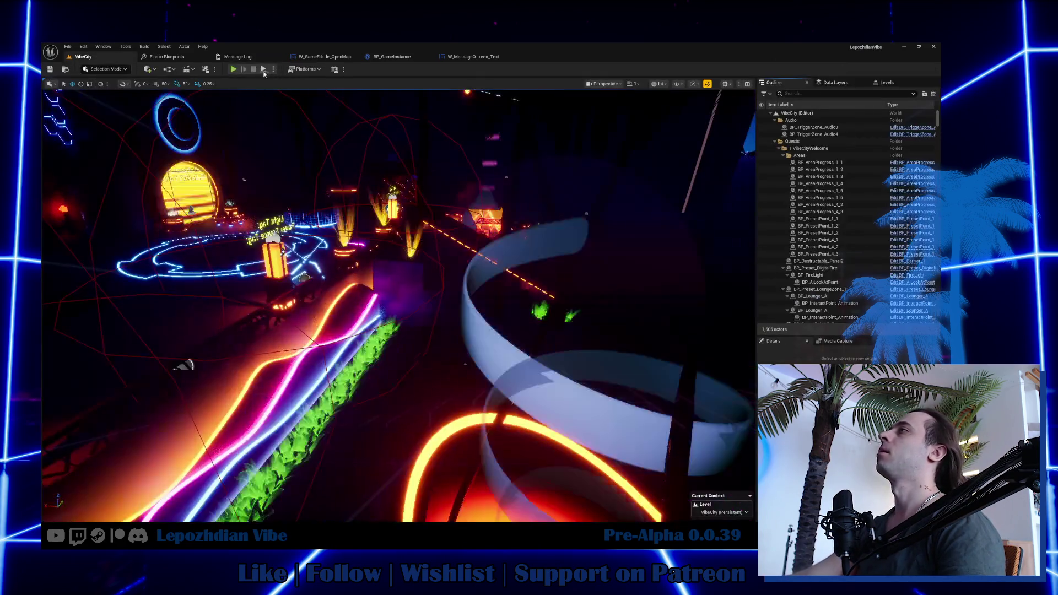
Start Play and launch the Vibe Editor from the in-game tablet menu.
click(234, 69)
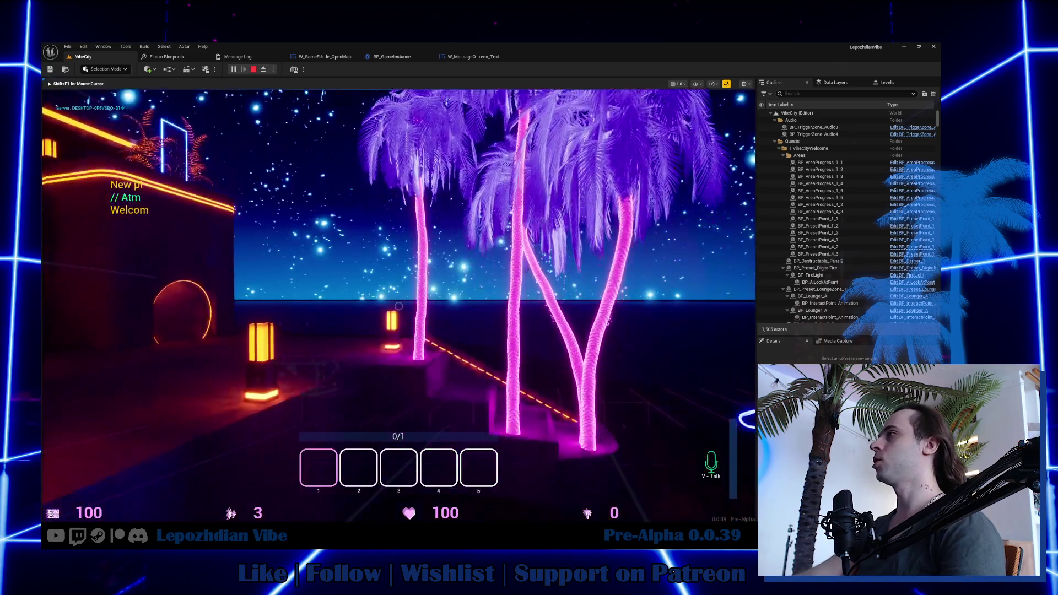
key(Escape)
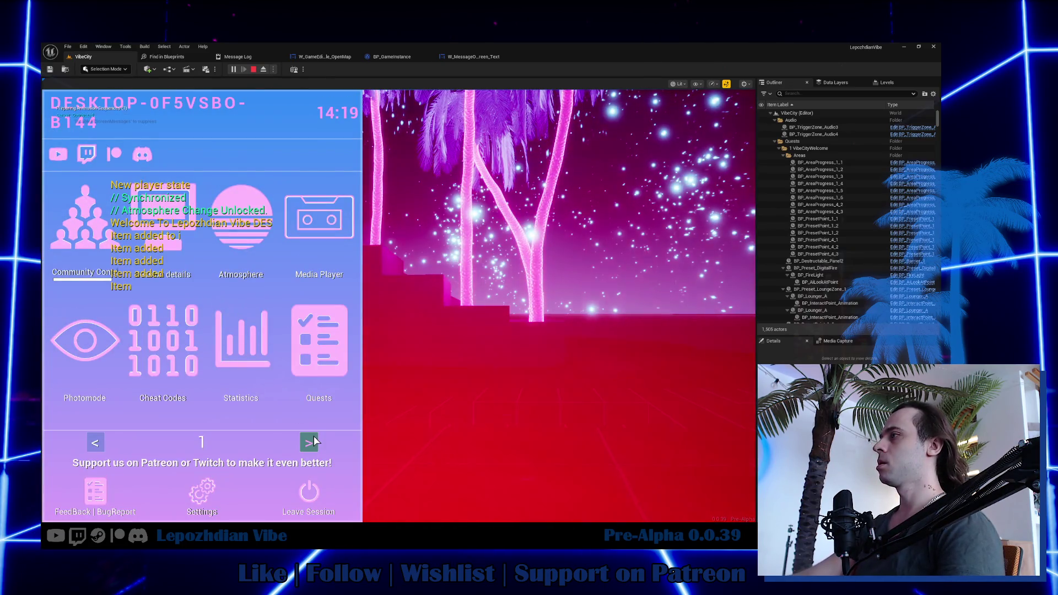
click(309, 442)
click(279, 336)
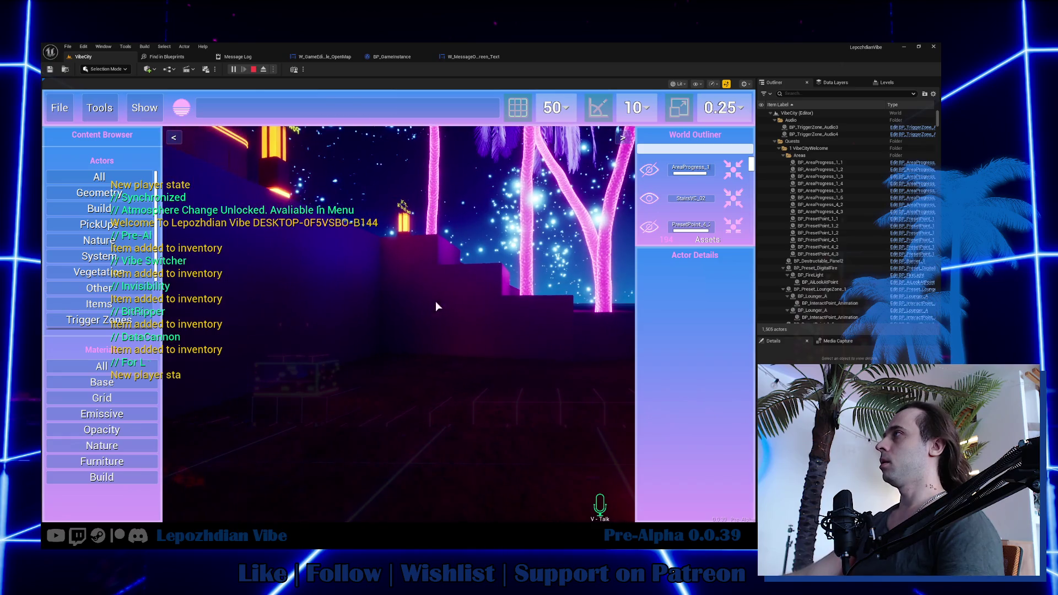
Create a new layer and switch to layer 1.
click(391, 106)
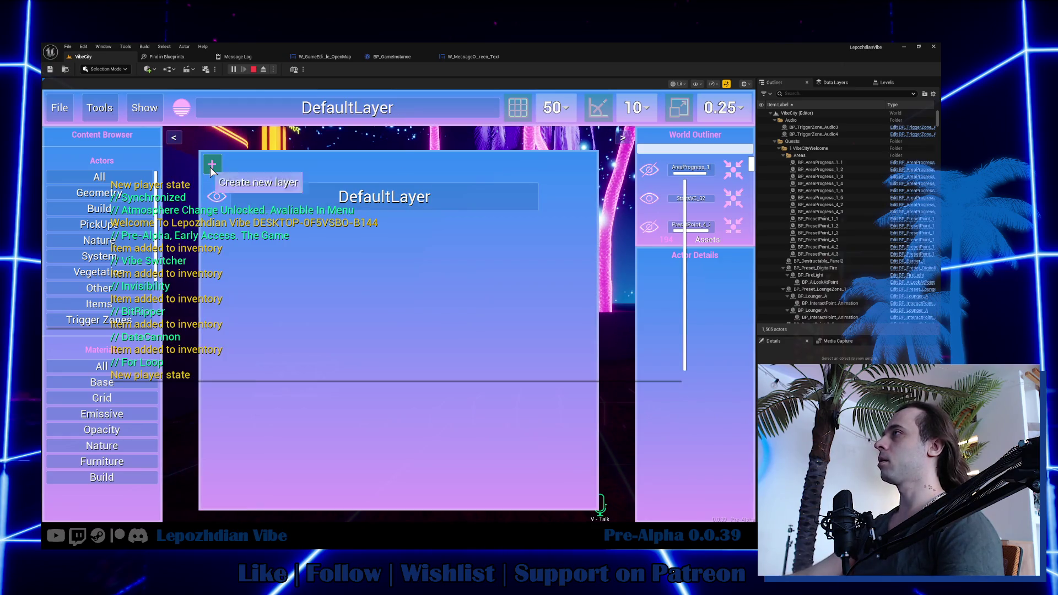
click(212, 166)
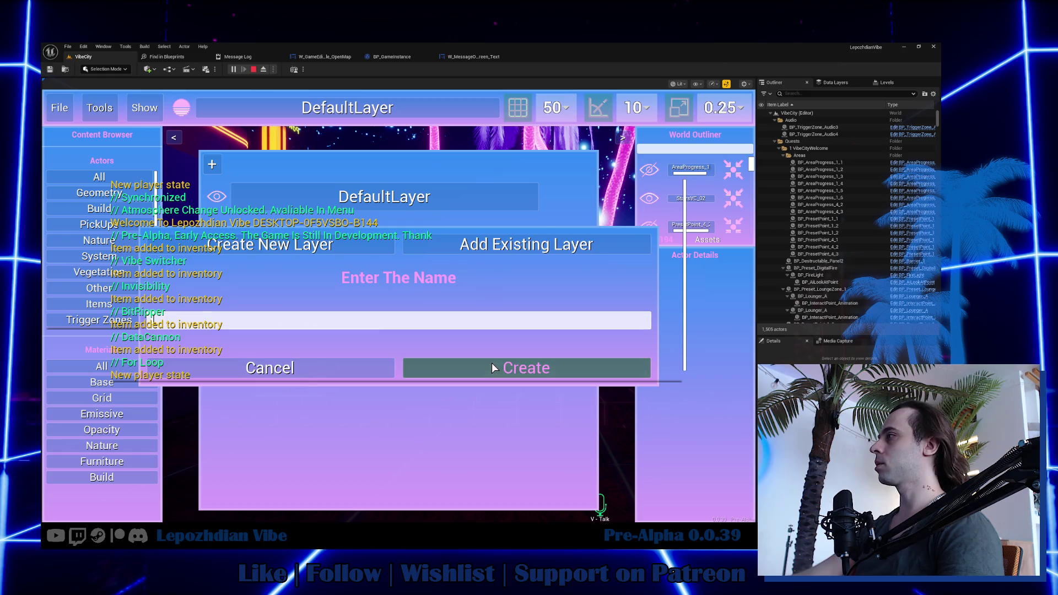
click(492, 362)
click(393, 116)
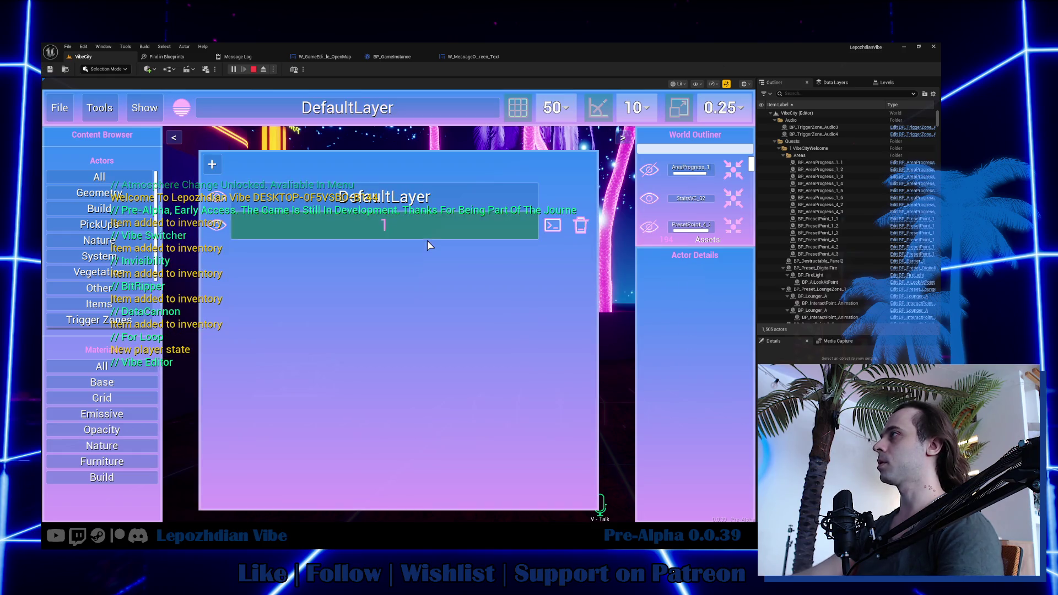
click(418, 226)
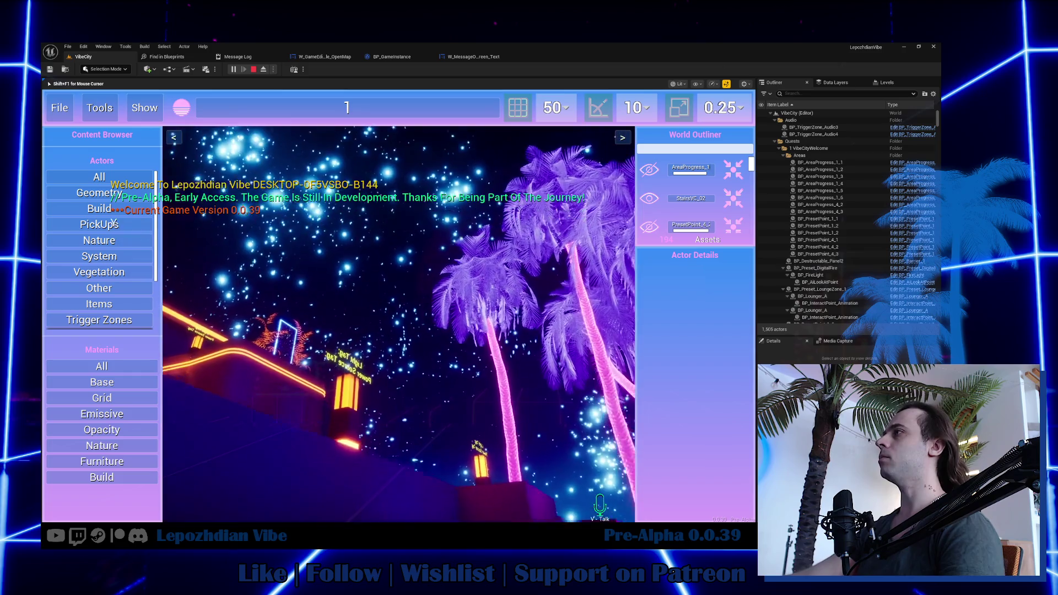
Select the Box_400x802 box and apply the Emissive > Emissive_Base material.
key(shift+F1)
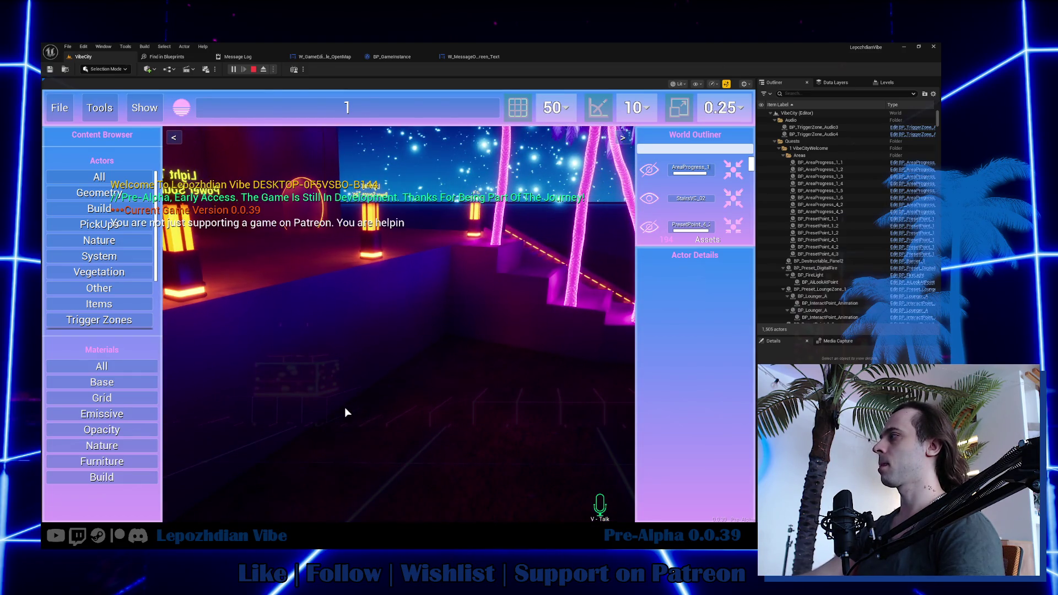
click(430, 342)
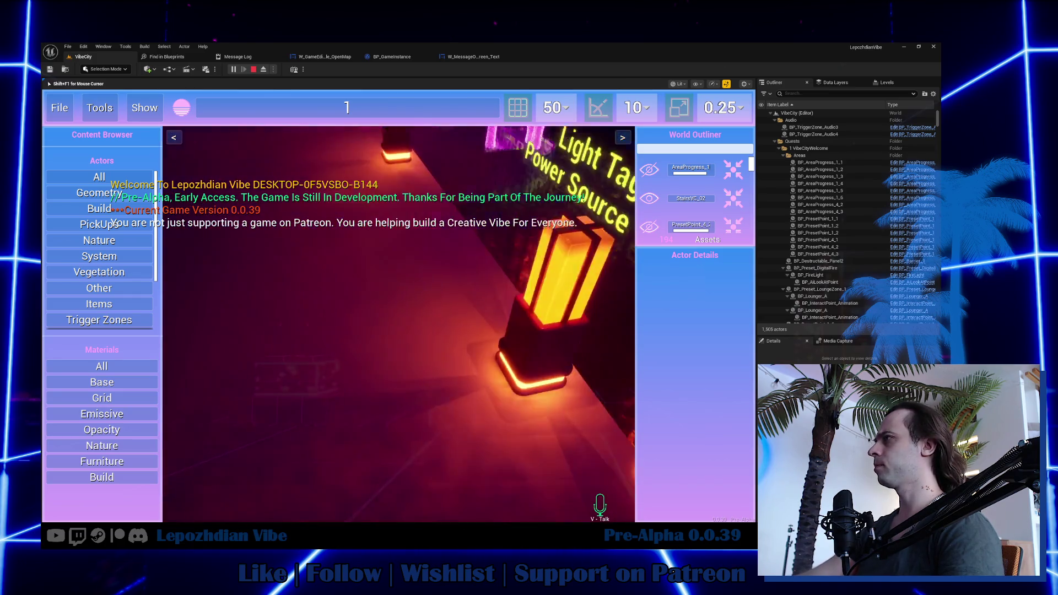
key(shift+F1)
click(466, 321)
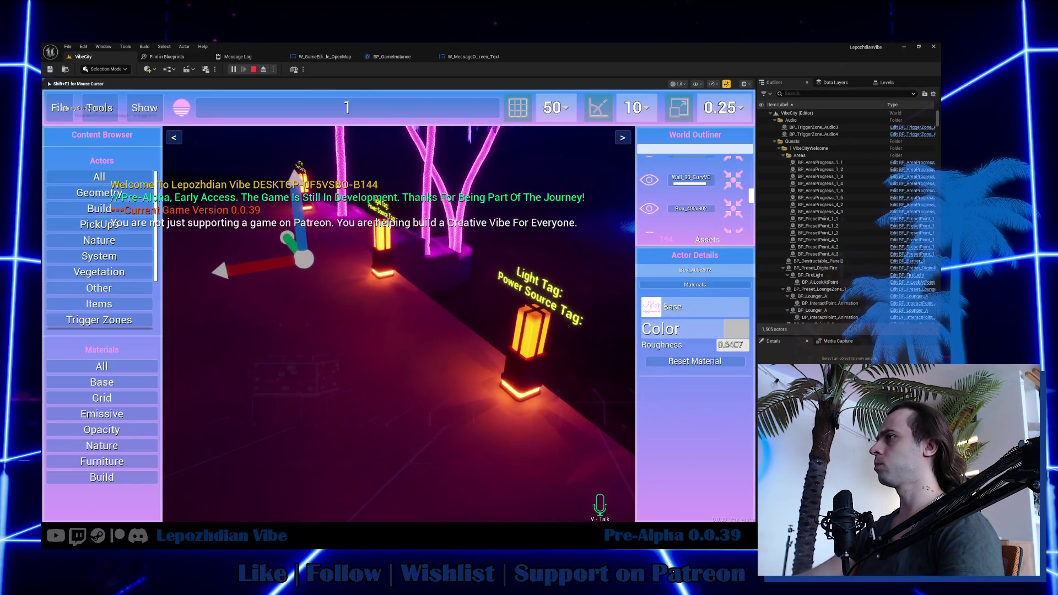
click(99, 414)
click(113, 444)
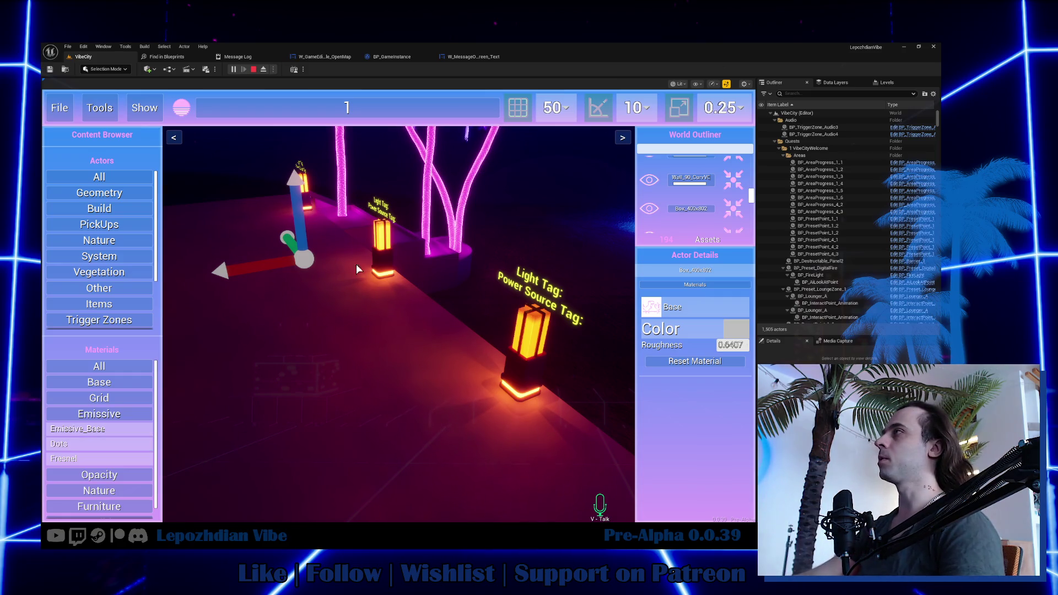
click(433, 108)
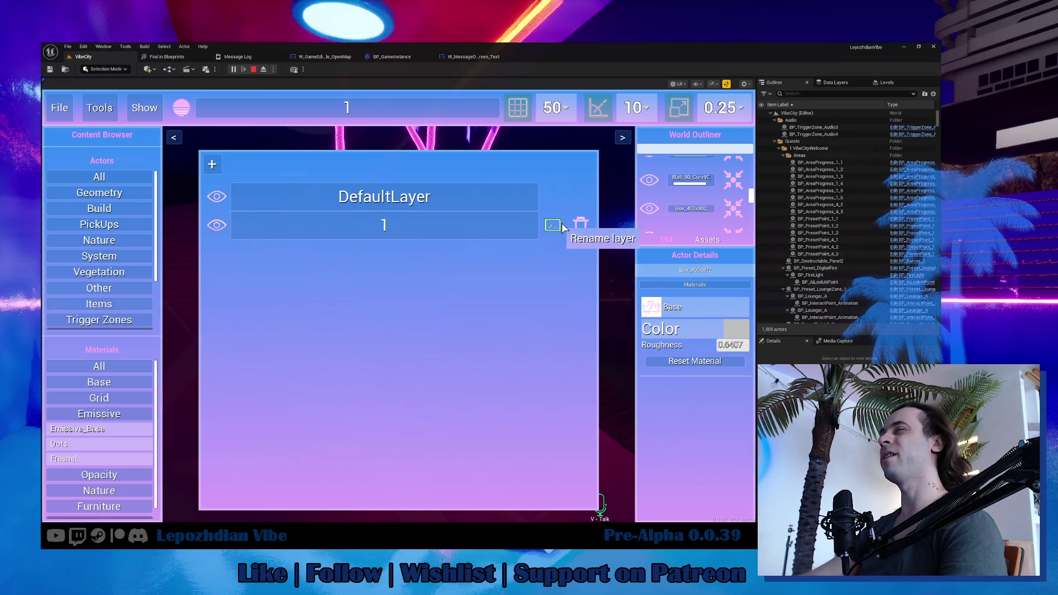
click(483, 281)
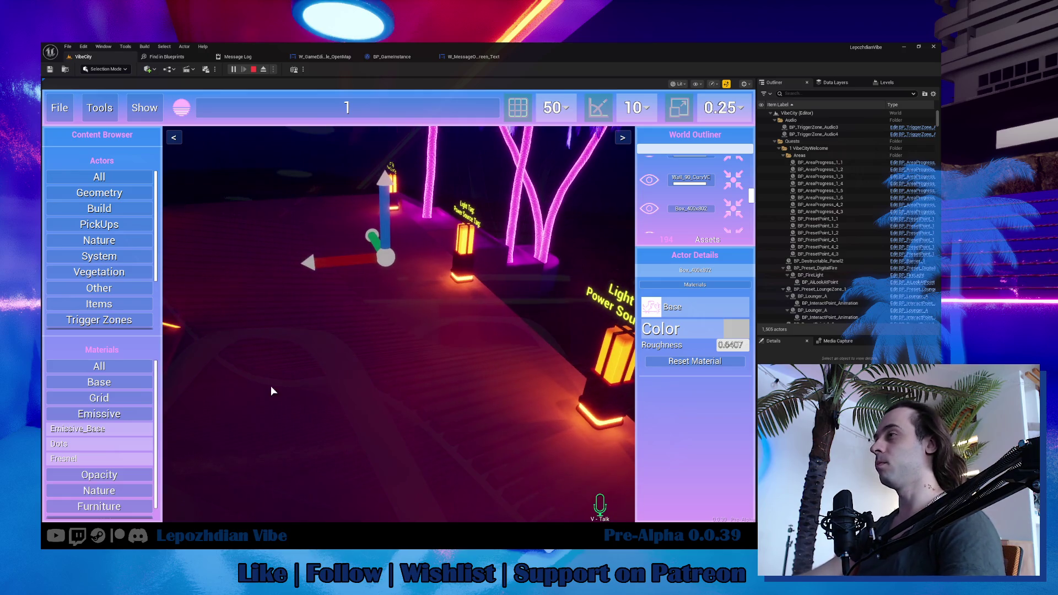
click(70, 427)
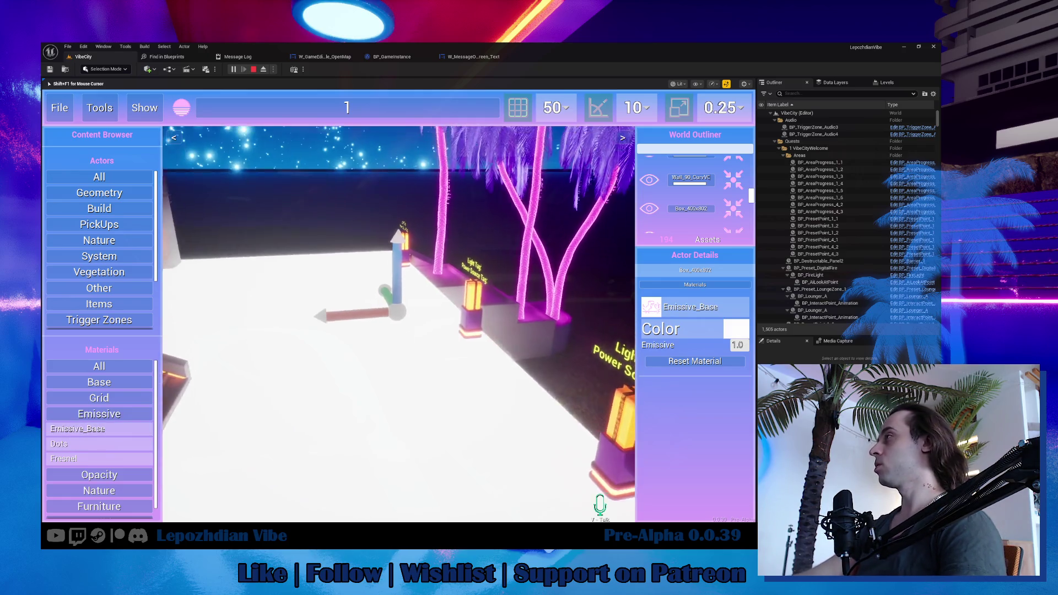
key(Escape)
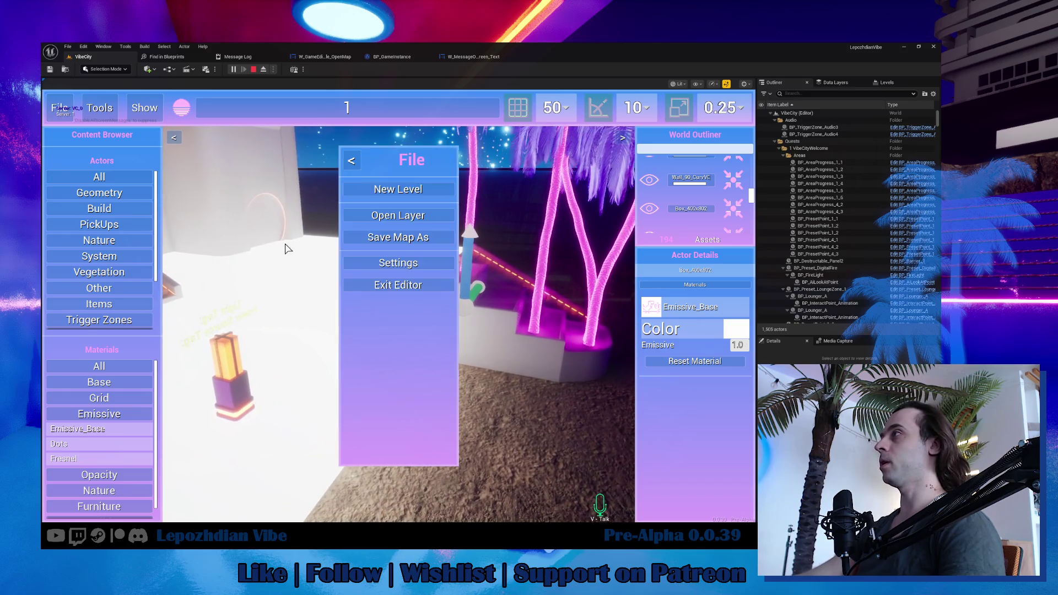
Save the in-game map over slot 1, confirming the overwrite.
click(416, 236)
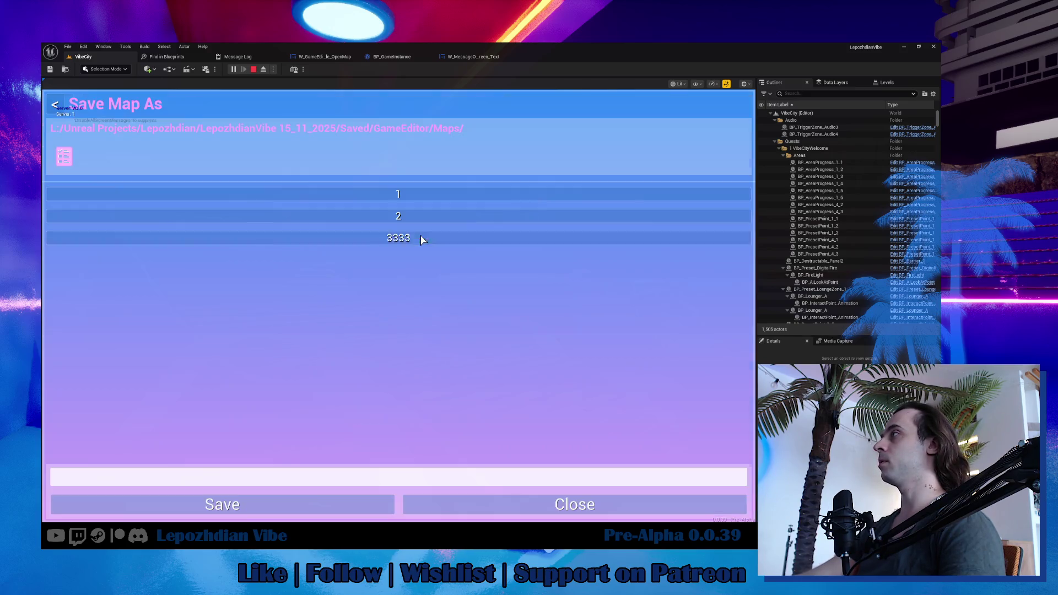
click(386, 197)
click(323, 504)
click(352, 368)
Stop play, restart it, and launch the in-game Vibe Editor again.
key(Escape)
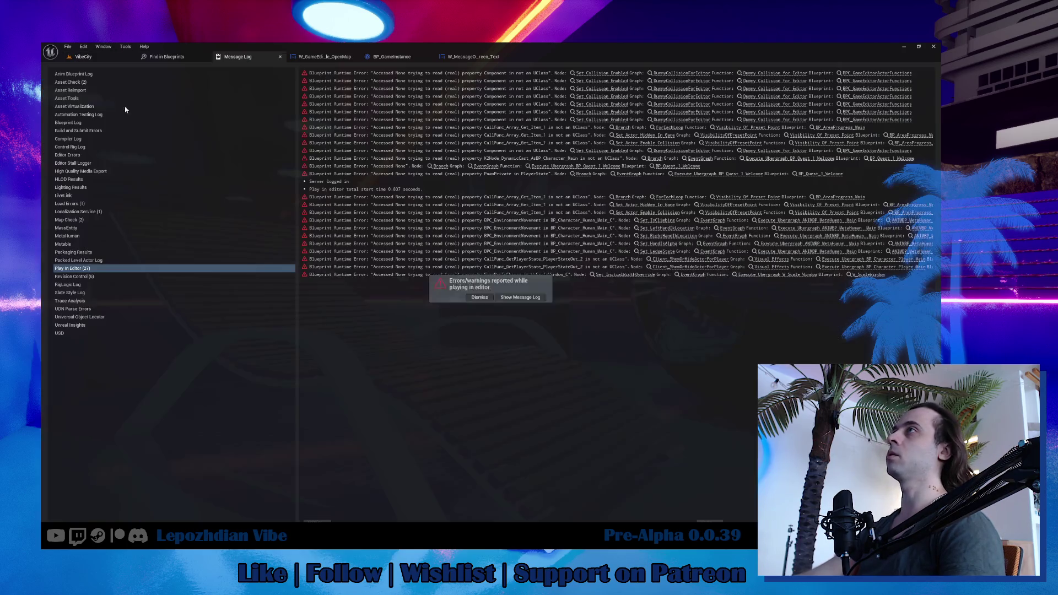
click(88, 59)
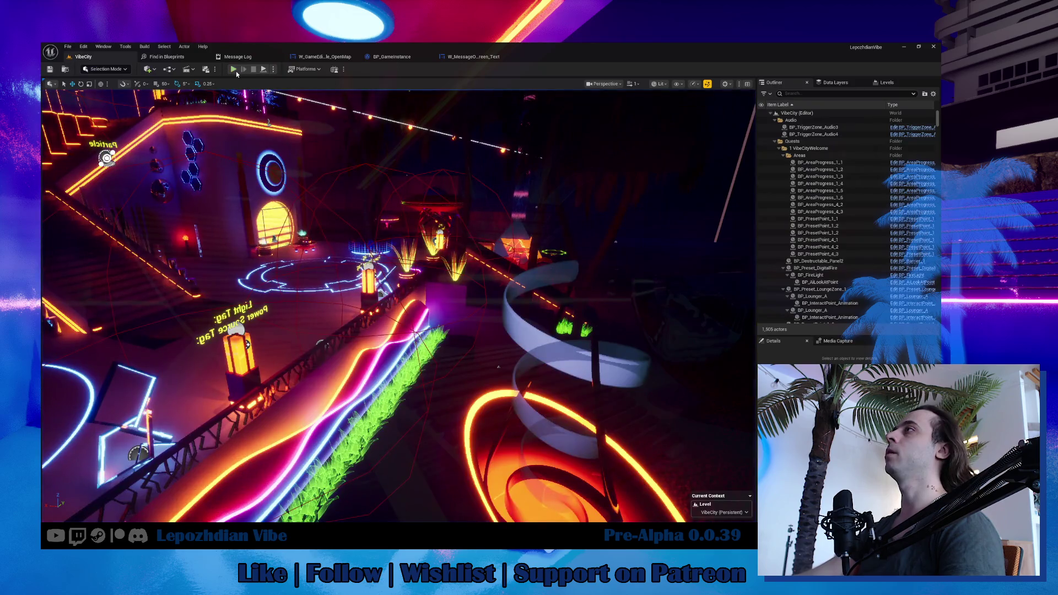
click(234, 69)
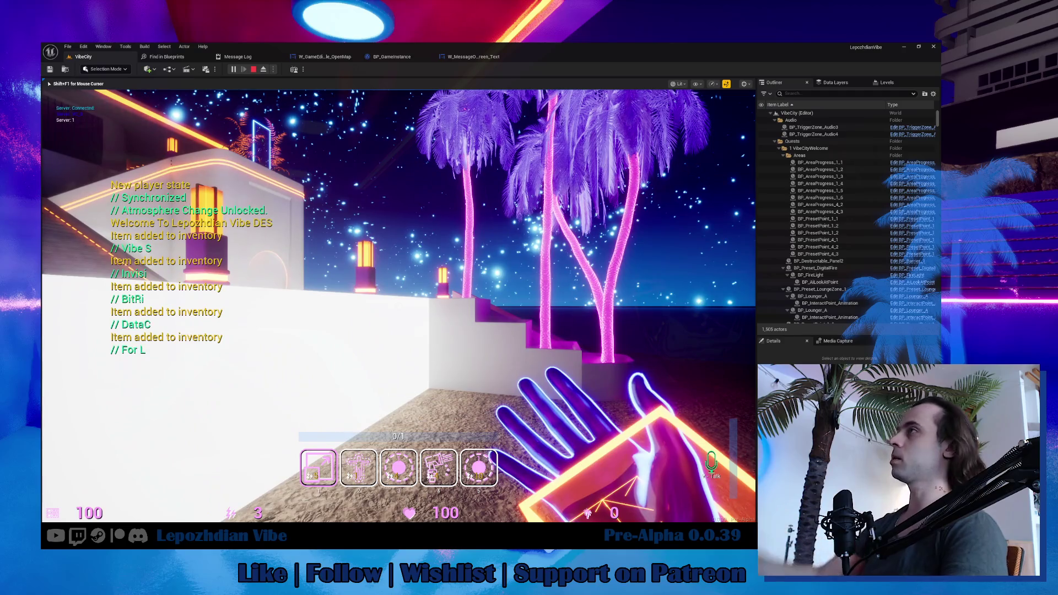
key(Tab)
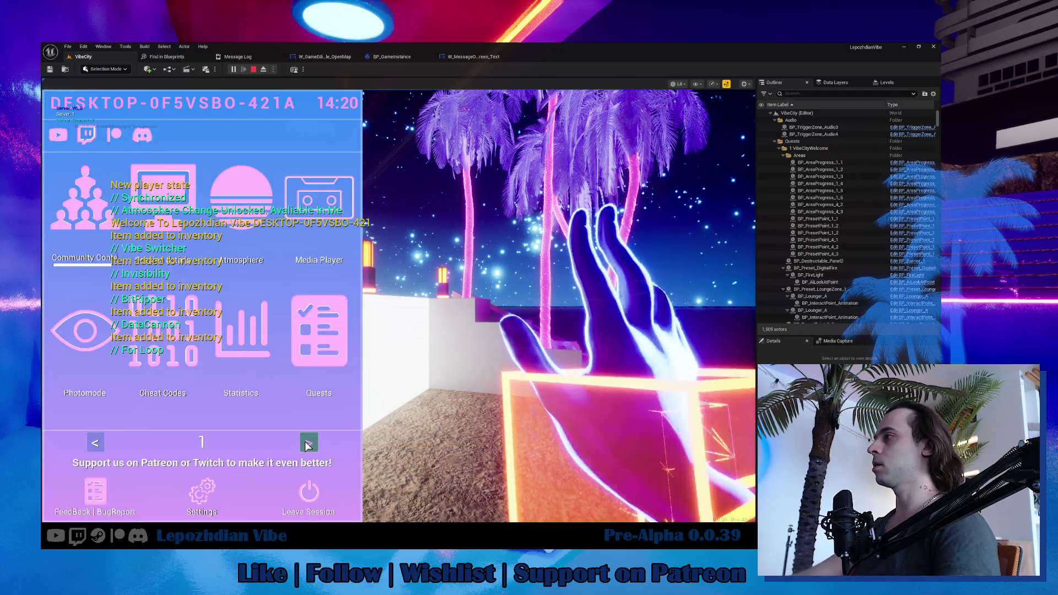
click(309, 443)
click(275, 340)
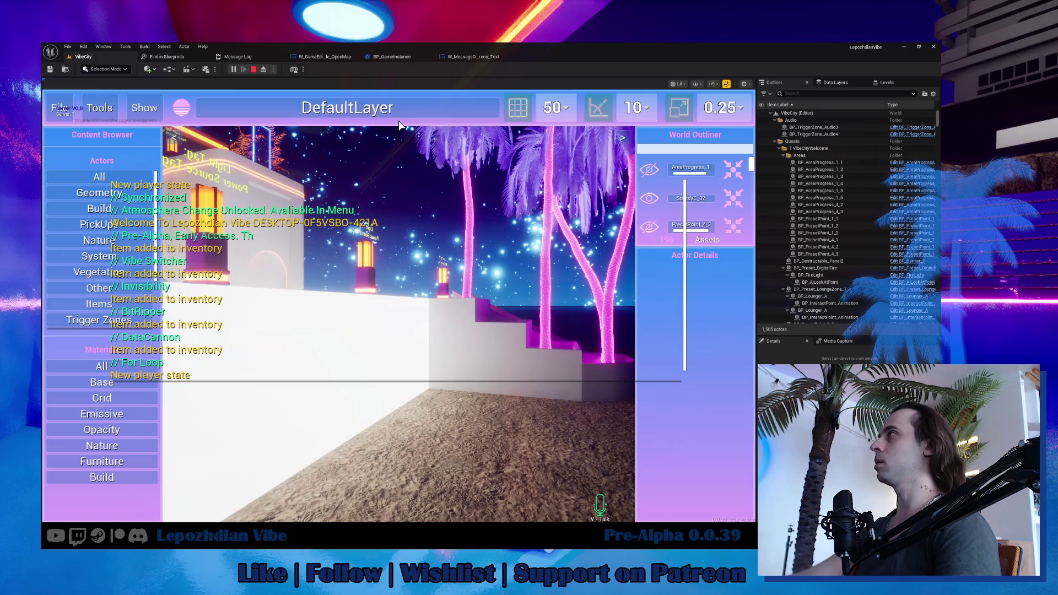
Start adding a layer, cancel, reopen the Create Layer dialog, then stop play.
click(347, 107)
click(212, 163)
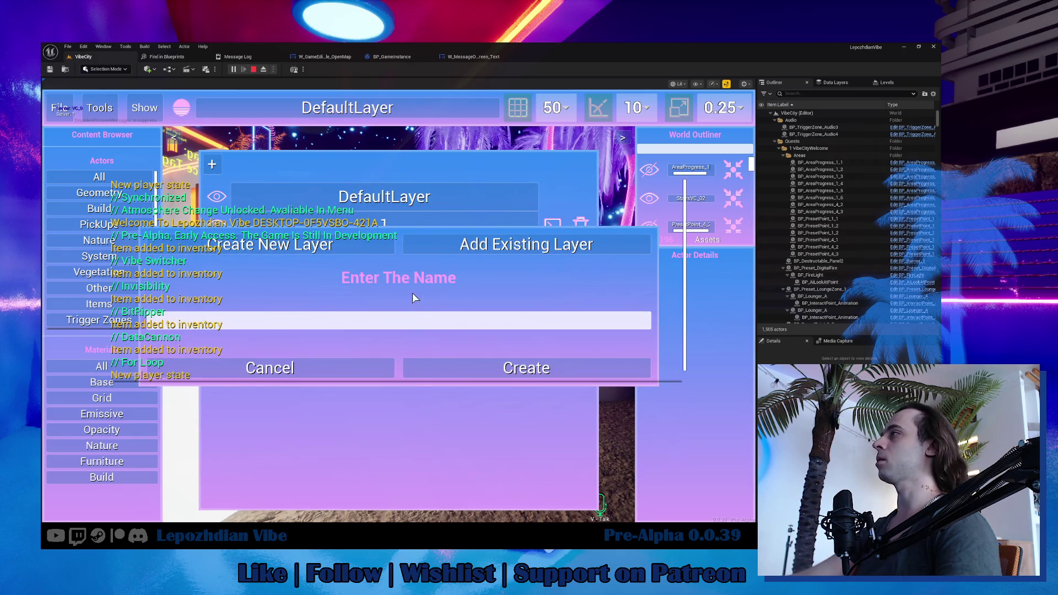
click(325, 369)
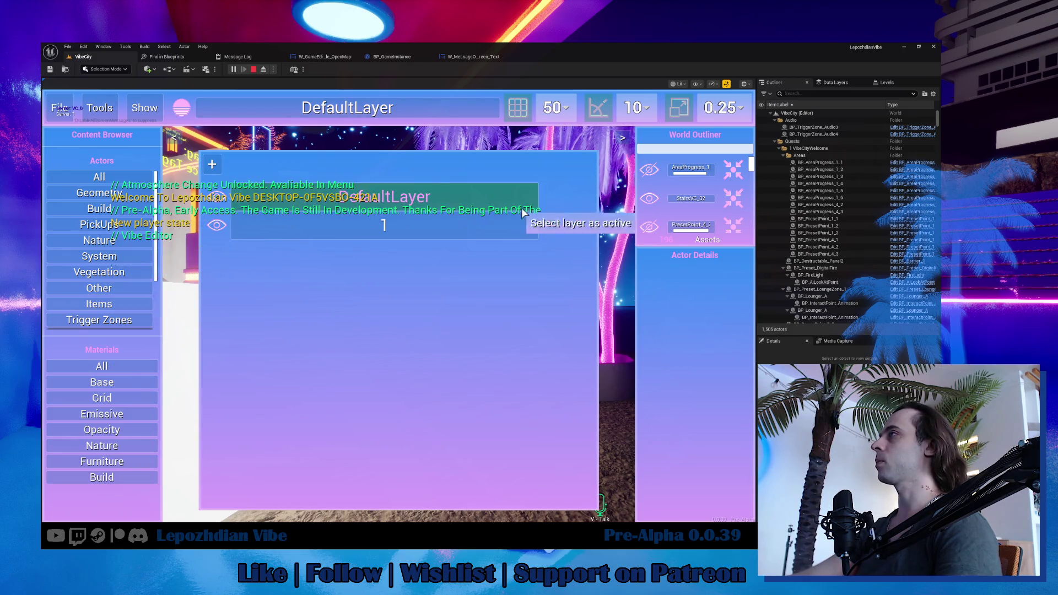
click(212, 164)
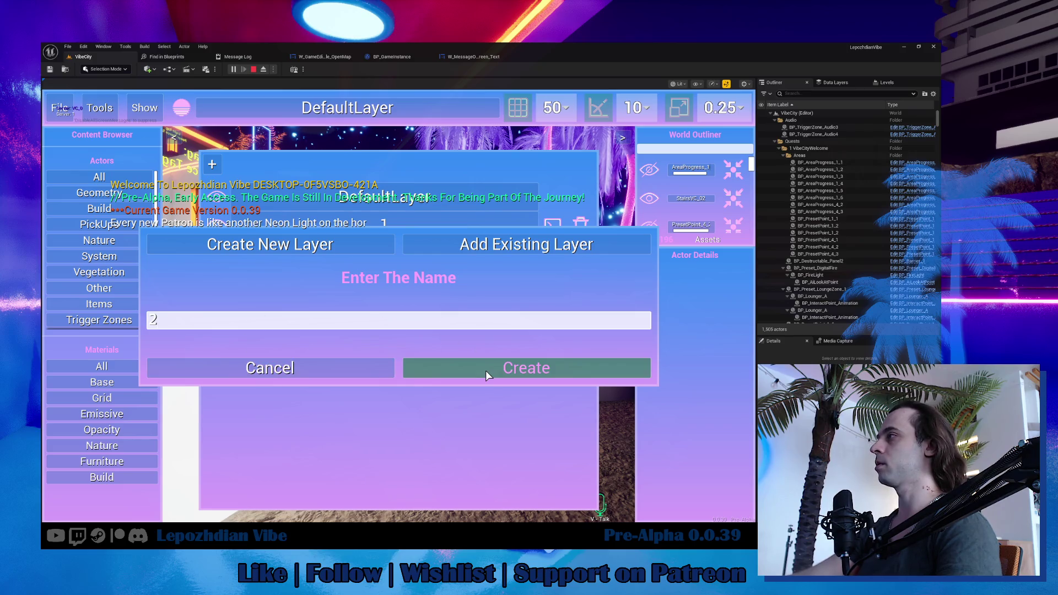
key(Escape)
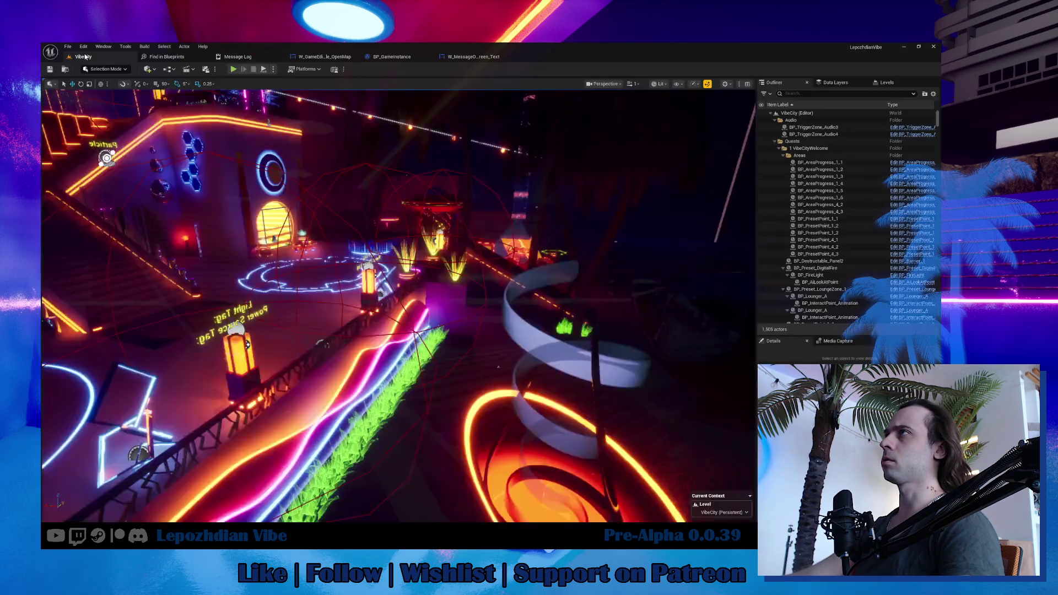
Search the Ui folder for 'create layer' and open W_GameEditor_CreateNewLayer.
key(ctrl+space)
scroll(93, 396, up, 5)
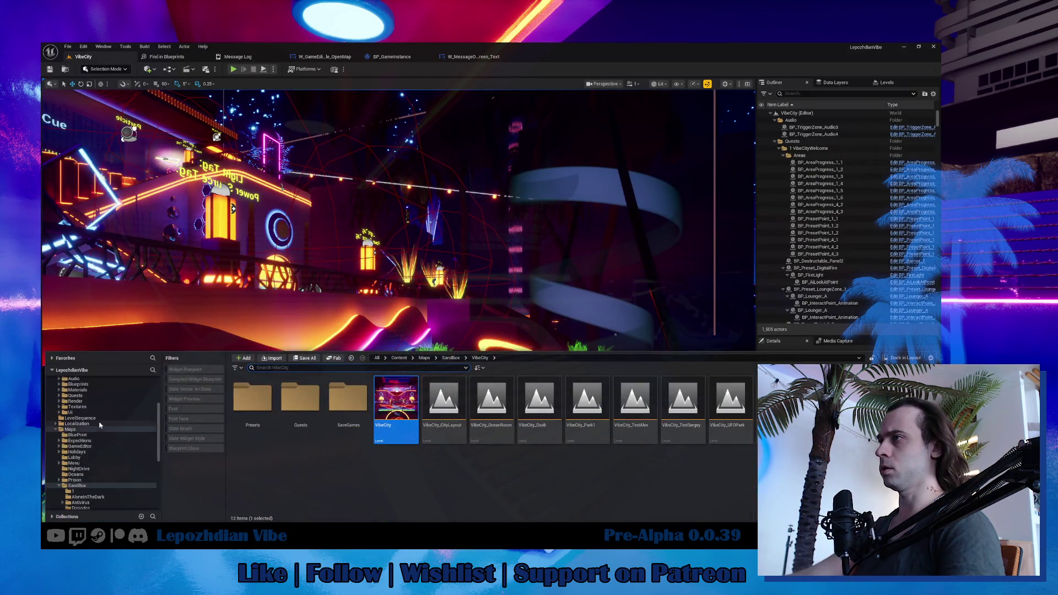
click(86, 413)
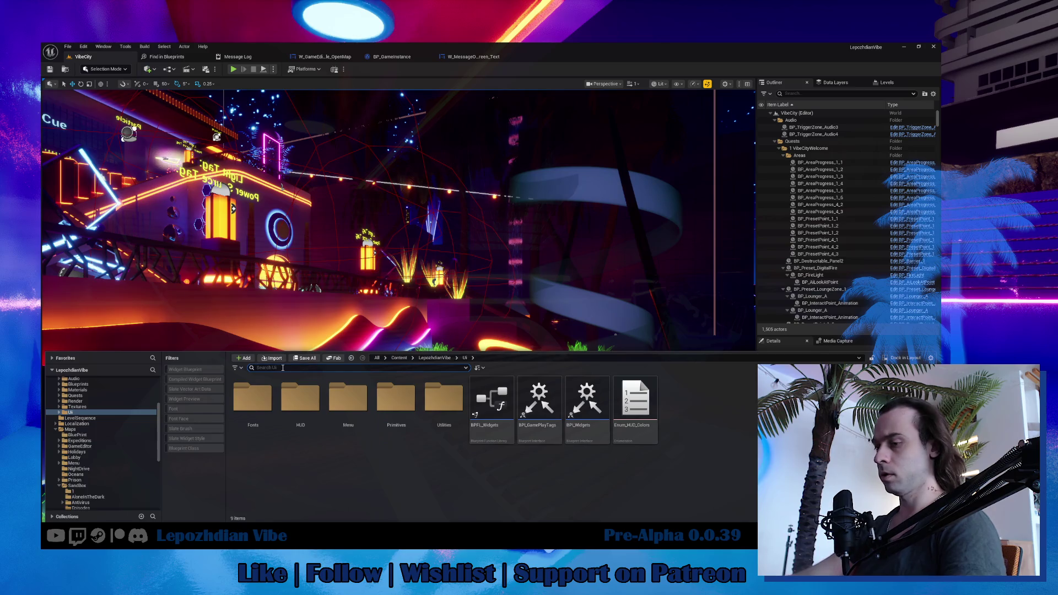
click(282, 368)
text(скуфеу дфнук)
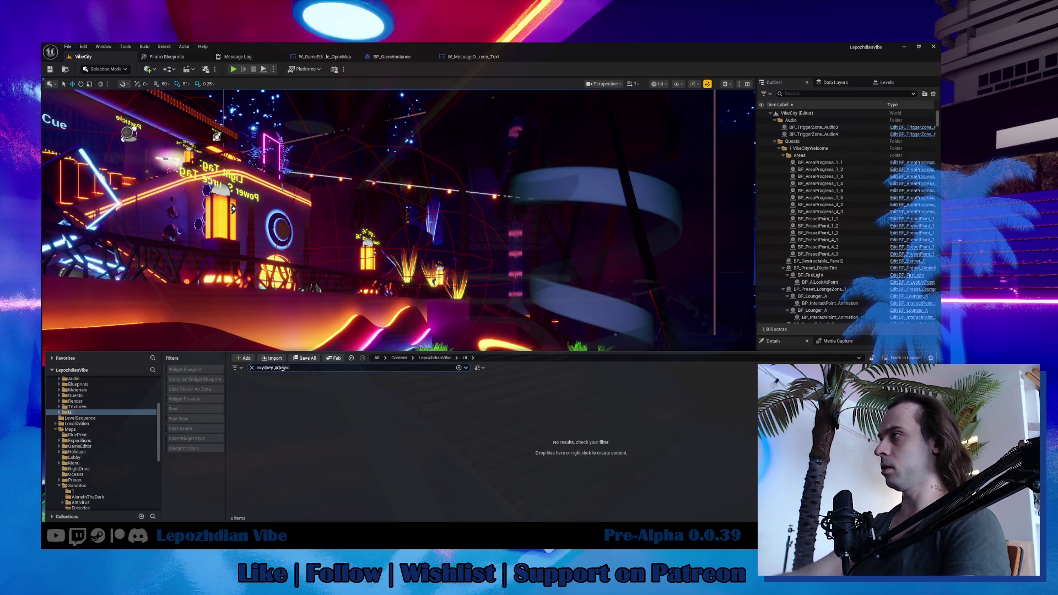
key(ctrl+a)
text(create layer)
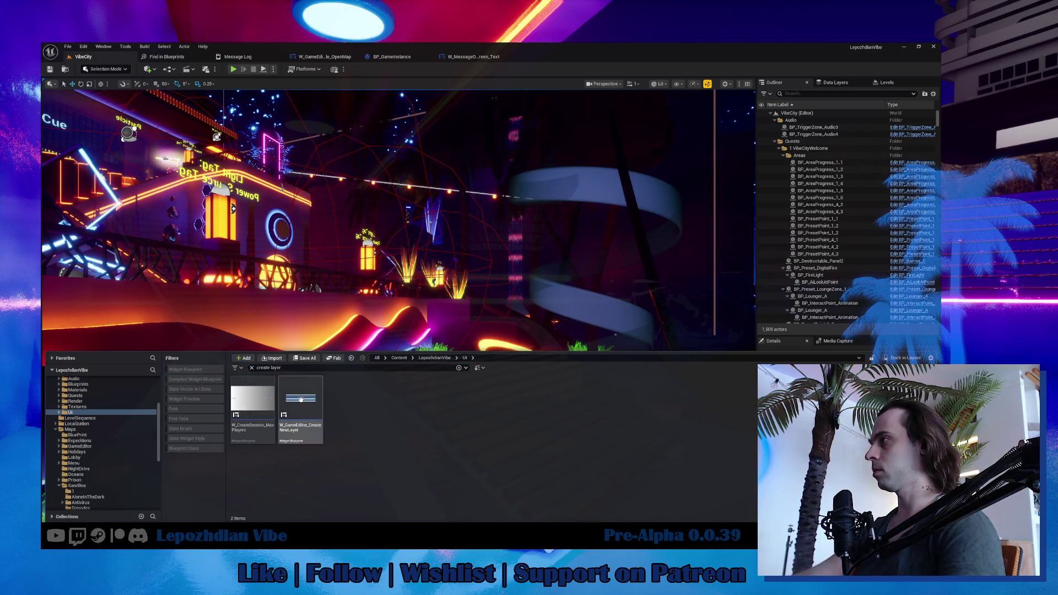
double_click(303, 402)
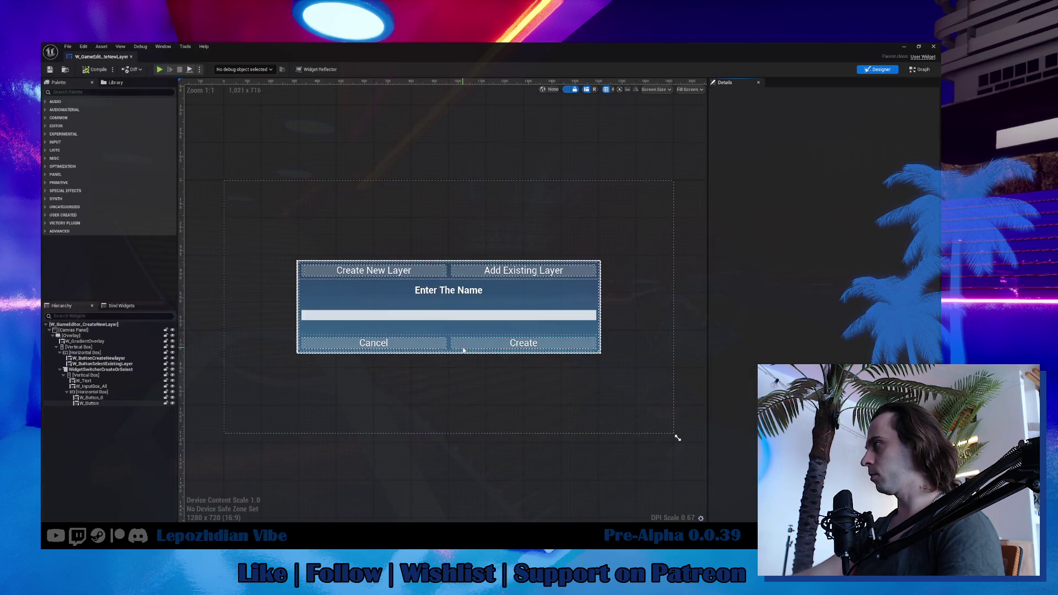
Move the Create button left of Cancel in W_GameEditor_CreateNewLayer, save it, and return to VibeCity.
click(484, 350)
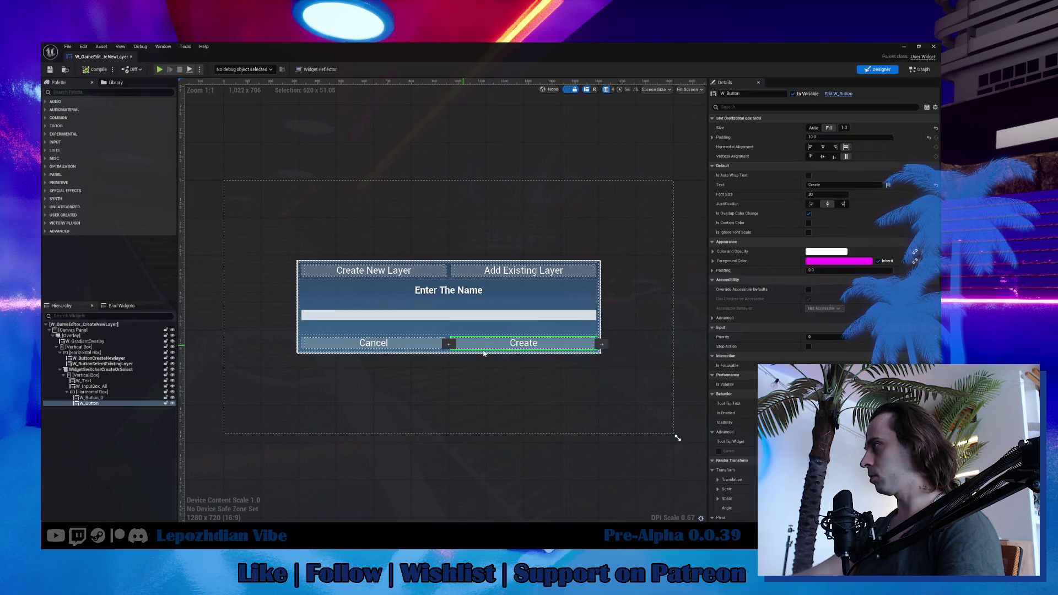
click(451, 345)
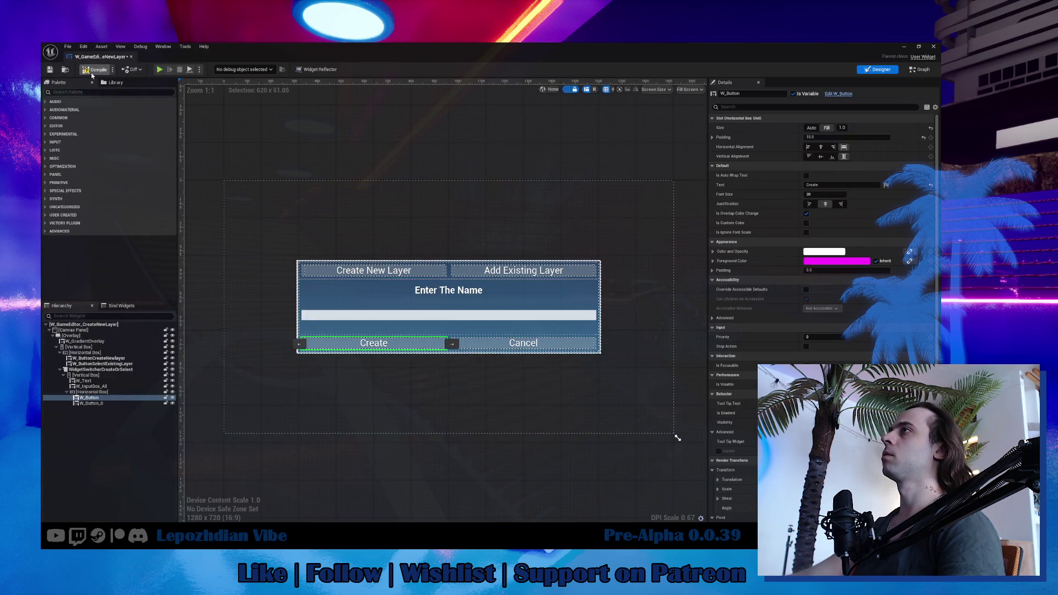
click(49, 70)
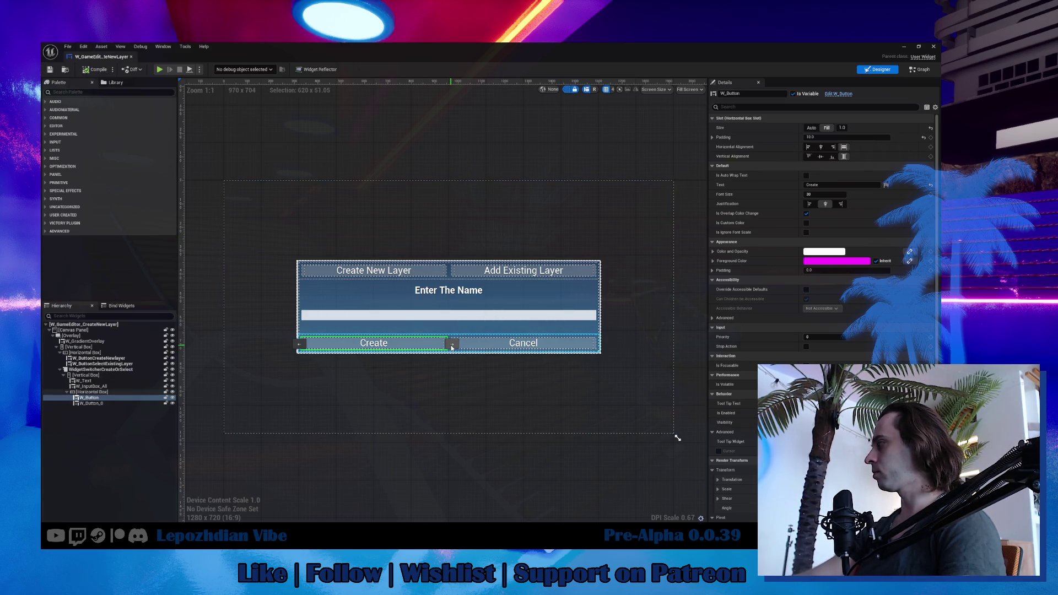
click(131, 56)
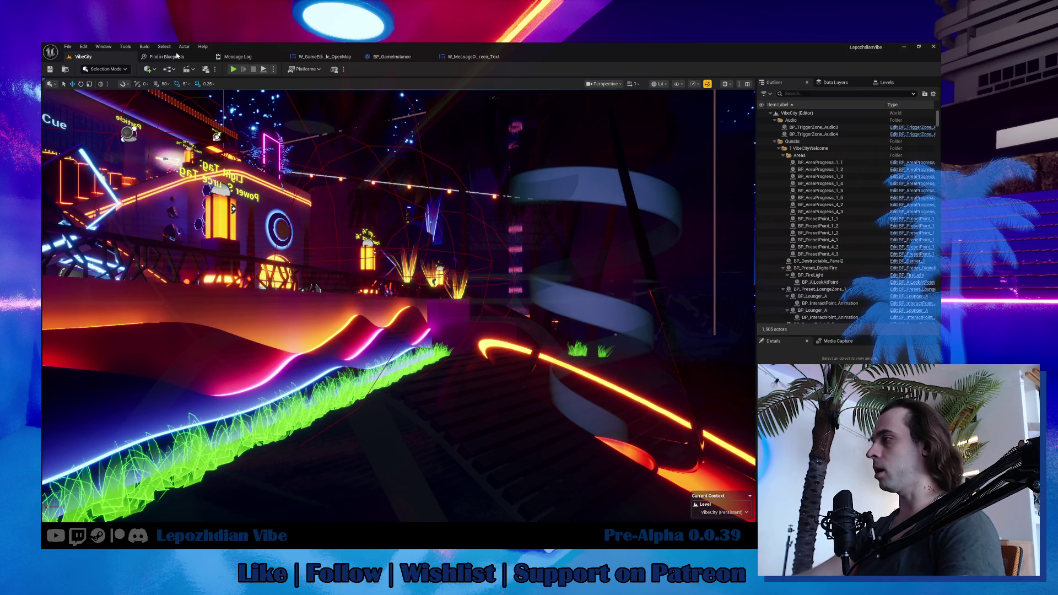
Return to the VibeCity level and start a Play in Editor session.
key(alt+Tab)
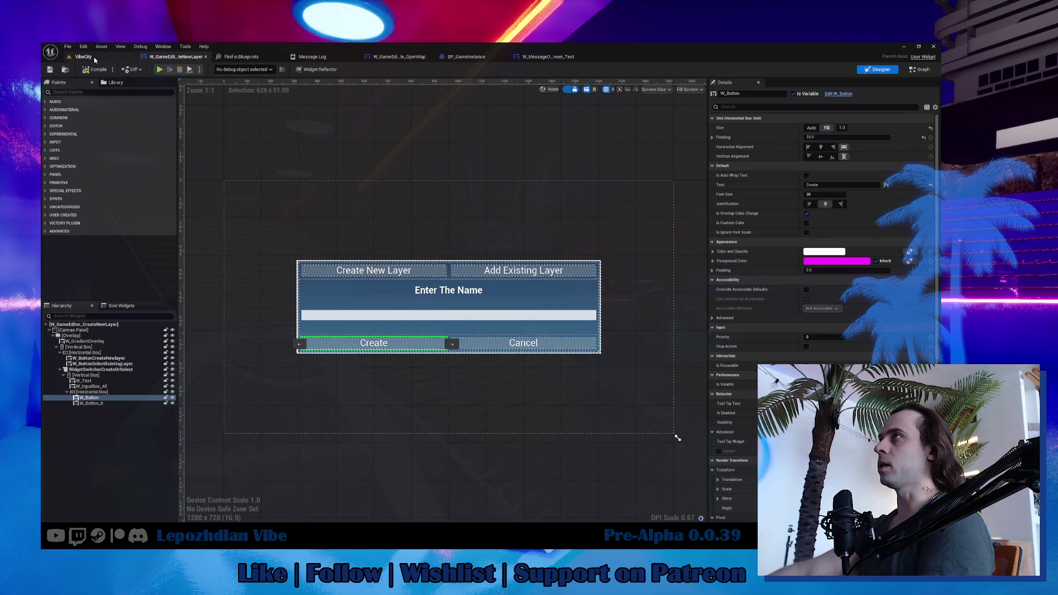
click(95, 60)
click(68, 47)
click(125, 146)
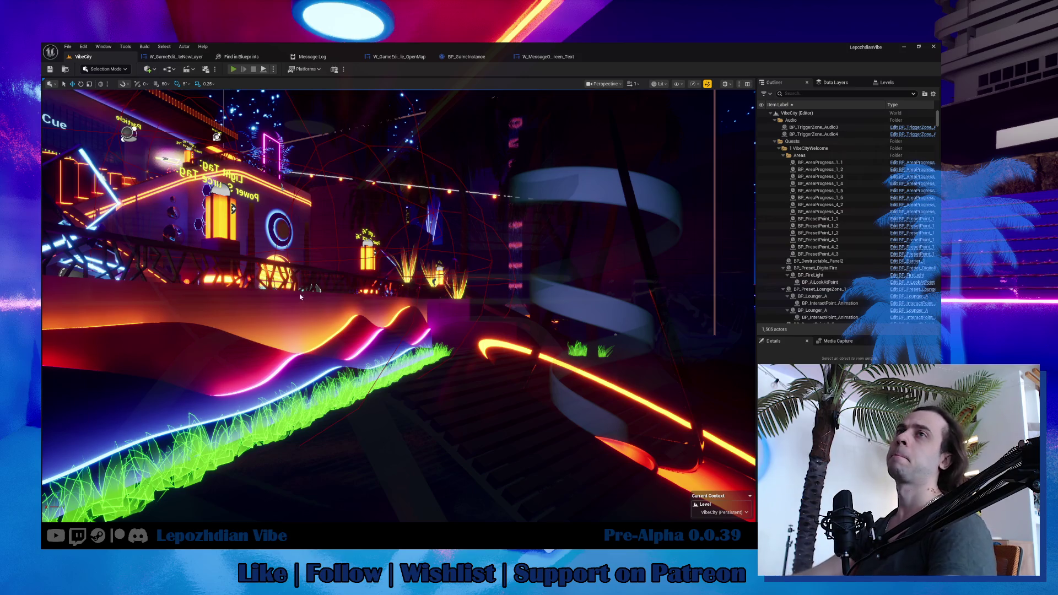
key(alt+p)
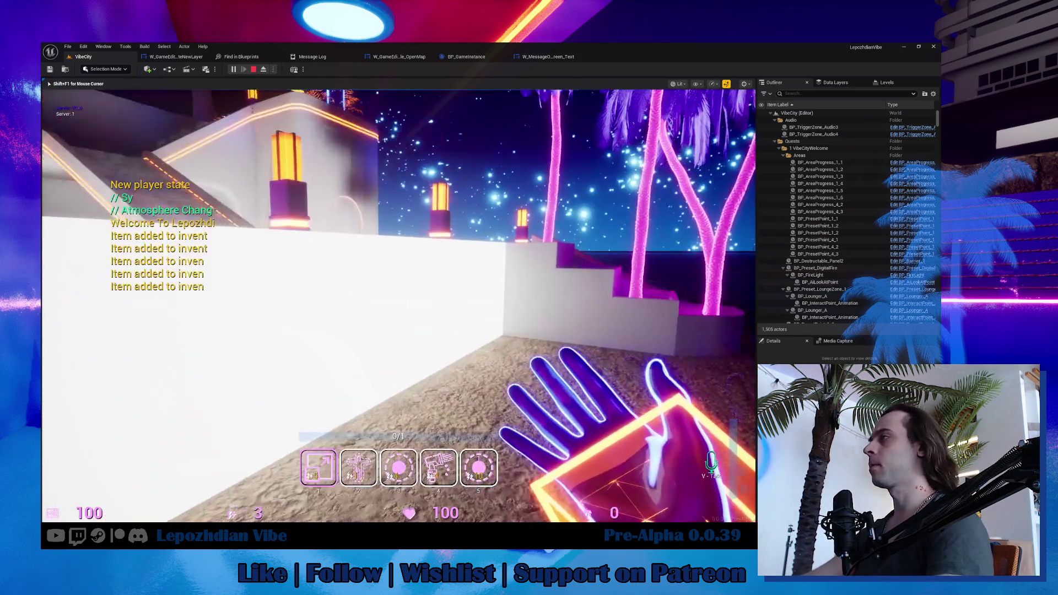
In the in-game Vibe Editor's layer list, add a new layer named 2.
key(Tab)
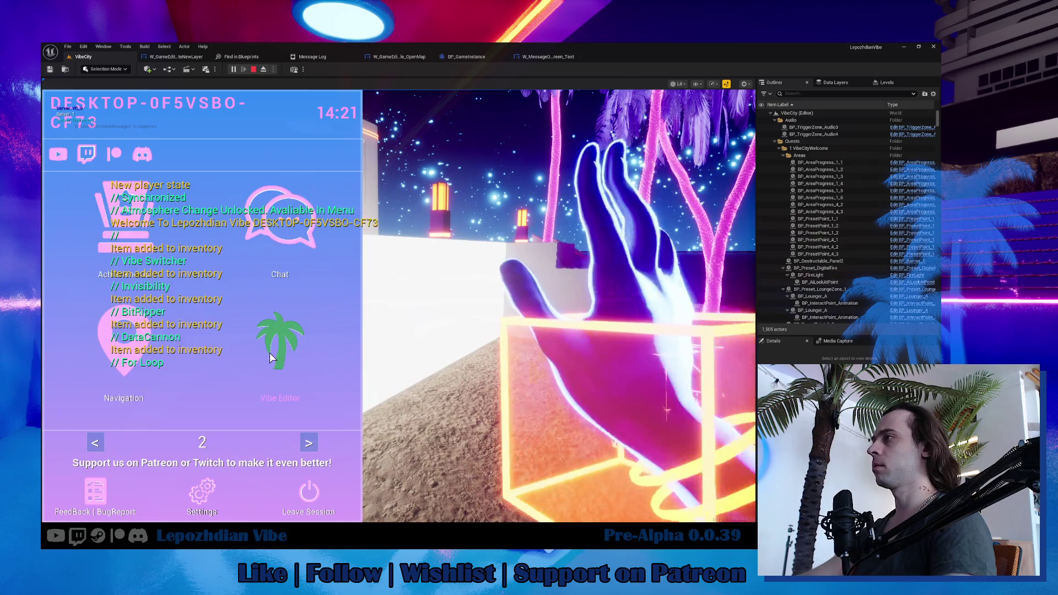
click(269, 357)
click(347, 108)
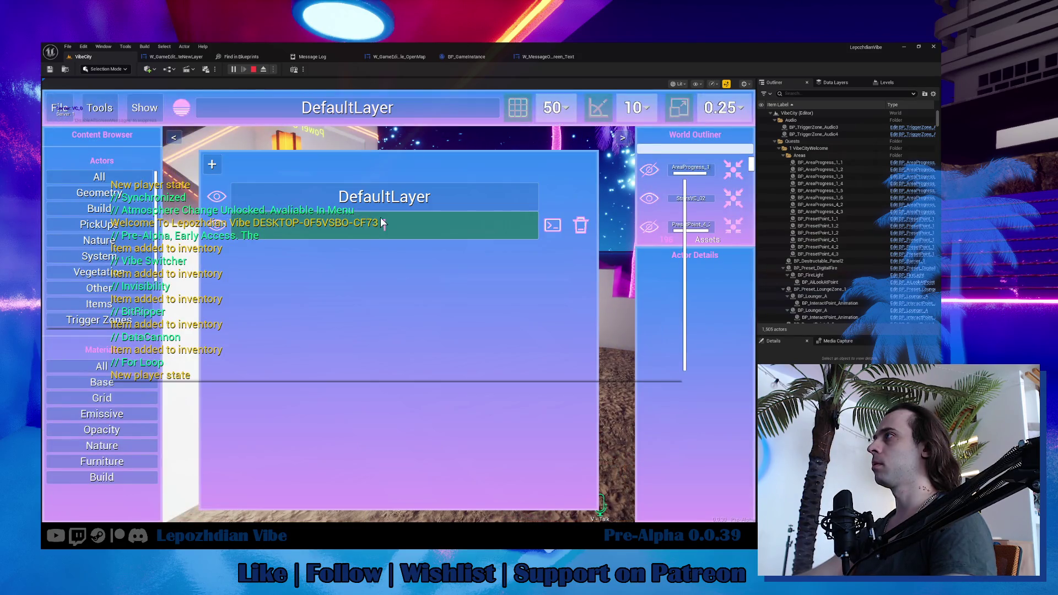
click(216, 170)
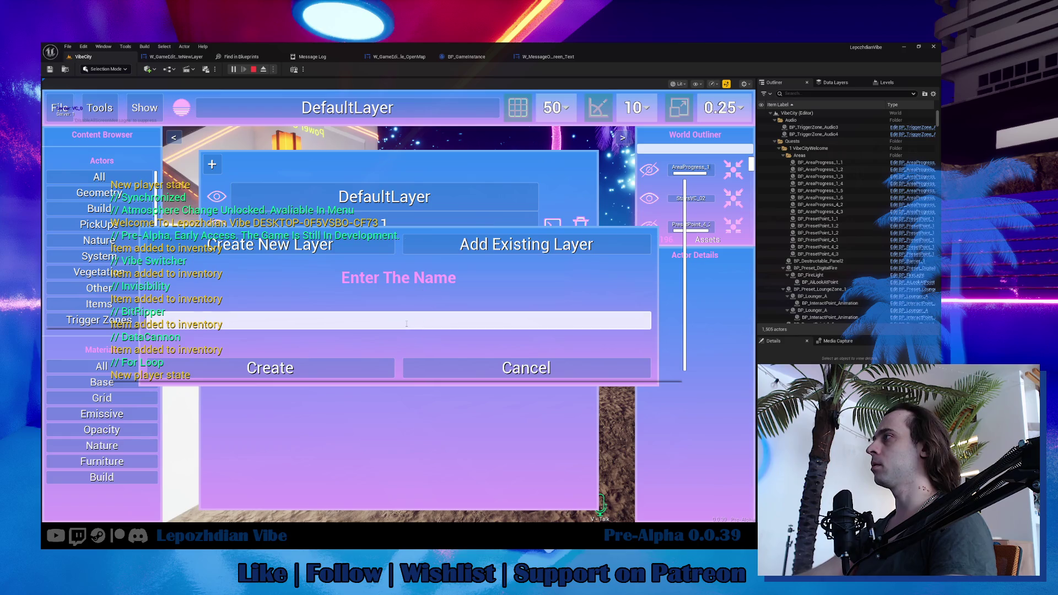
click(341, 361)
Switch to layer 2, expand Emissive materials, and drag the Dots material toward the staircase.
click(400, 262)
drag(417, 381, 267, 355)
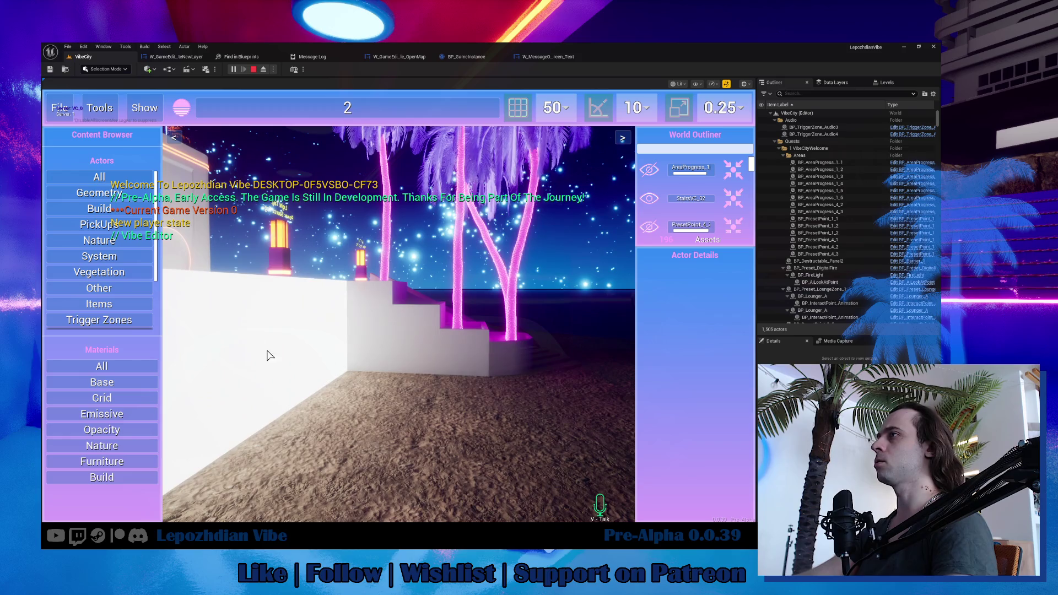
click(121, 420)
mouse_move(99, 429)
mouse_down()
mouse_move(57, 445)
mouse_move(379, 329)
mouse_up()
drag(66, 449, 430, 363)
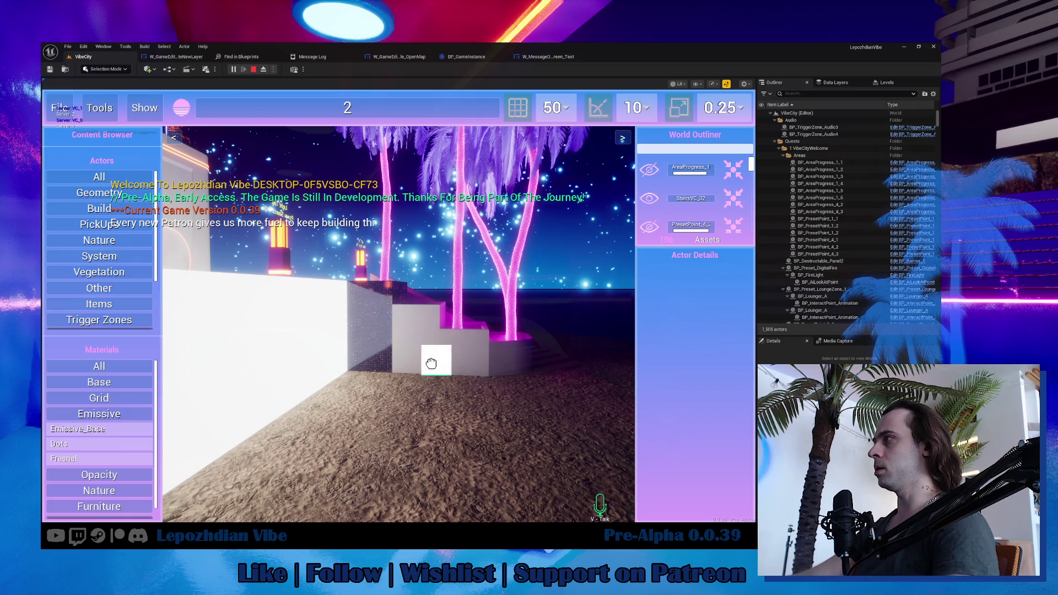
drag(98, 445, 472, 356)
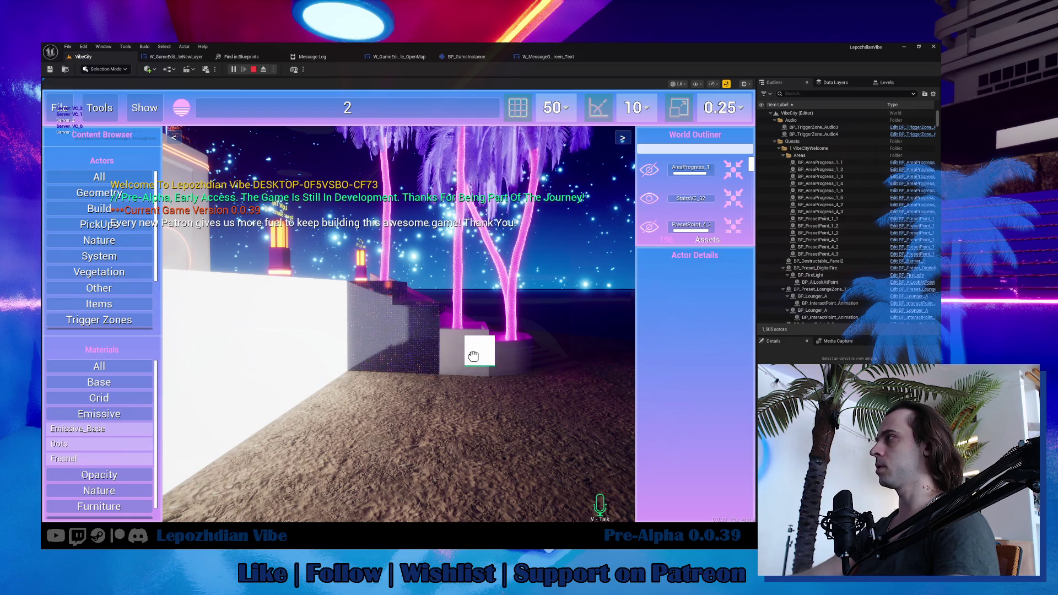
mouse_move(61, 443)
mouse_down()
mouse_move(517, 361)
mouse_move(508, 363)
mouse_up()
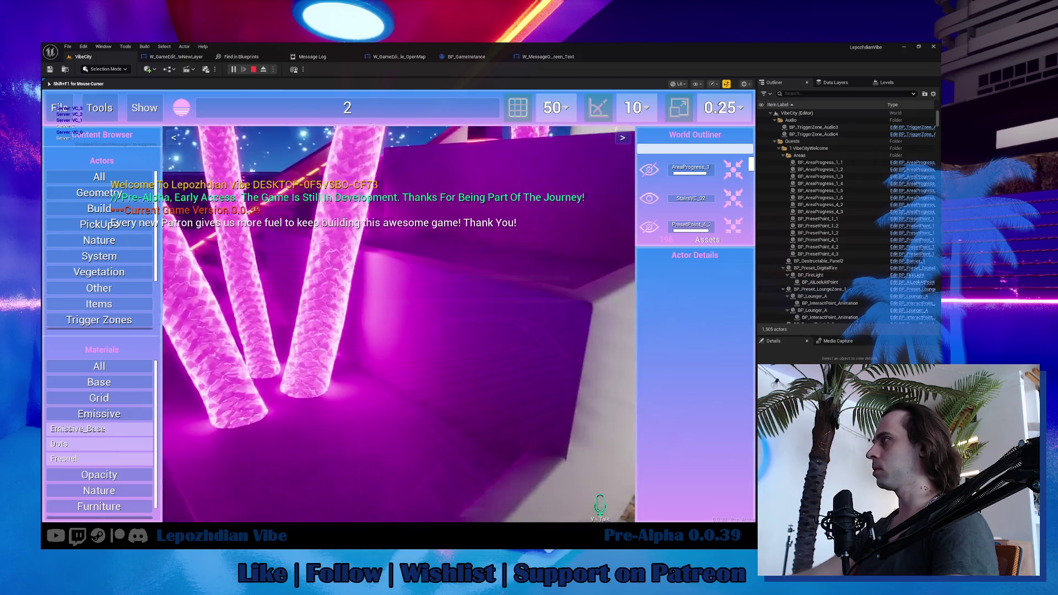
Apply the Dots material to the stair block Climb_5.
key(shift+F1)
mouse_move(87, 441)
mouse_down()
mouse_move(475, 290)
mouse_move(472, 316)
mouse_up()
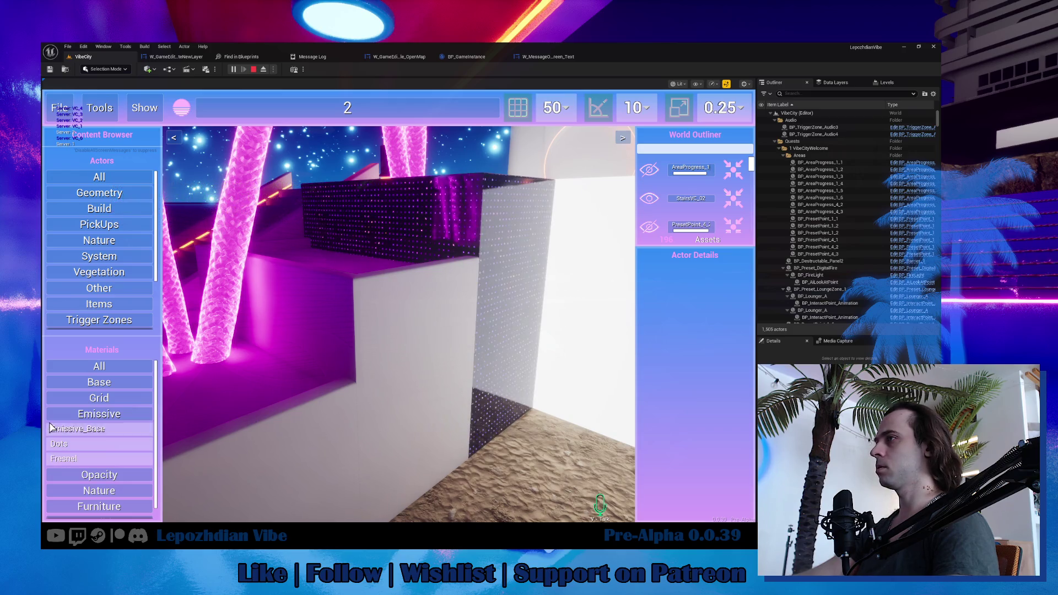
mouse_move(66, 444)
mouse_down()
mouse_move(392, 350)
mouse_move(402, 413)
mouse_up()
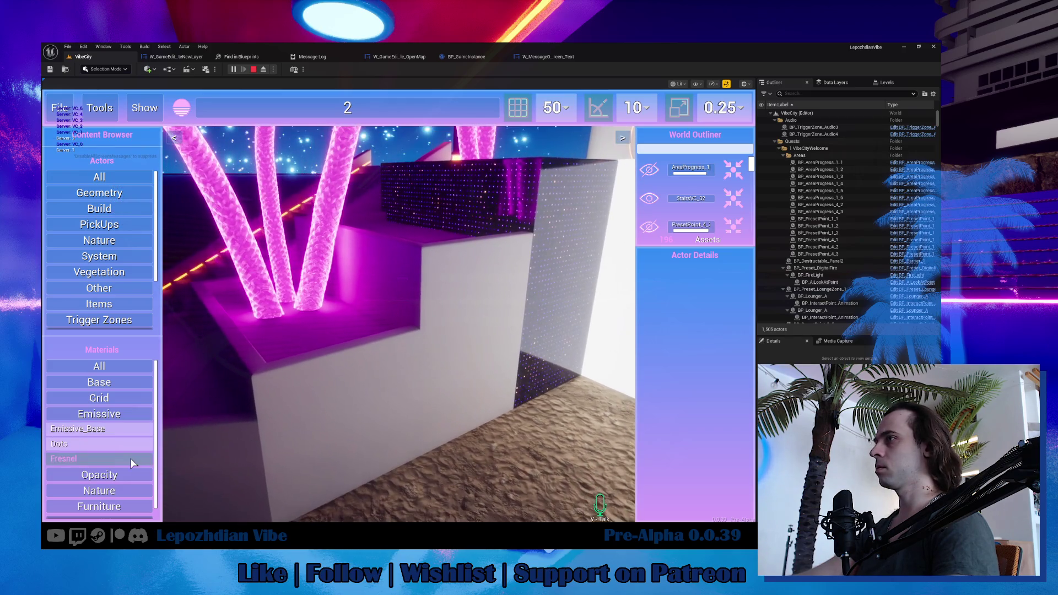
drag(111, 448, 375, 424)
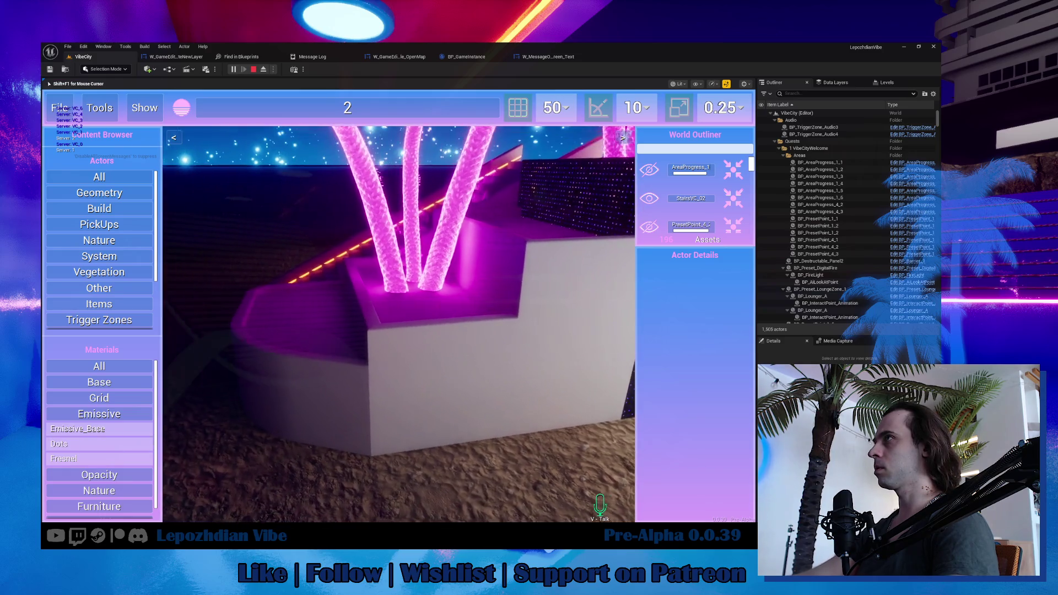
click(398, 374)
mouse_move(84, 449)
mouse_down()
mouse_move(278, 407)
mouse_move(318, 378)
mouse_up()
drag(104, 451, 447, 345)
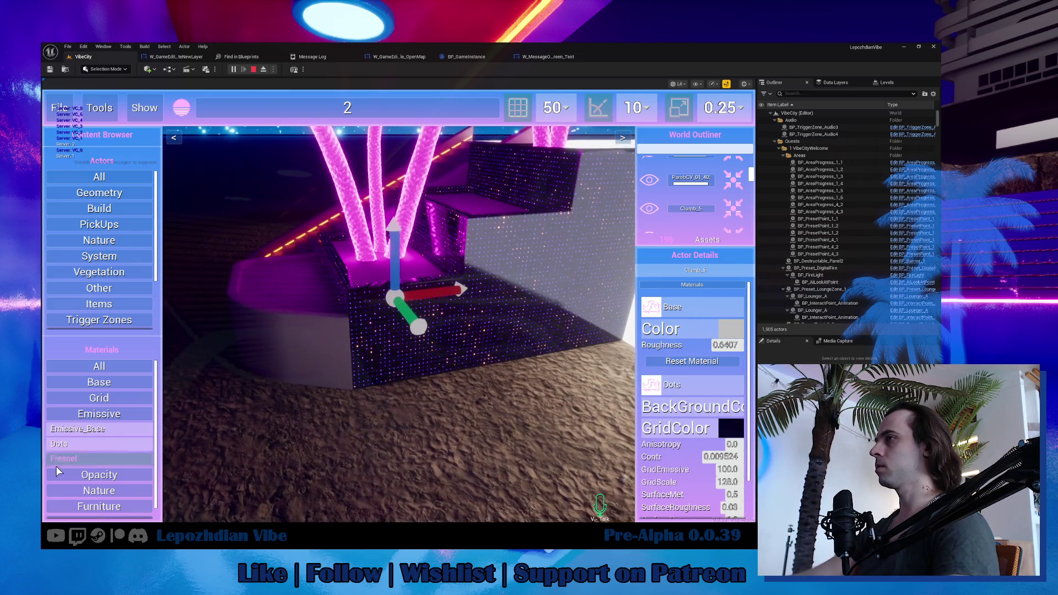
drag(270, 364, 301, 342)
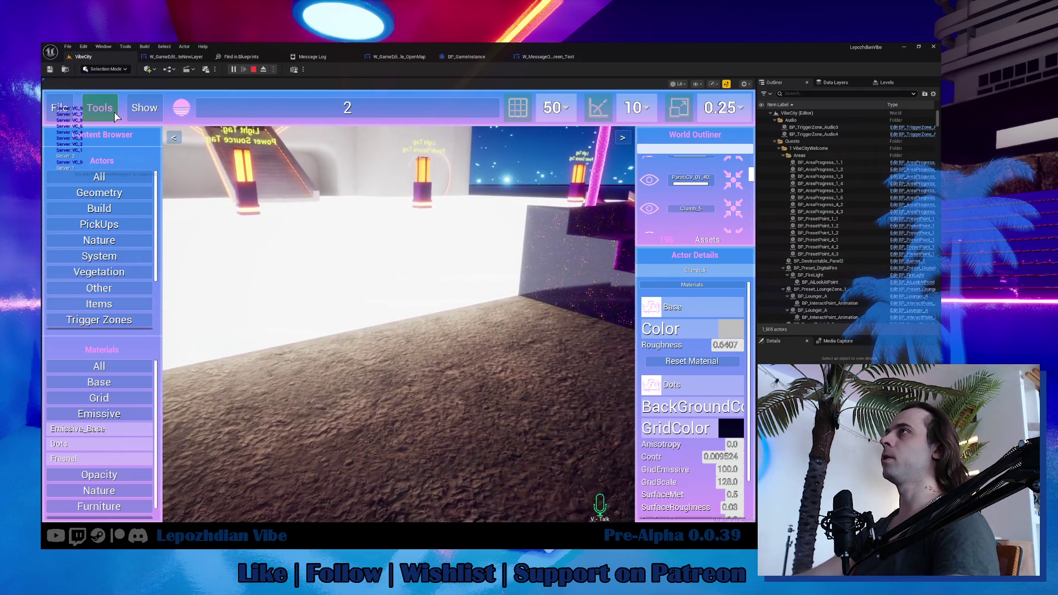
click(59, 108)
Save the map as 2, overwriting the existing file, then stop the play session.
click(424, 240)
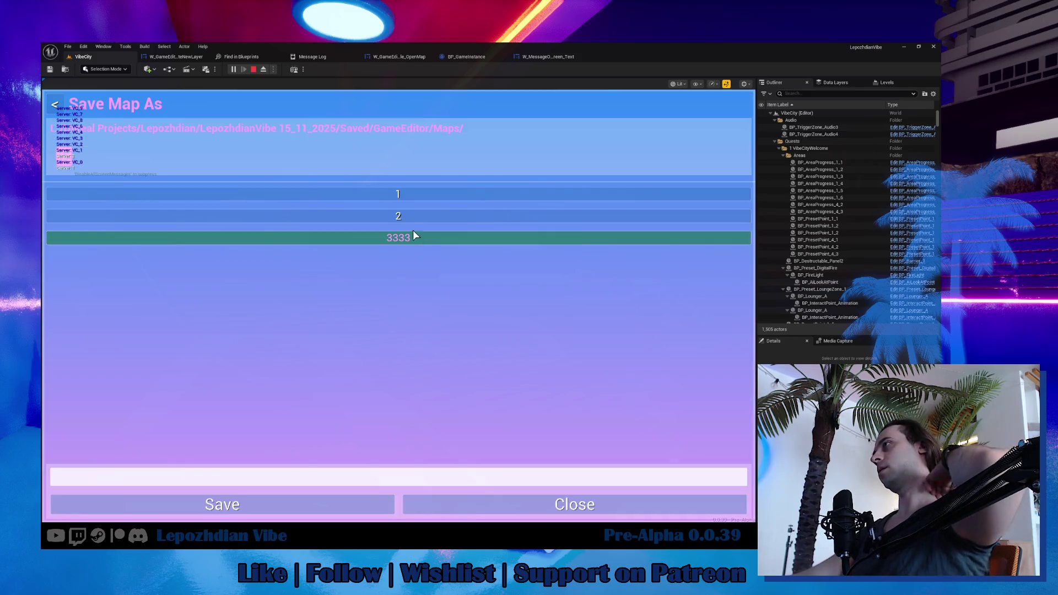
click(408, 218)
click(311, 512)
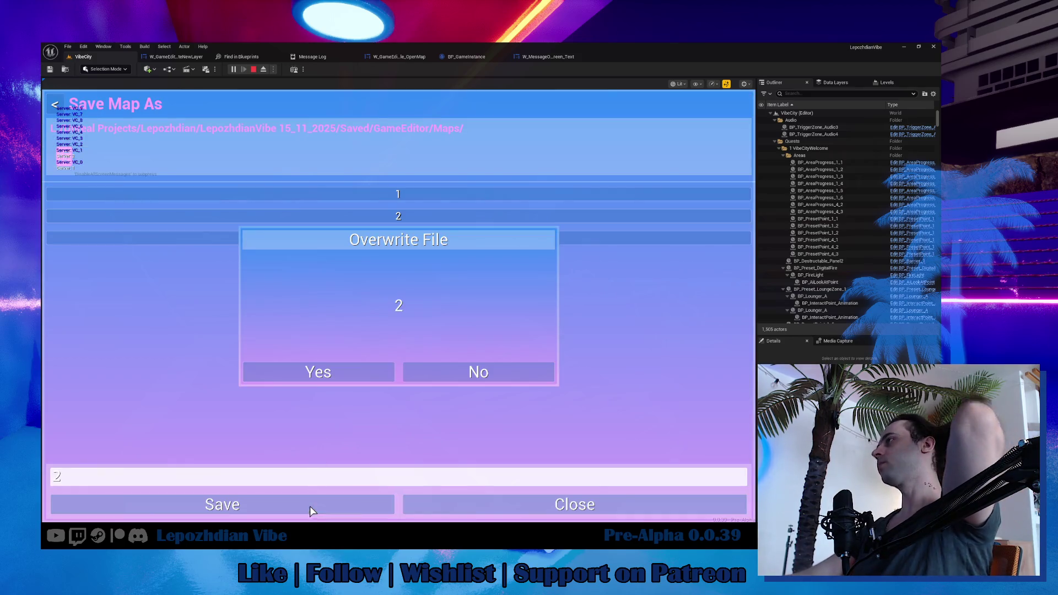
click(376, 368)
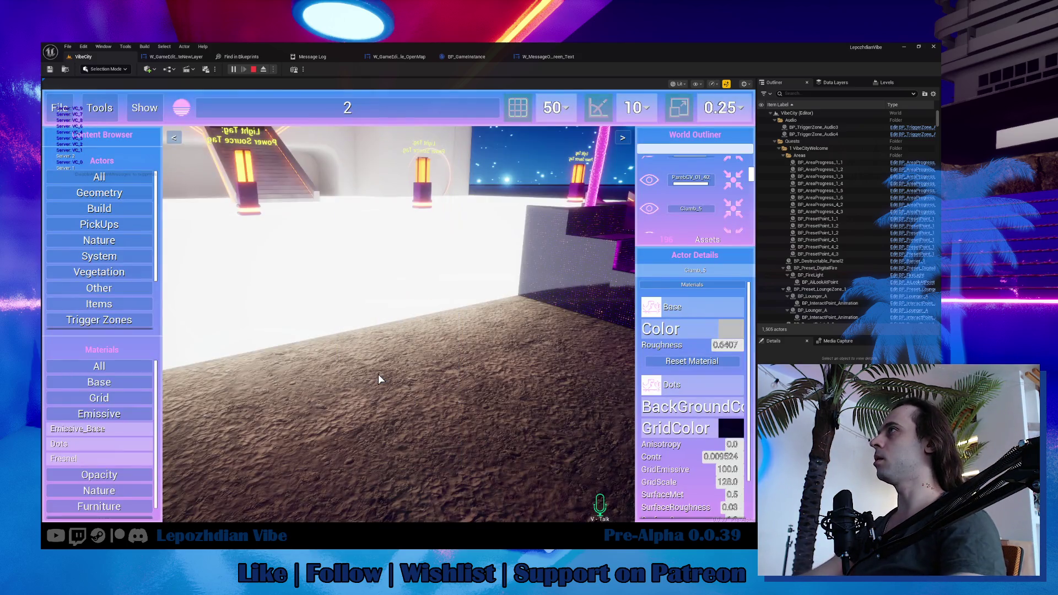
key(Escape)
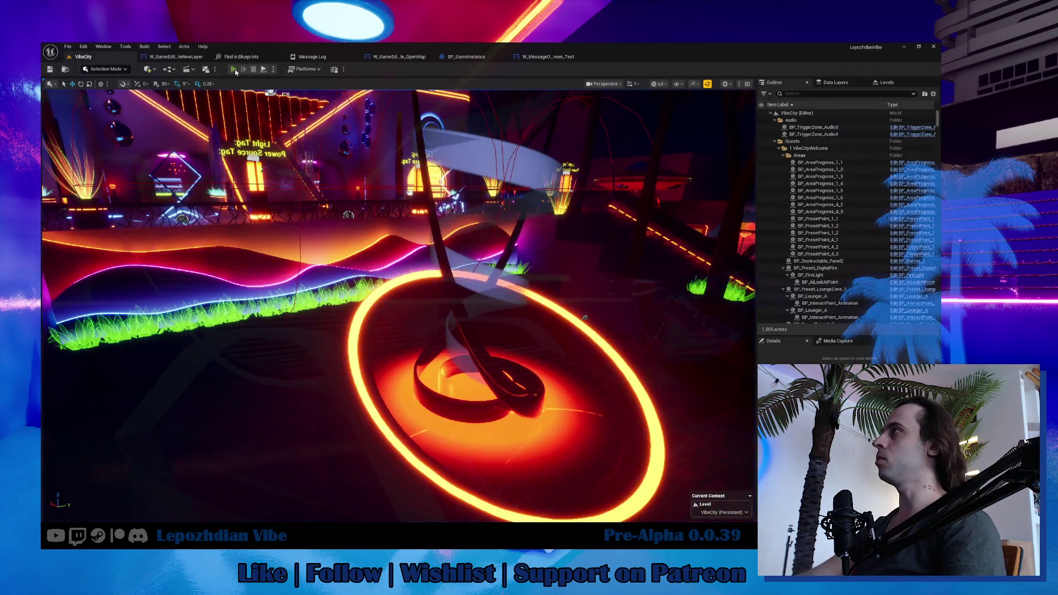
Start a test play, open the Vibe Editor, and delete layer 2 from the layer list.
click(233, 69)
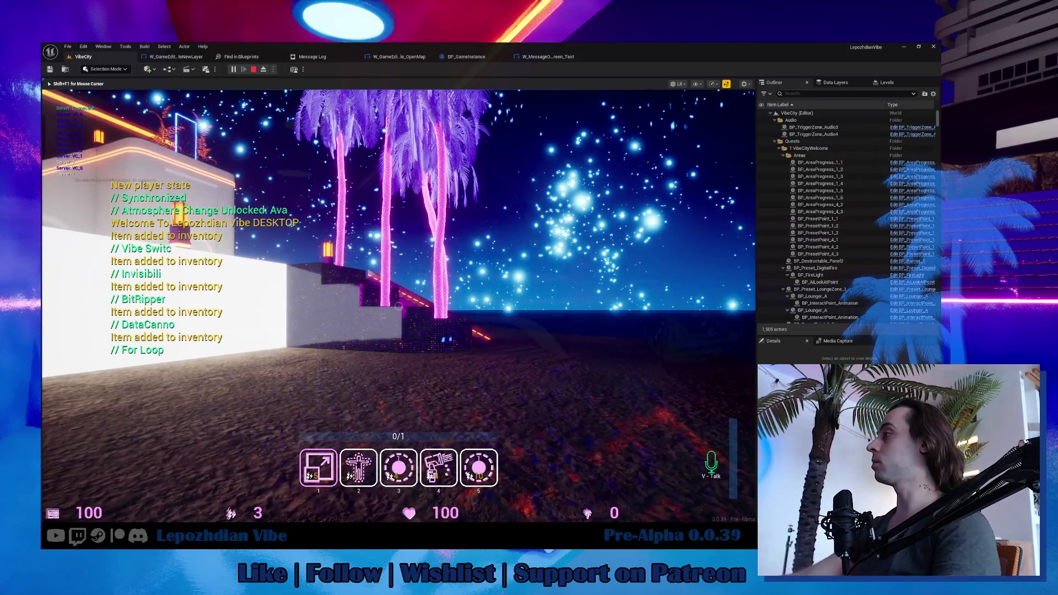
key(Tab)
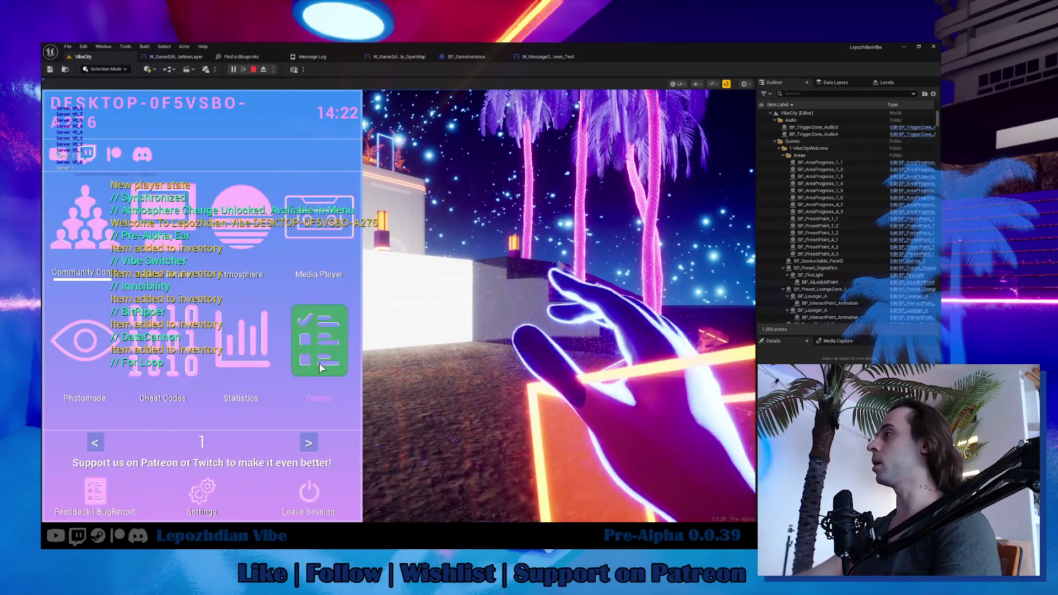
click(316, 440)
click(286, 370)
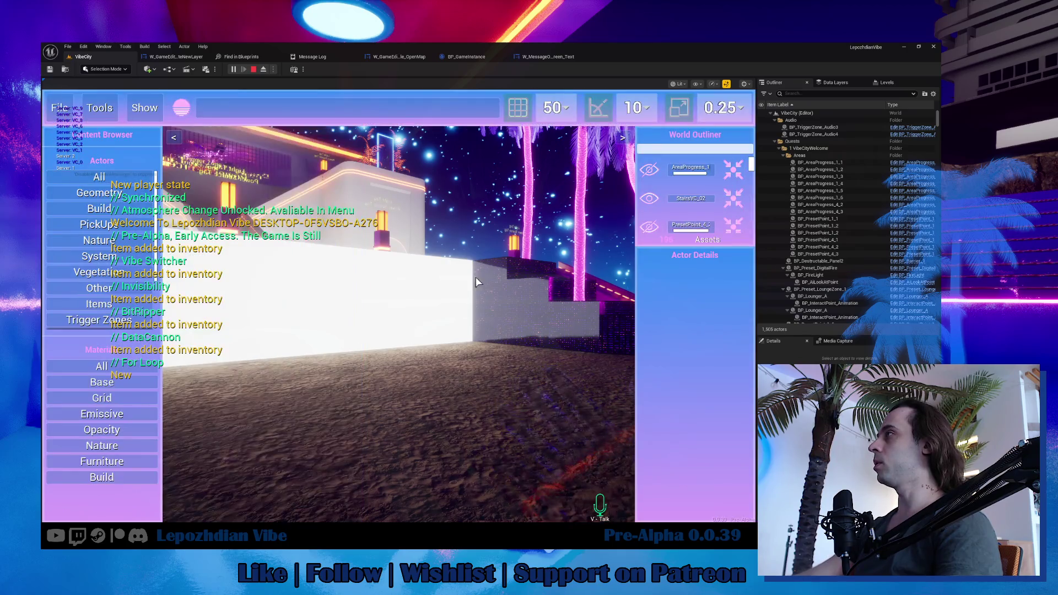
click(416, 109)
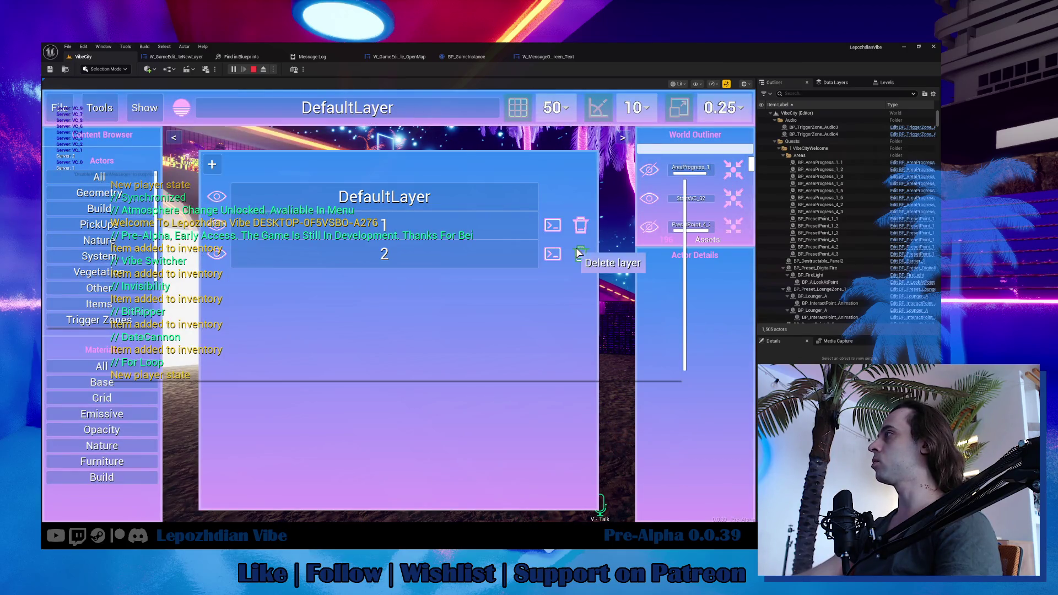
click(580, 253)
click(359, 327)
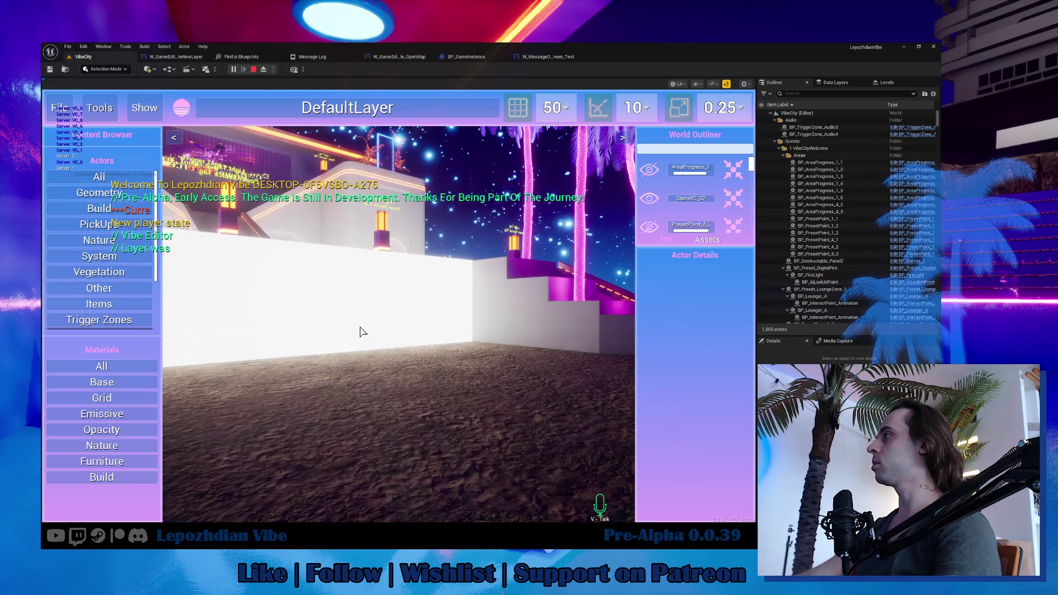
Return to the game view, back the camera out to show the stairs, and end play.
click(396, 381)
key(w)
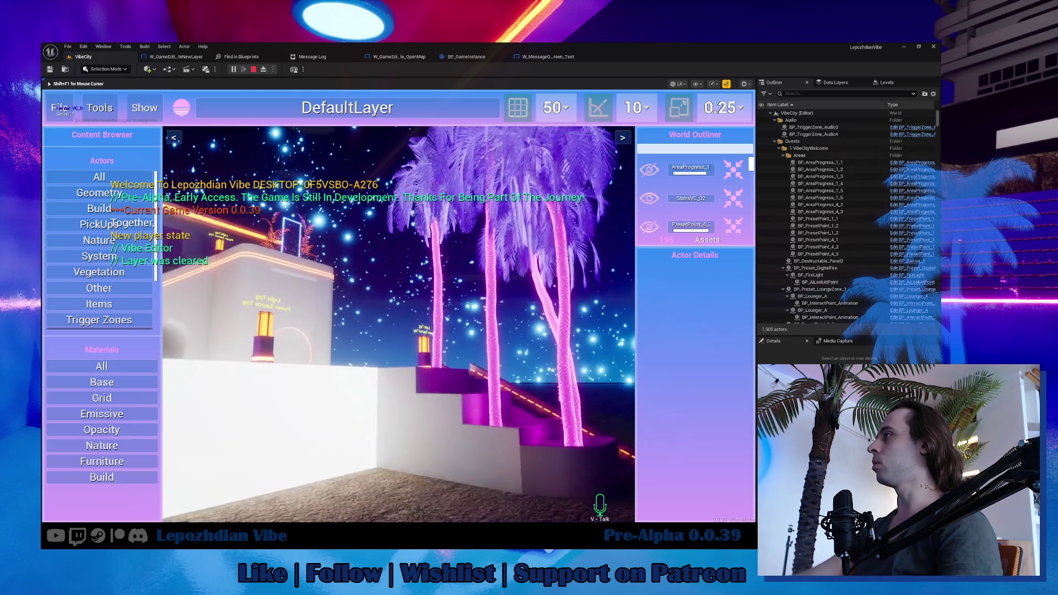
key(s)
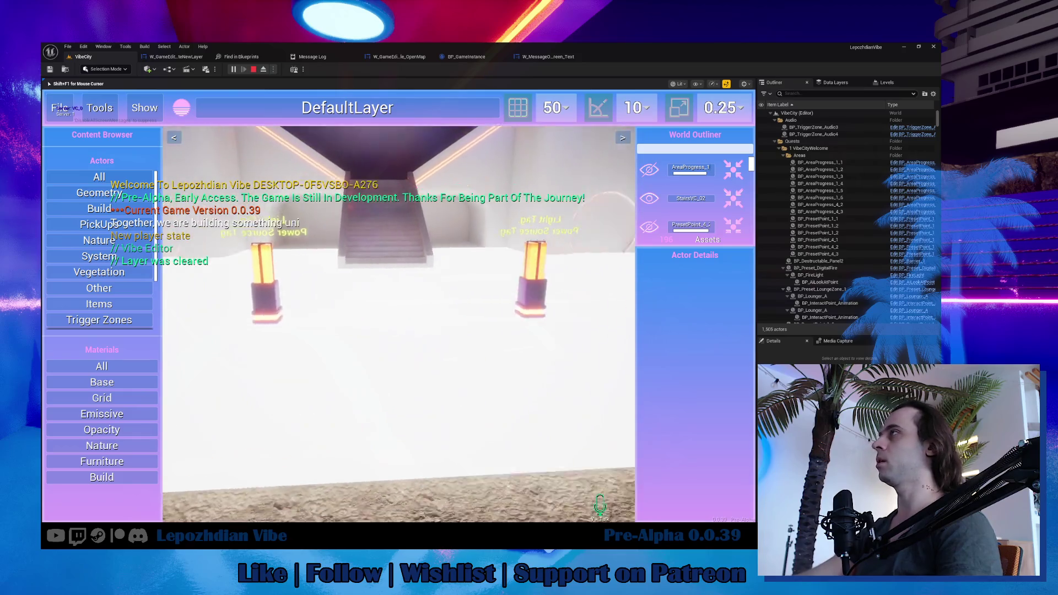
key(shift+F1)
key(Escape)
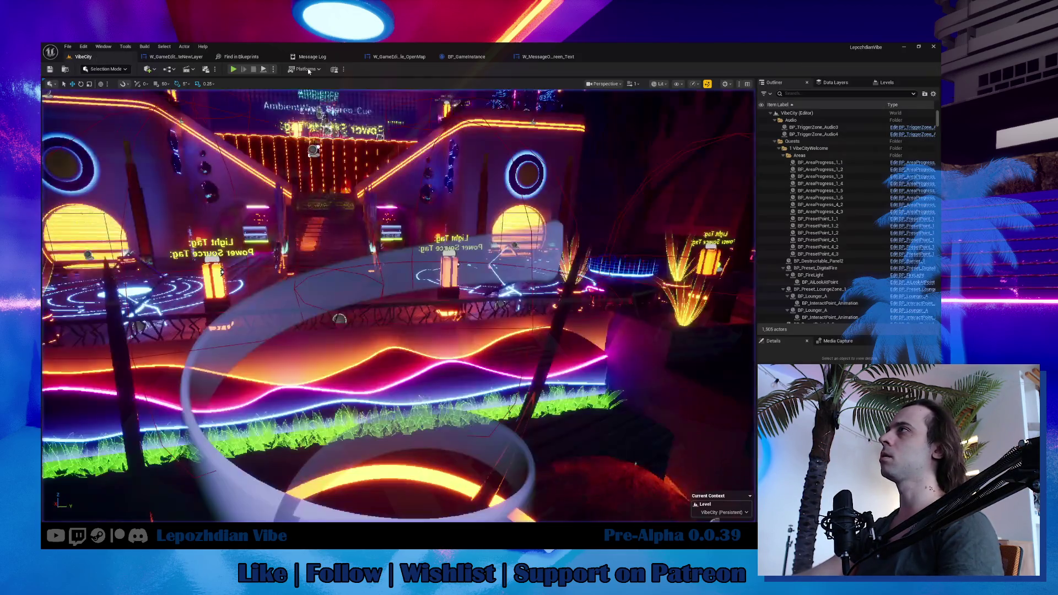
Start a test play and delete layer 1 in the Vibe Editor's layer list.
click(233, 70)
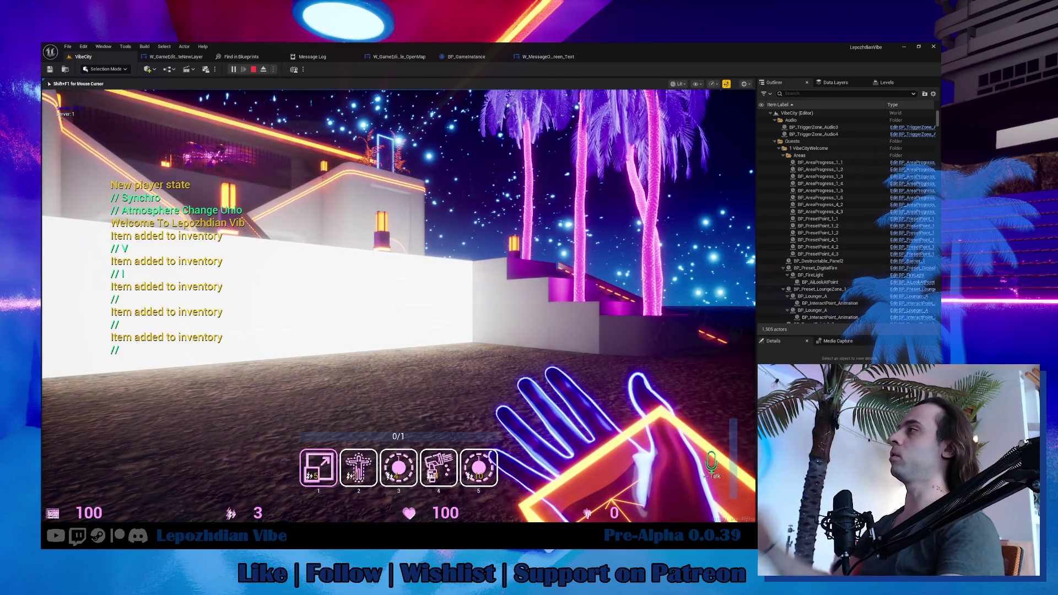
key(Tab)
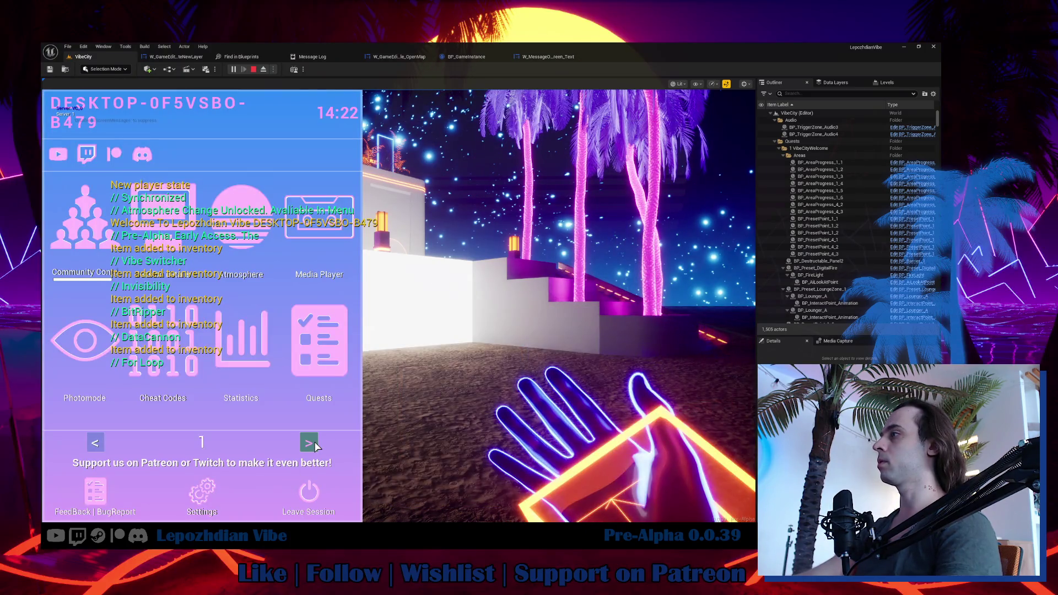
click(309, 442)
click(283, 370)
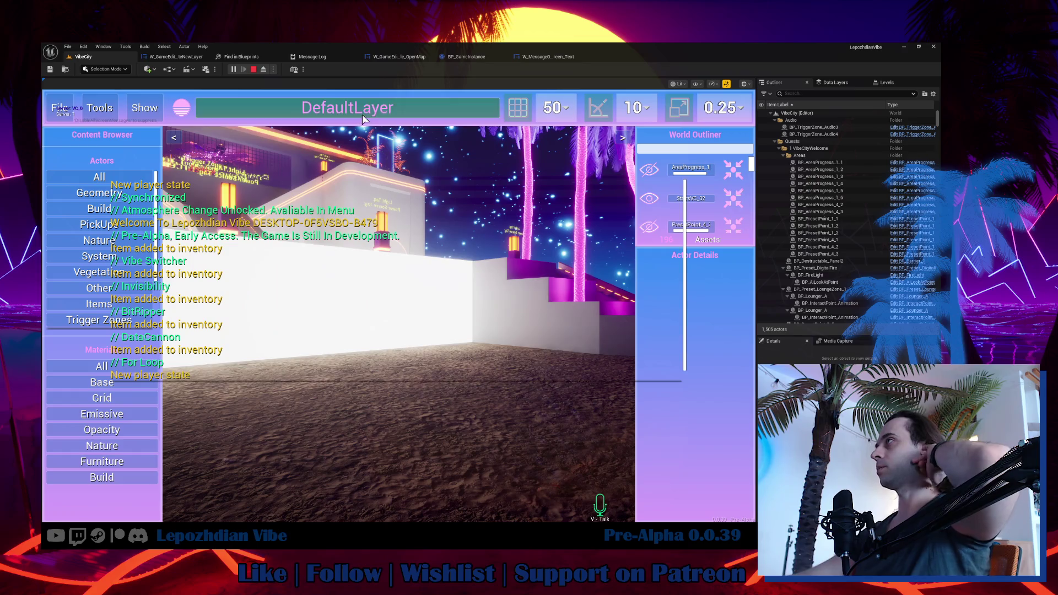
click(347, 107)
click(465, 222)
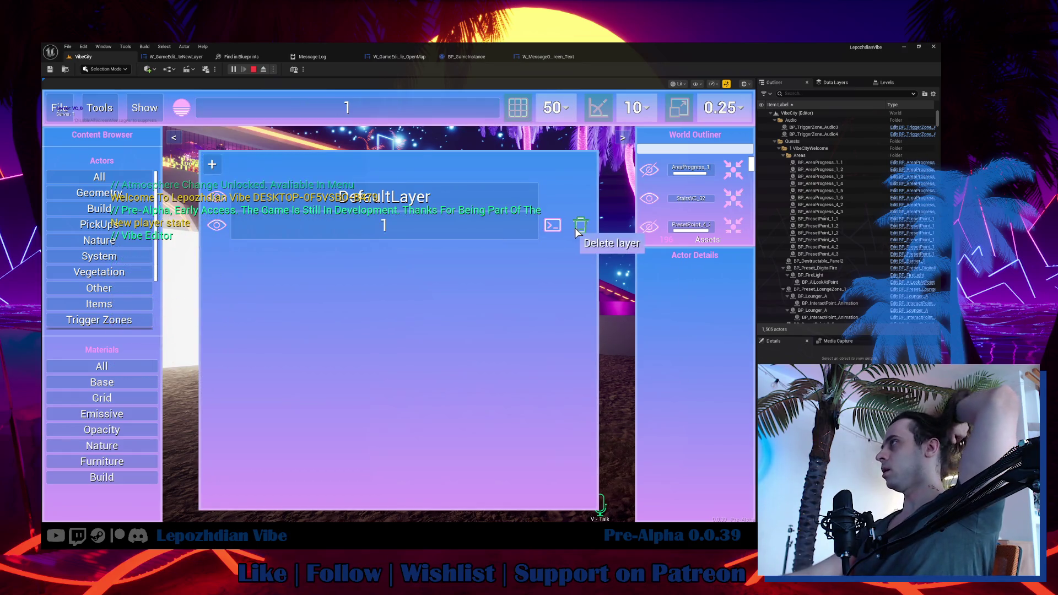
click(580, 225)
click(384, 329)
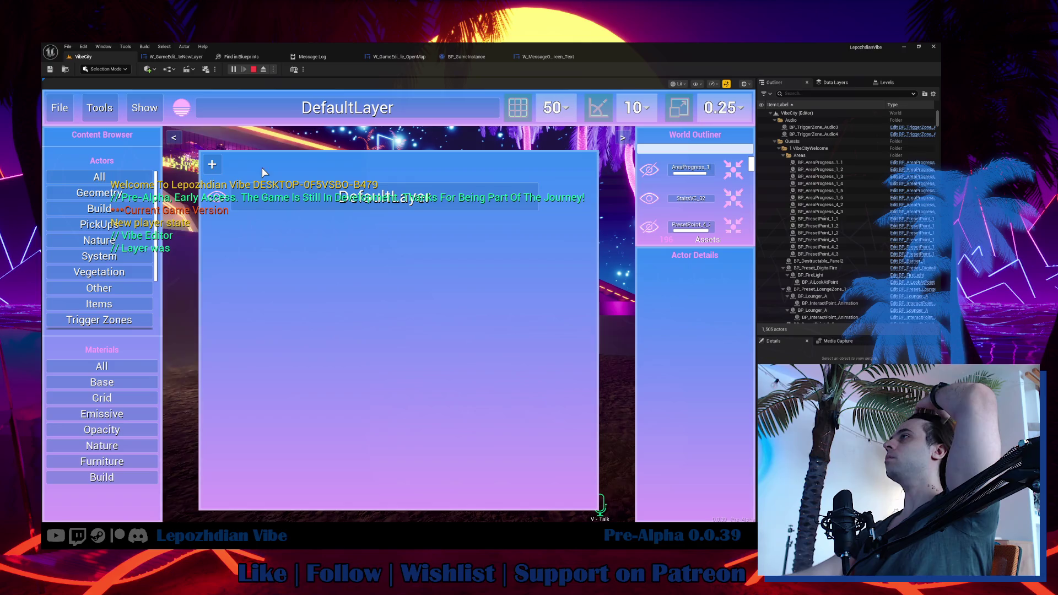
click(334, 269)
Load the saved layer 2 via File > Open Layer, then stop play.
click(59, 108)
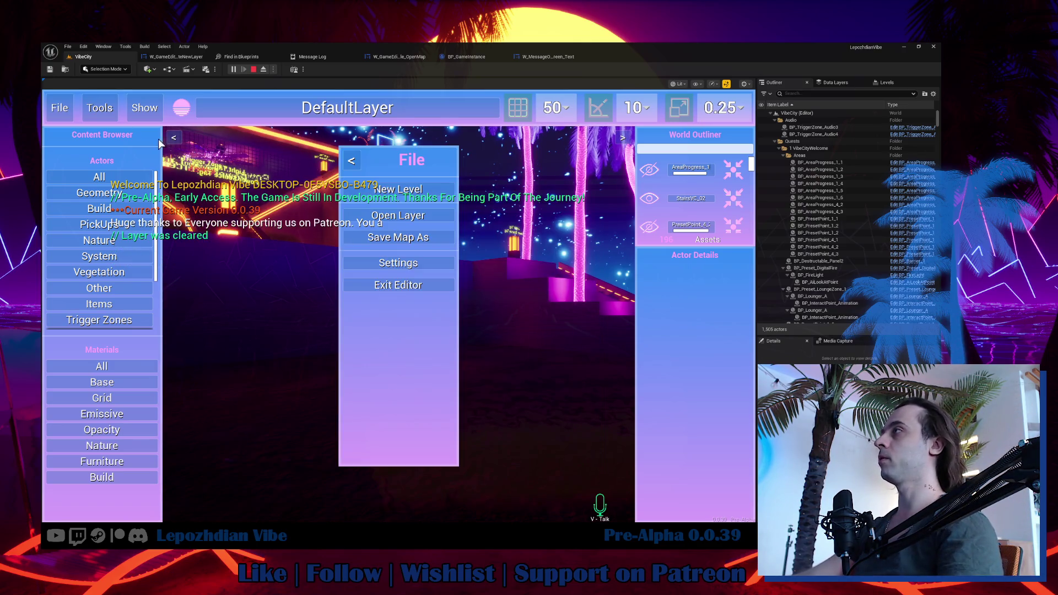
click(417, 230)
click(418, 218)
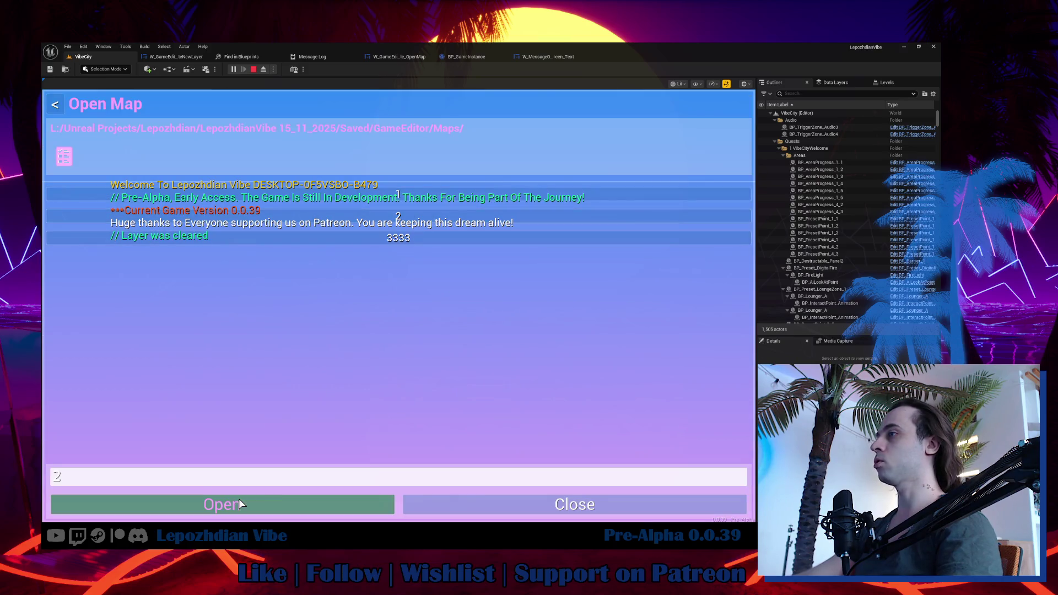
click(331, 513)
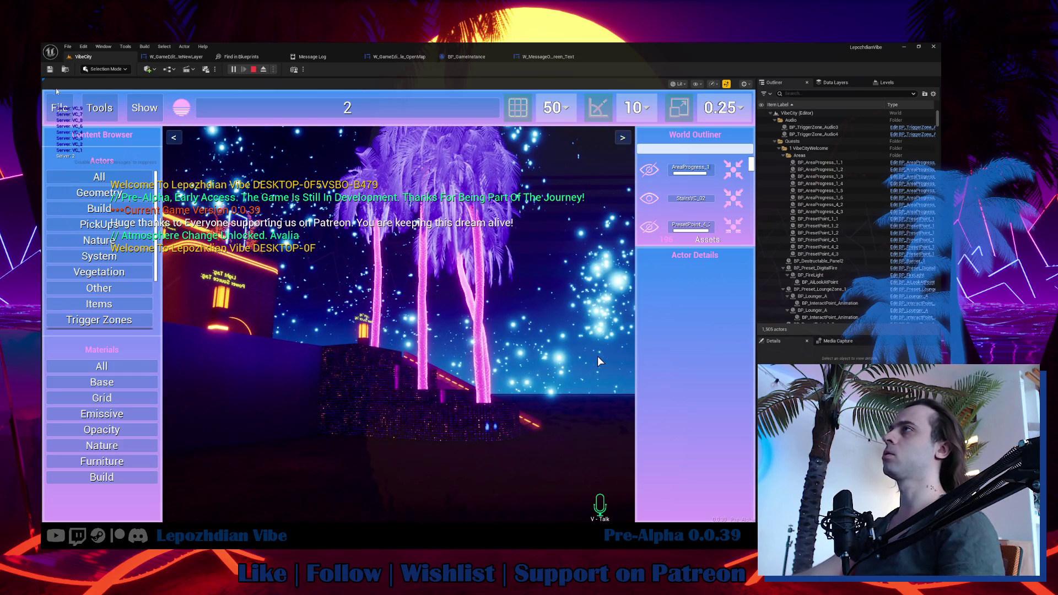
key(Escape)
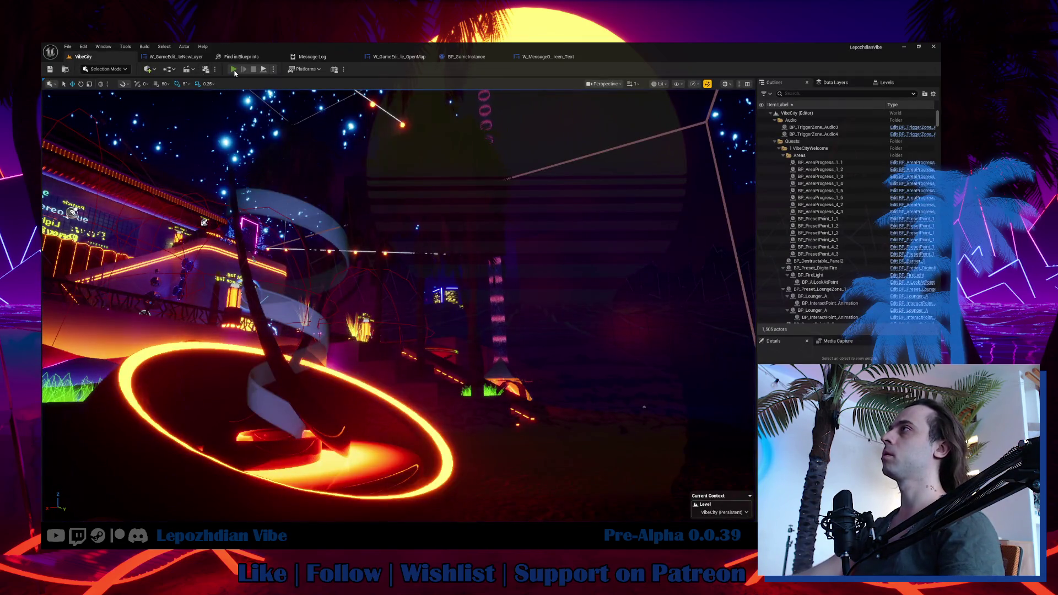
In a test play, rename layer 2 to 222 in the Vibe Editor, then stop and play again.
click(233, 69)
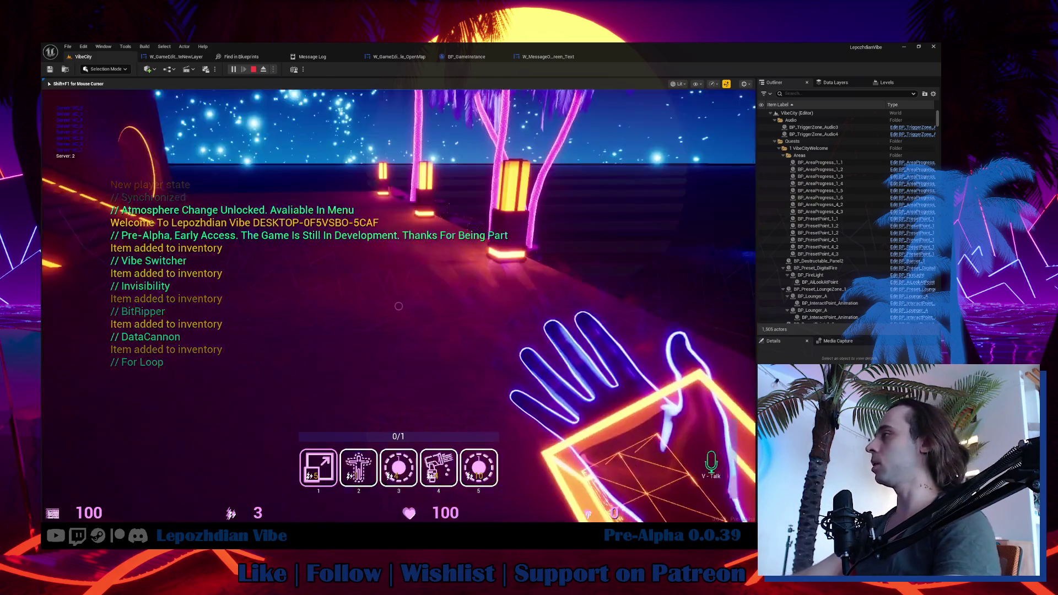
key(Tab)
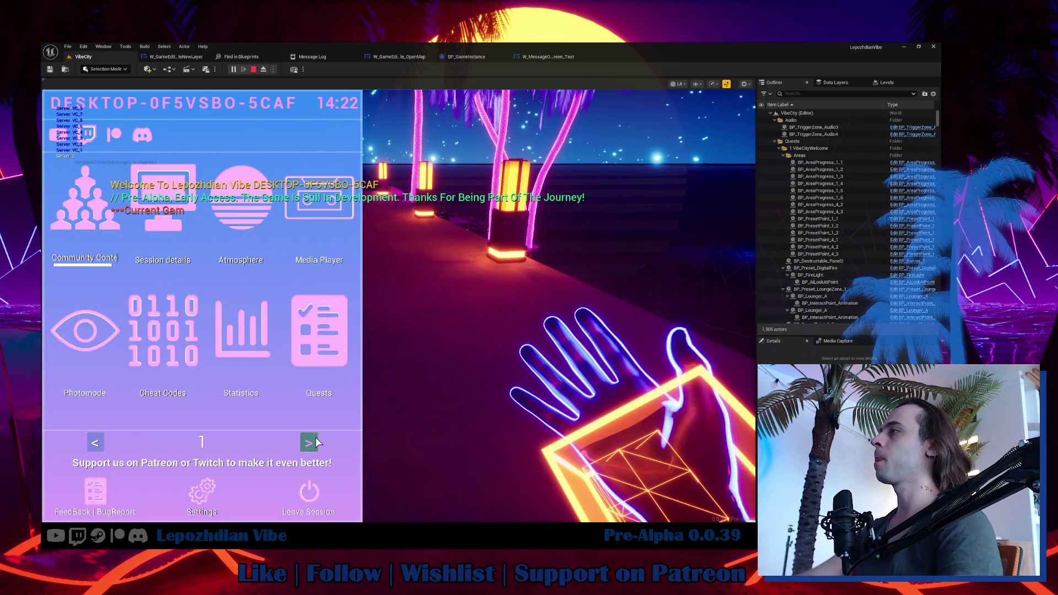
click(315, 437)
click(295, 402)
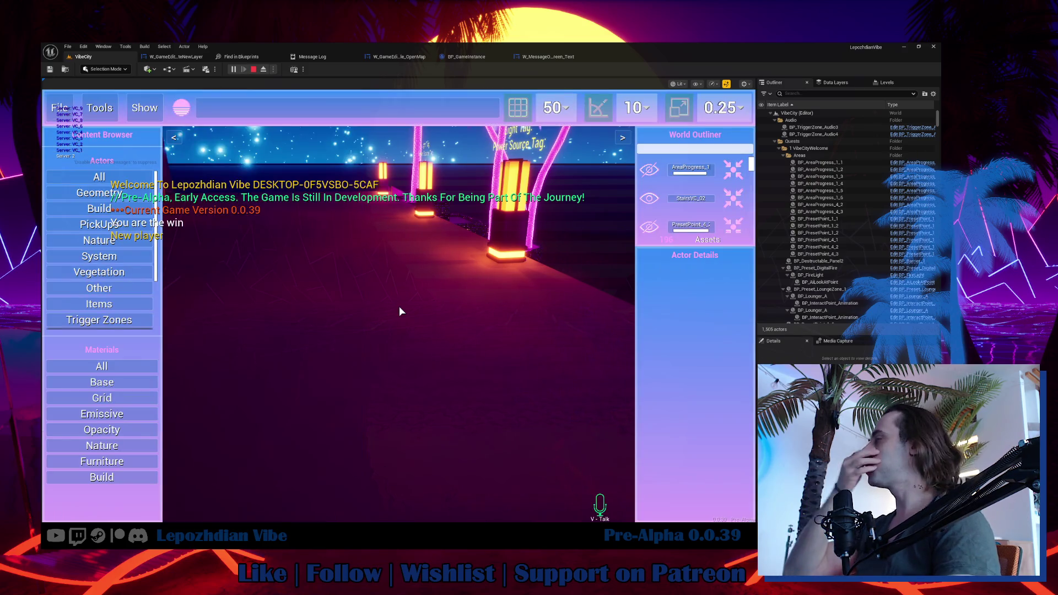
click(471, 108)
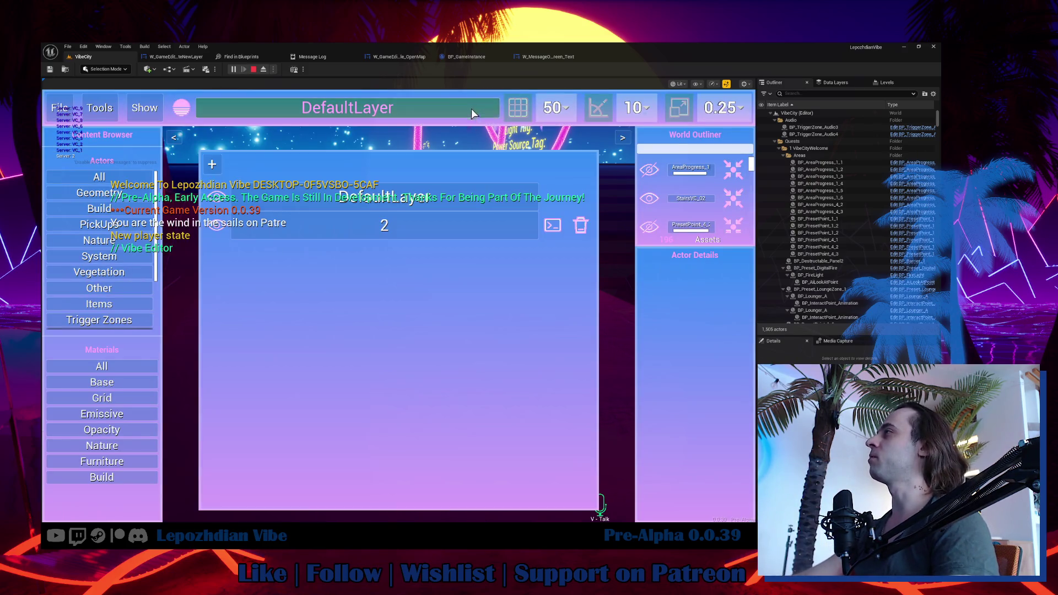
click(551, 227)
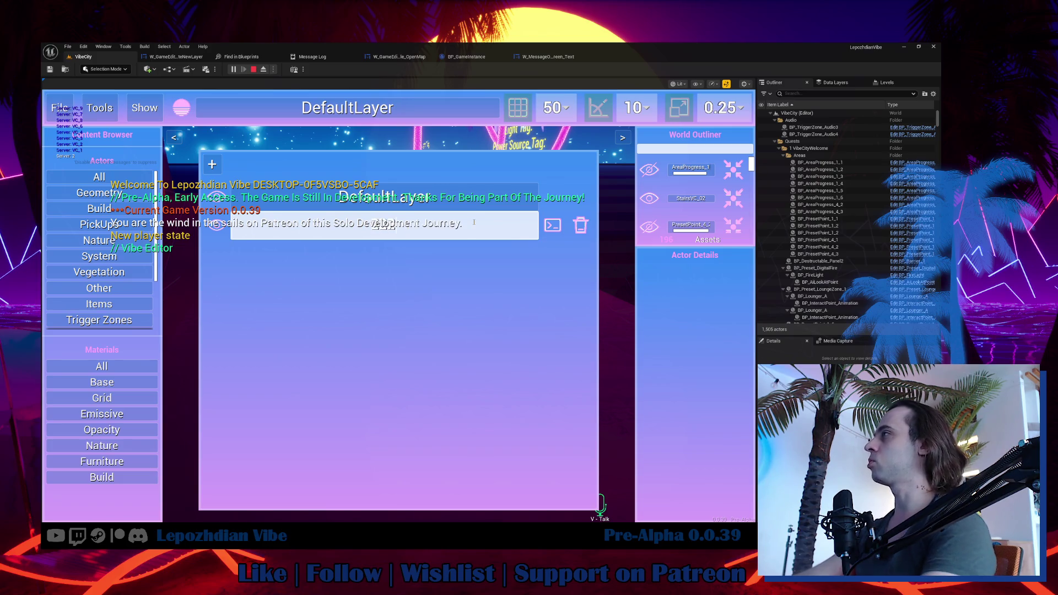
key(Return)
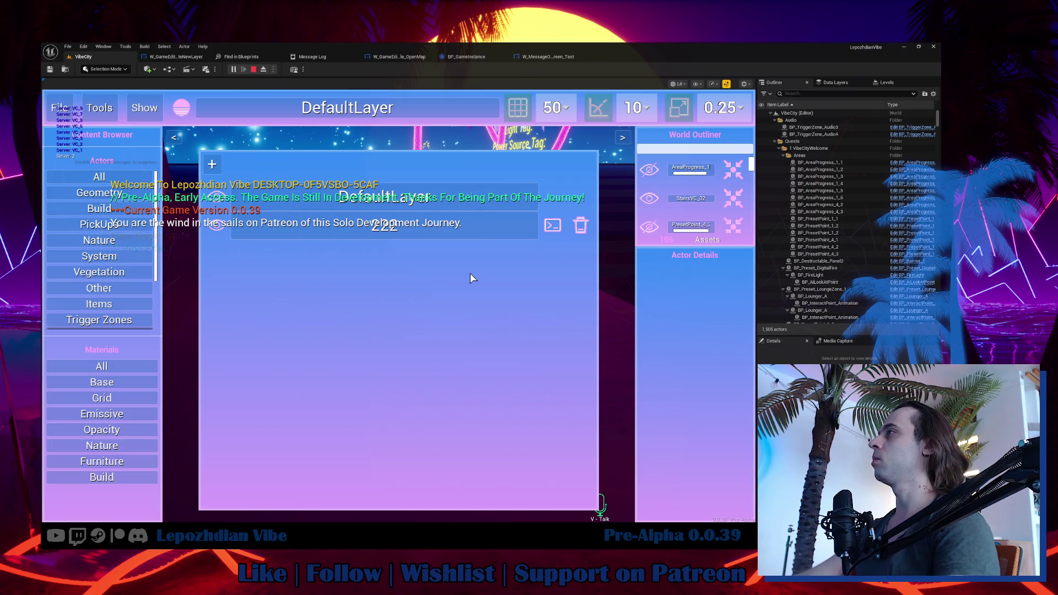
click(496, 310)
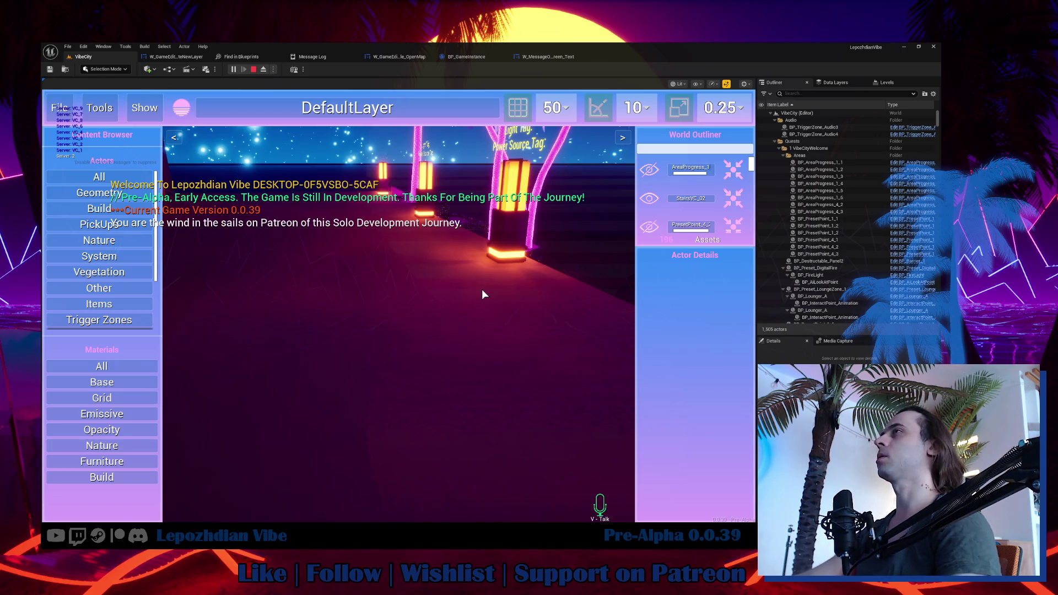
key(Escape)
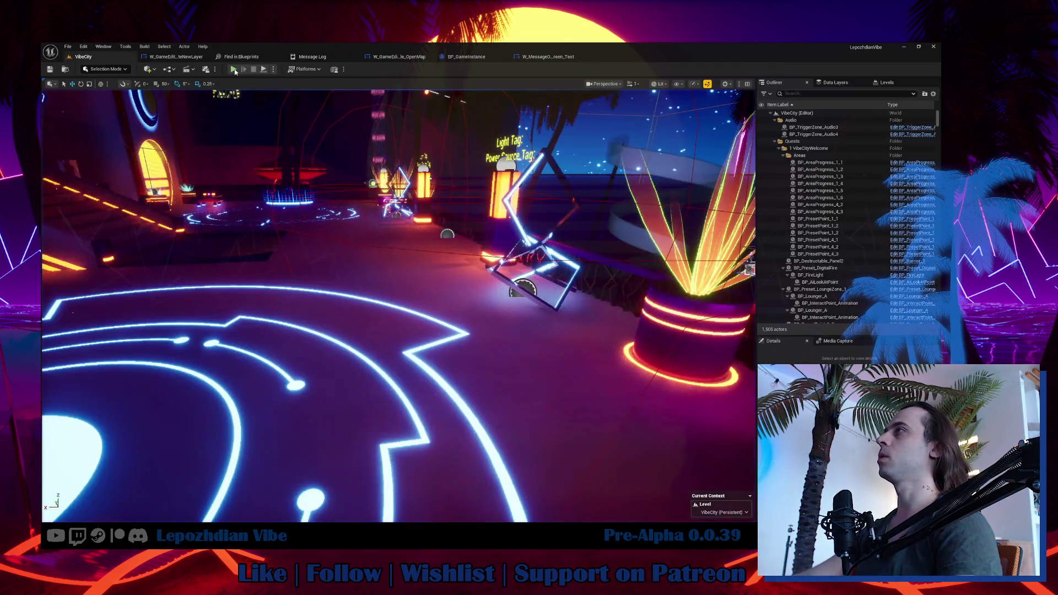
key(alt+p)
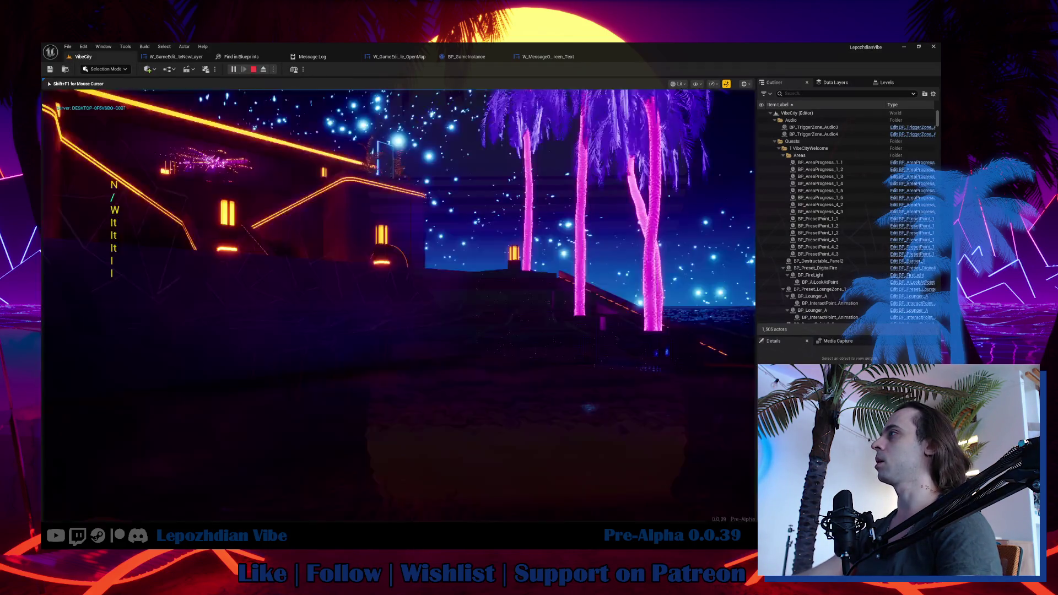
Open the Vibe Editor, make layer 2 the active layer, and rename it to 222.
key(Tab)
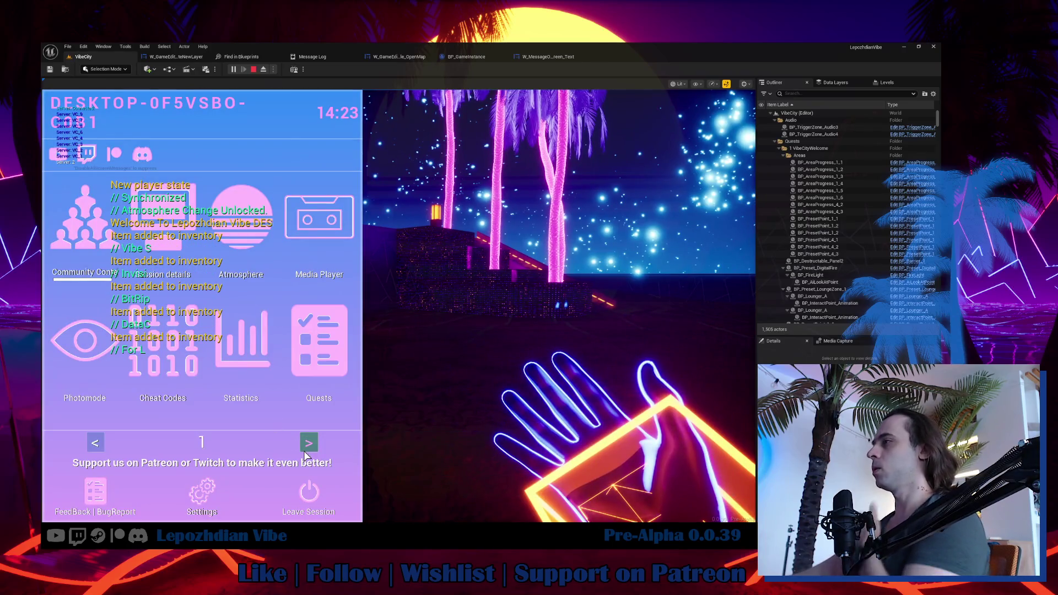
click(306, 447)
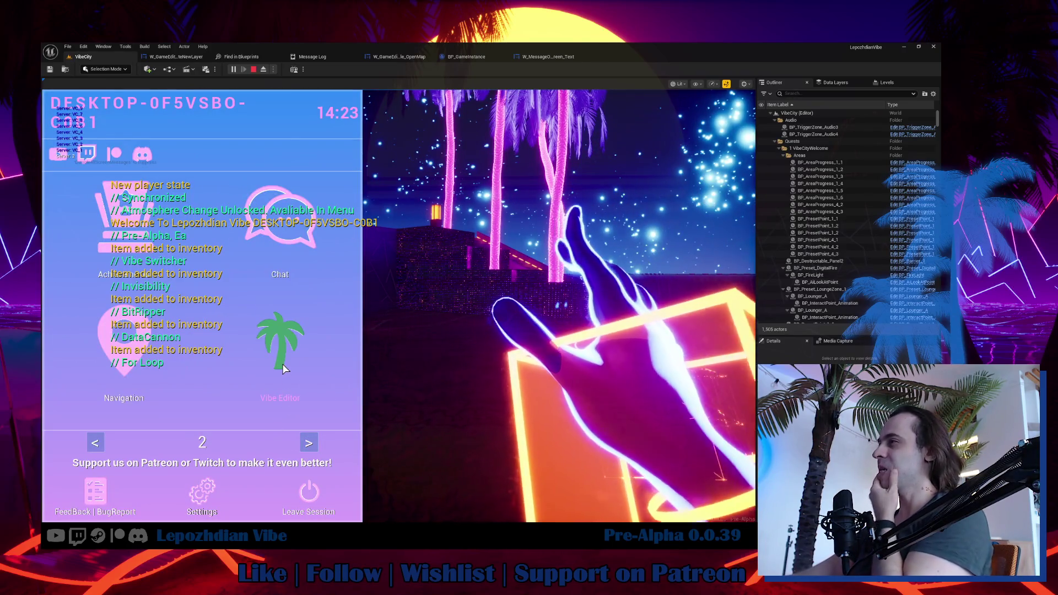
click(282, 368)
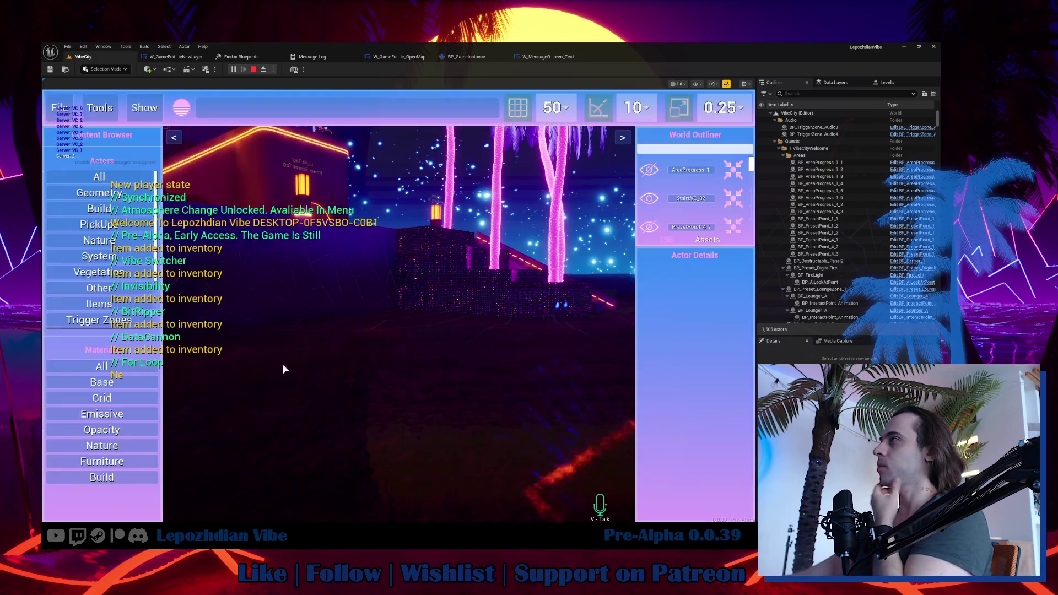
click(416, 108)
click(420, 227)
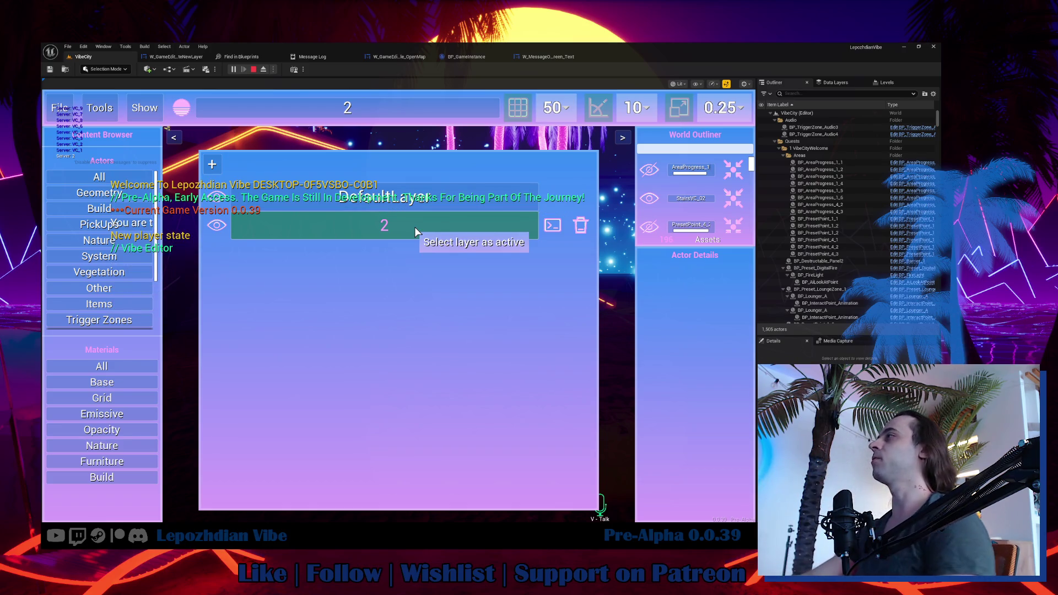
click(547, 231)
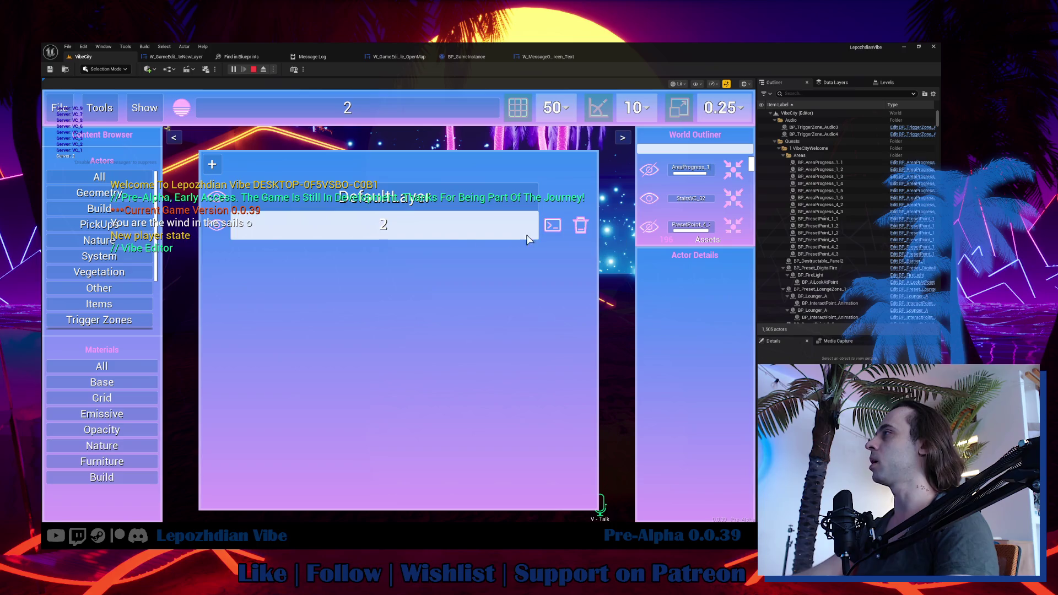
text(22)
key(Return)
click(443, 227)
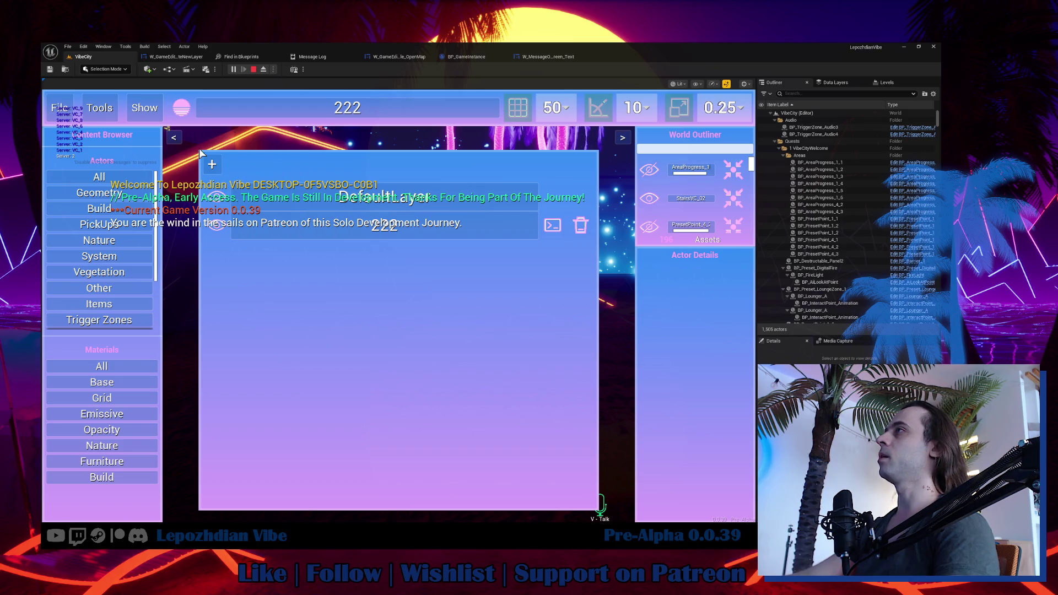
key(Escape)
click(60, 108)
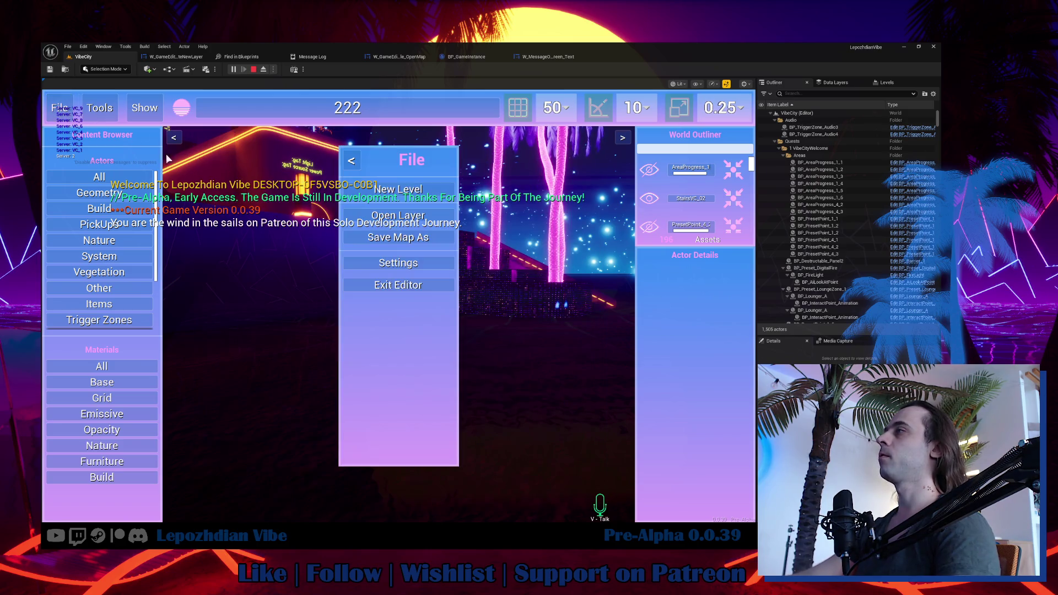
Save the map as 3333 over the existing file, check the layer list, and stop play.
click(401, 241)
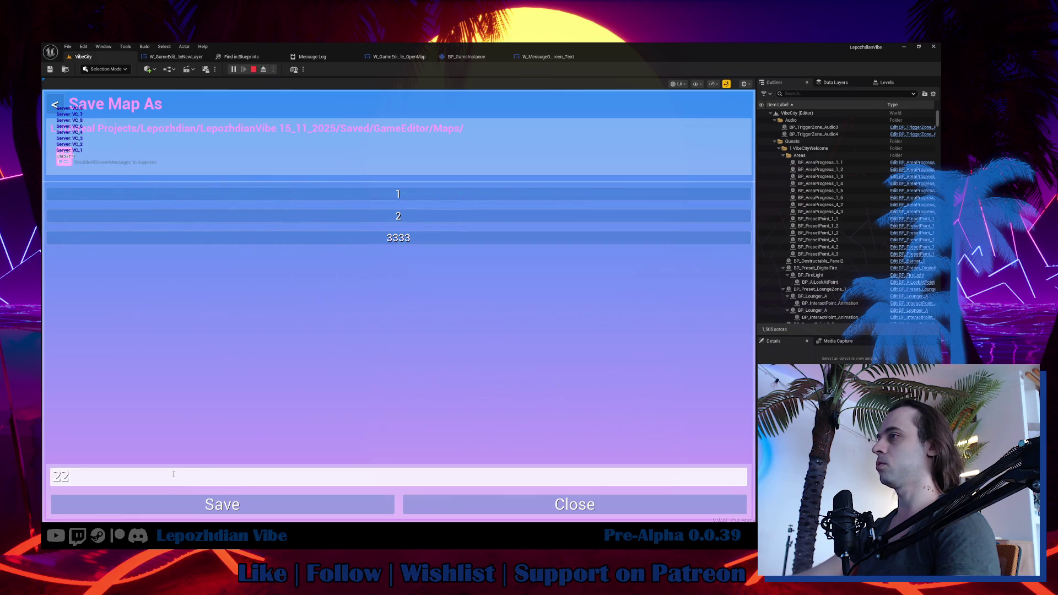
click(421, 240)
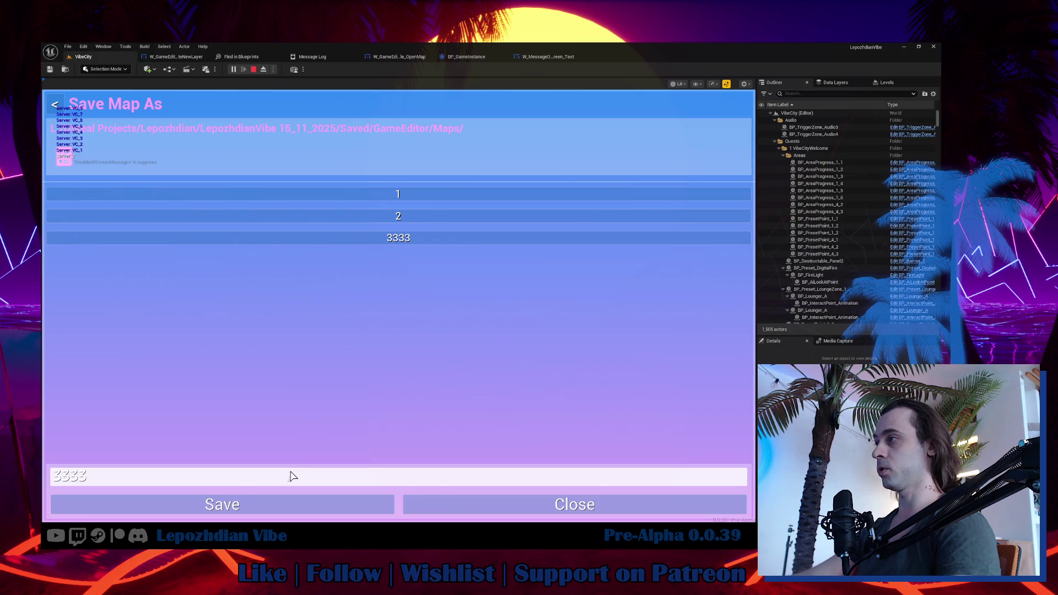
click(281, 514)
click(322, 372)
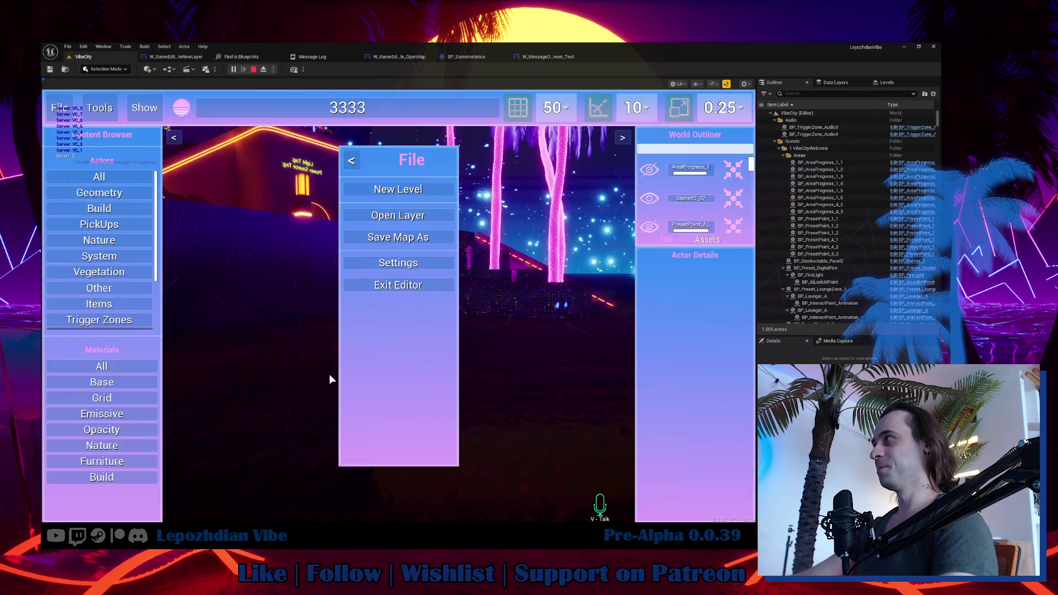
click(406, 114)
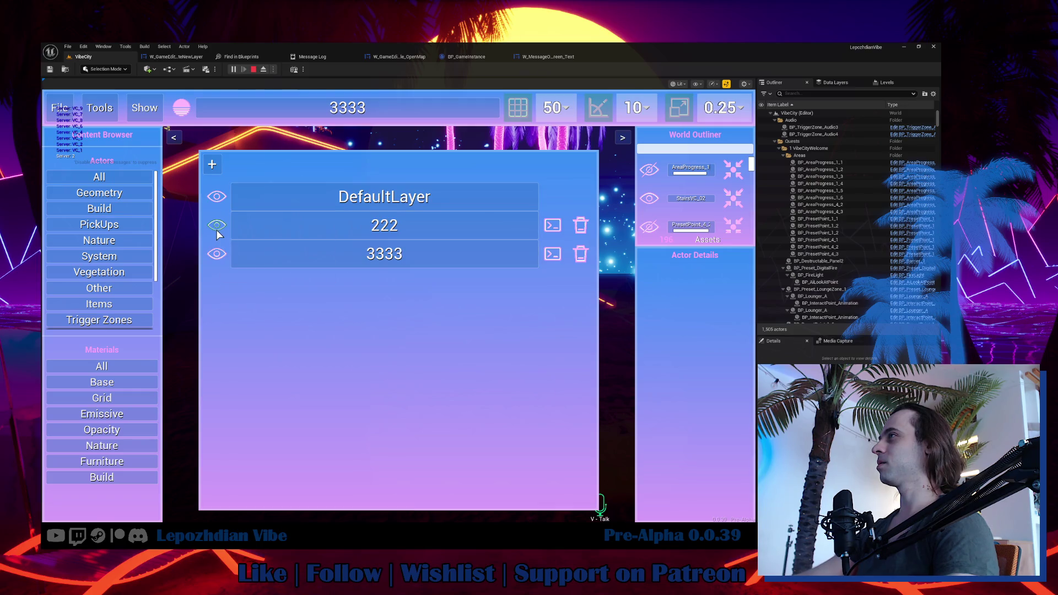
key(Escape)
key(Escape)
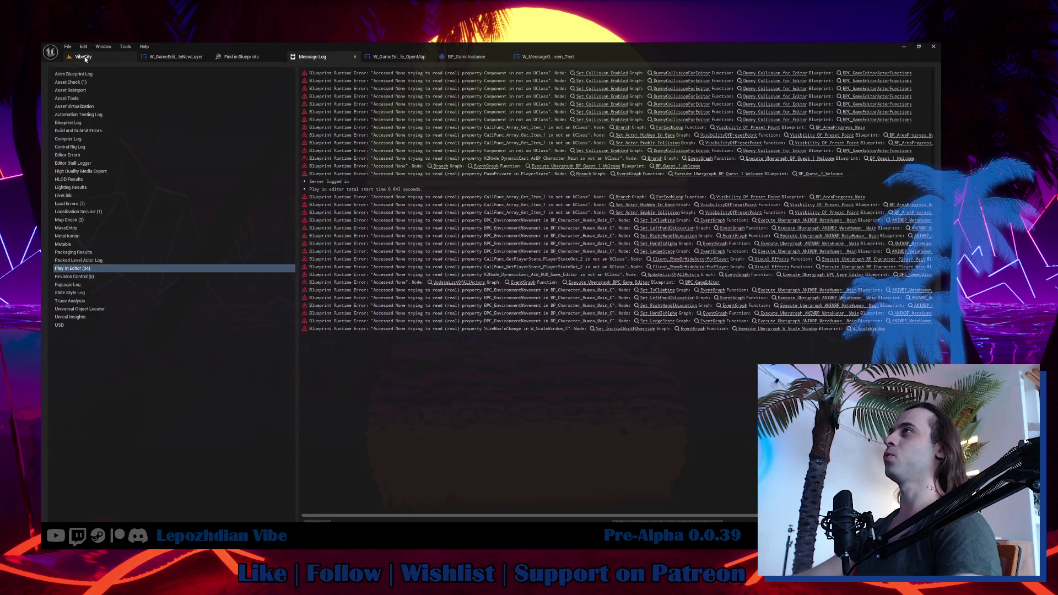
From VibeCity, start play, delete the layer in the Vibe Editor, and stop the session.
click(84, 58)
click(234, 70)
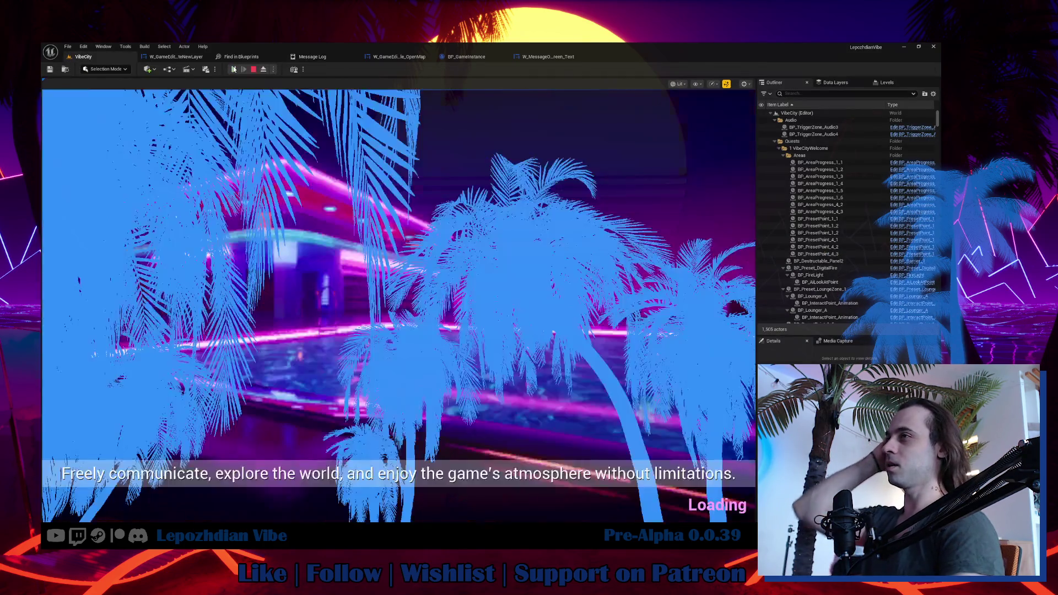
key(Tab)
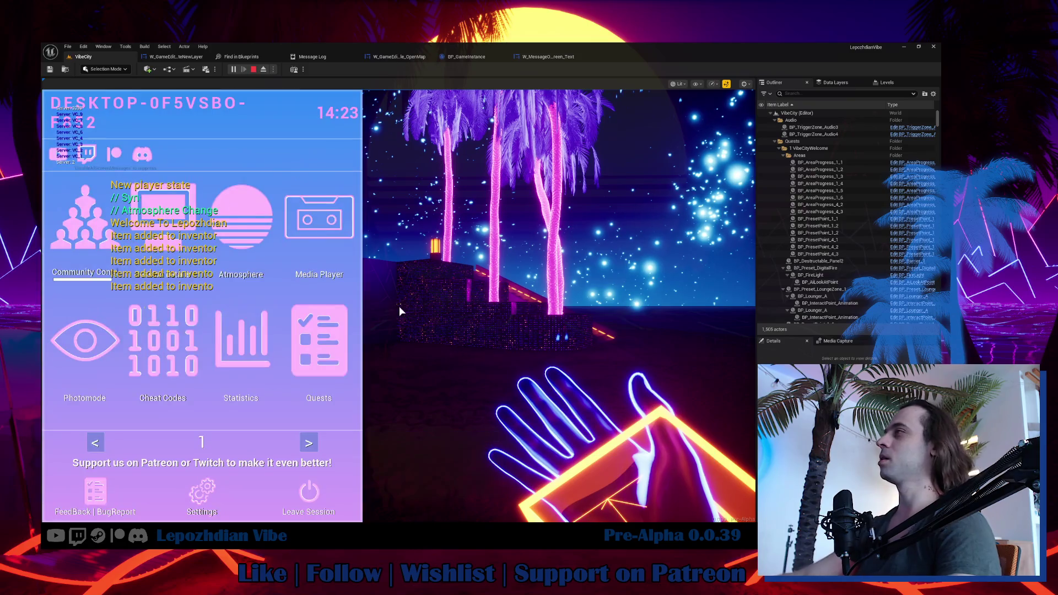
click(310, 443)
click(280, 355)
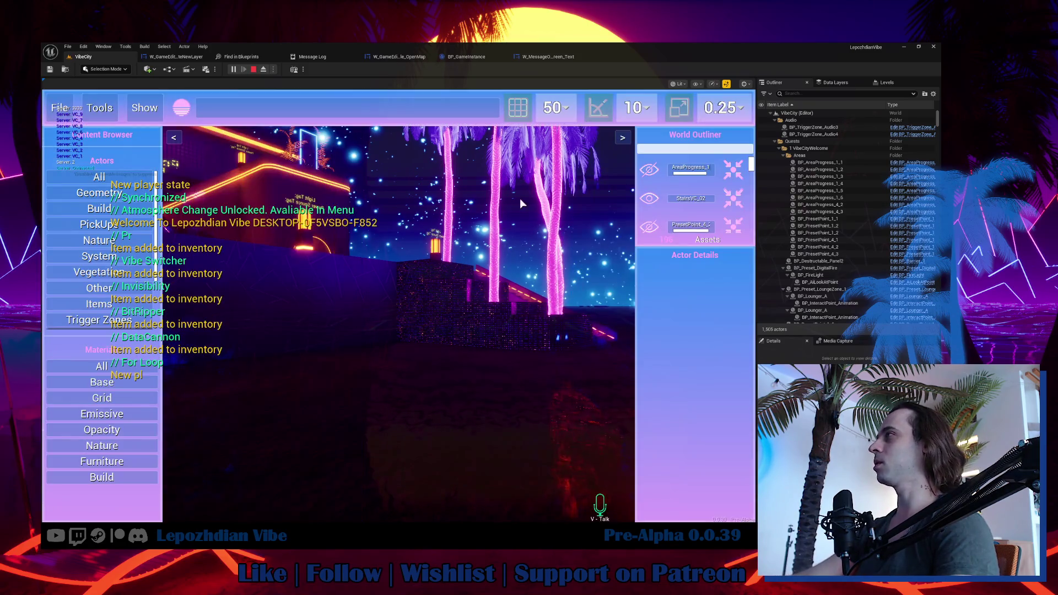
click(415, 111)
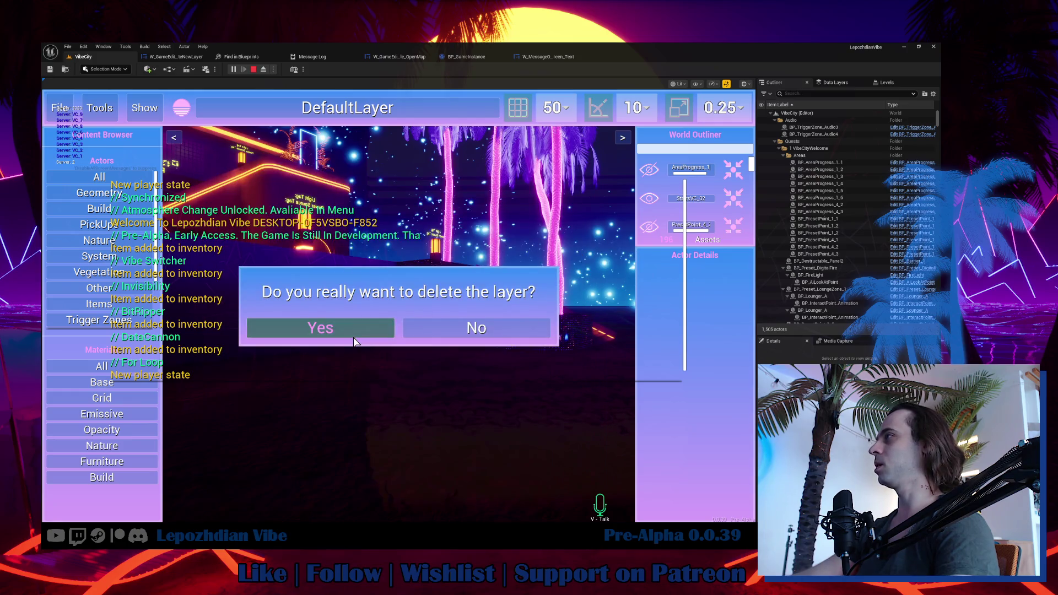
click(353, 333)
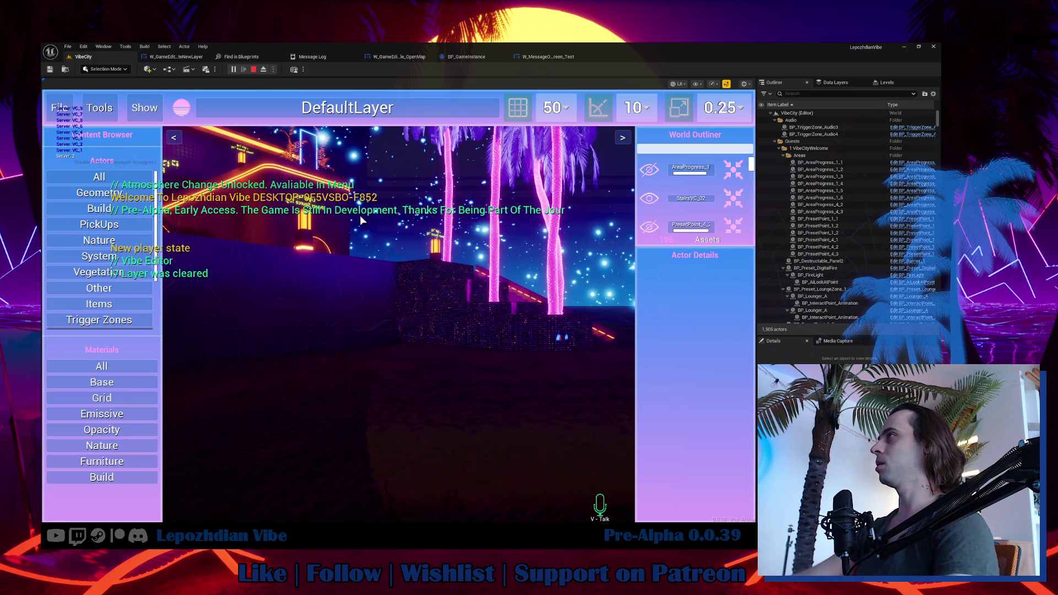
key(Escape)
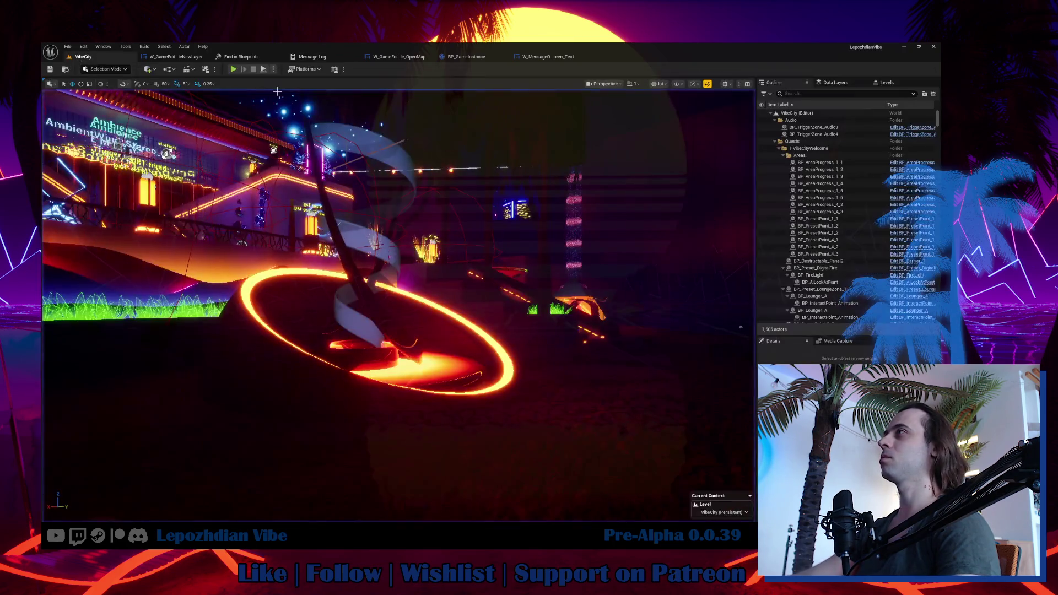
Play again and delete the remaining layer so DefaultLayer becomes active, then stop.
click(236, 70)
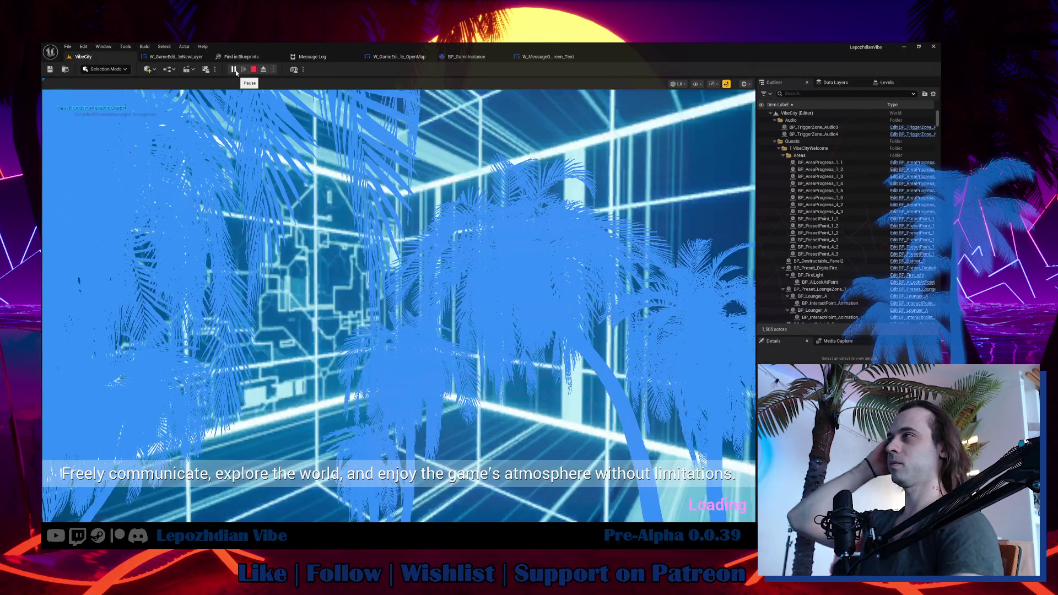
key(Tab)
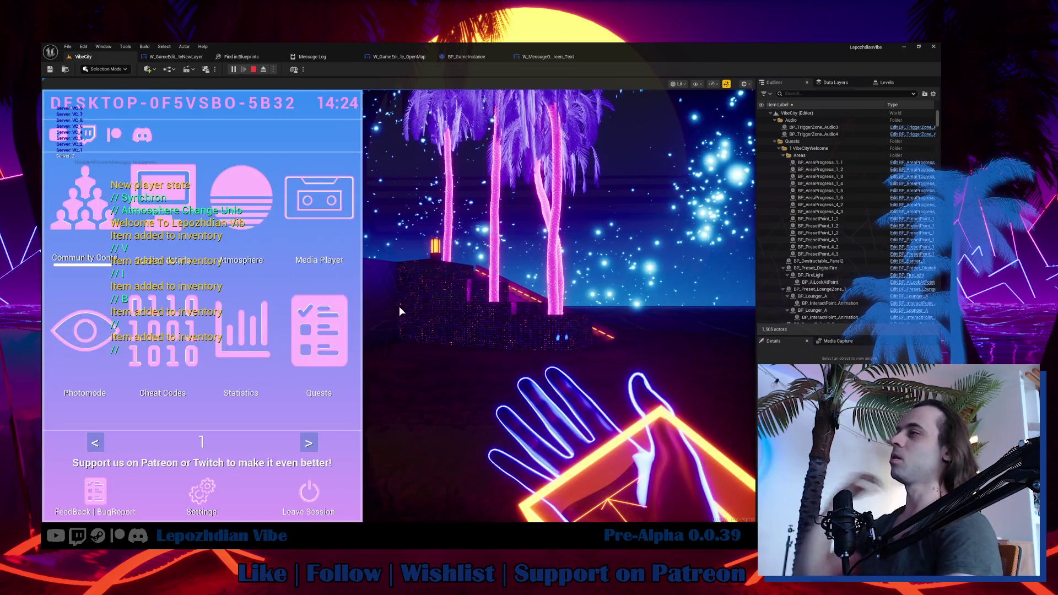
click(308, 442)
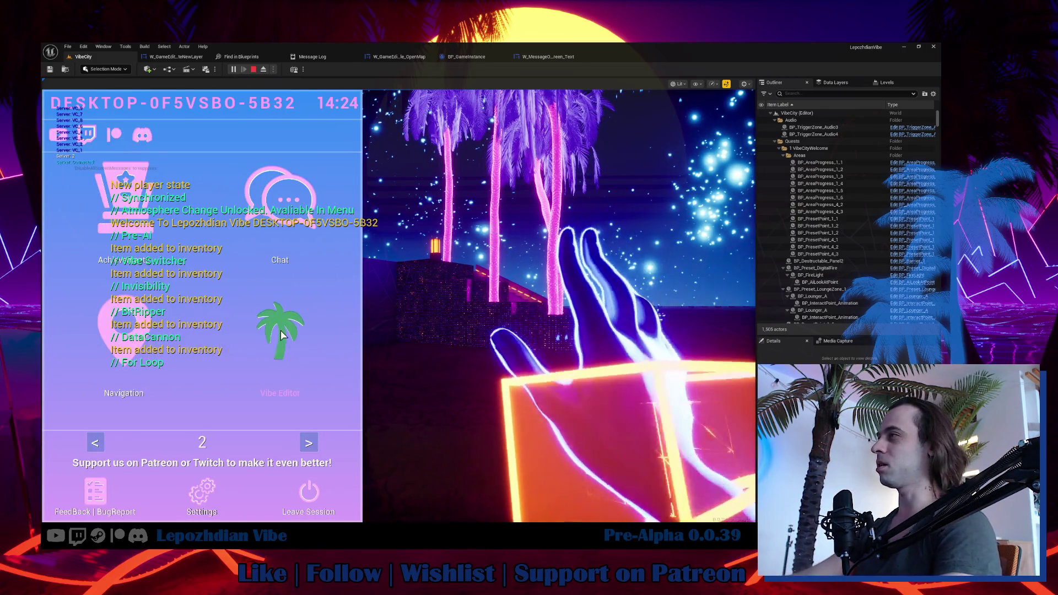
click(282, 331)
click(385, 107)
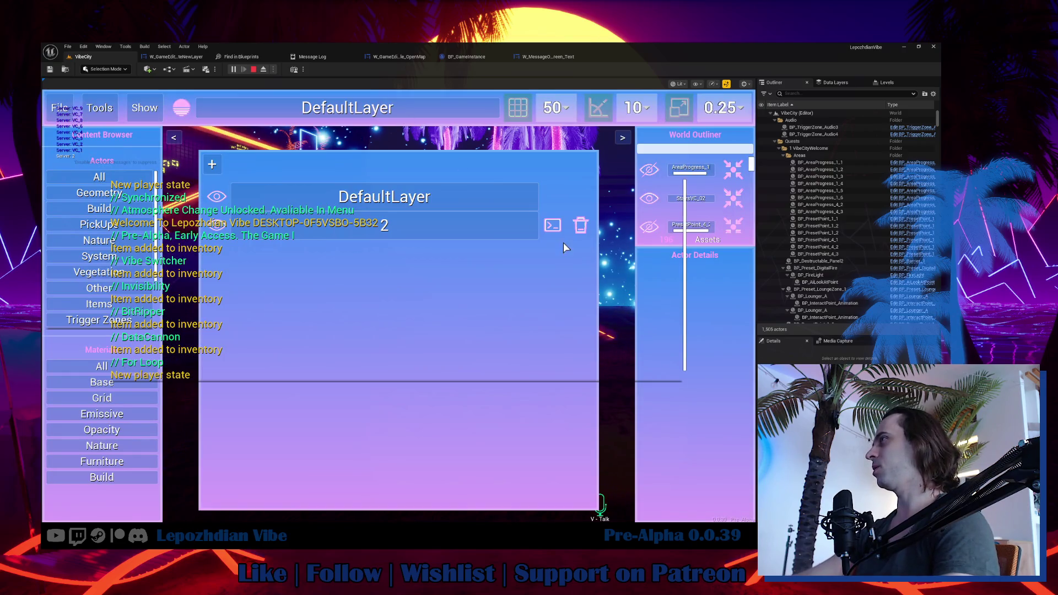
click(582, 226)
click(376, 329)
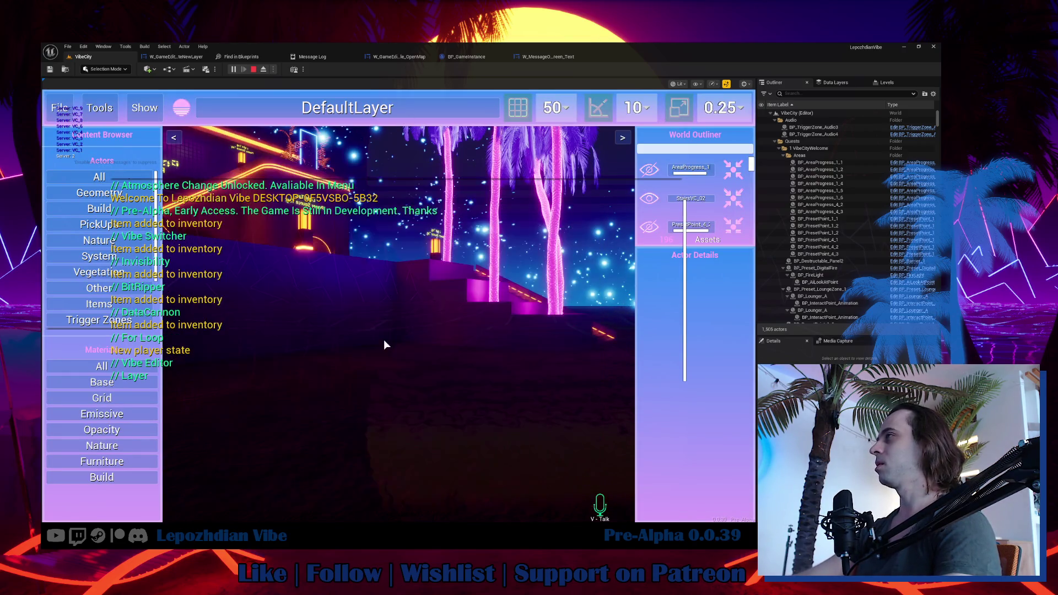
click(391, 359)
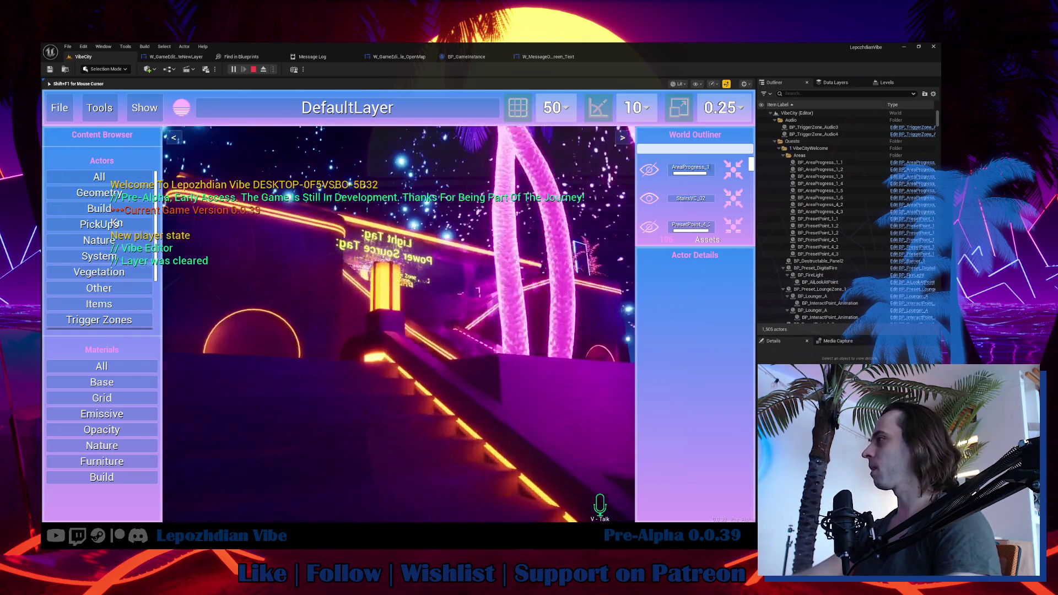
key(shift+F1)
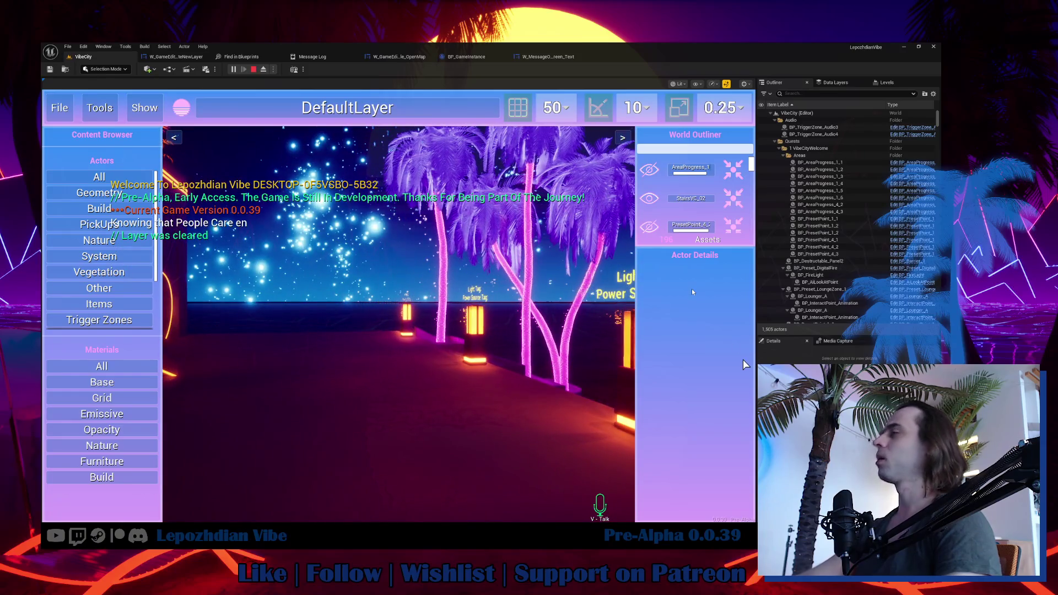
key(Escape)
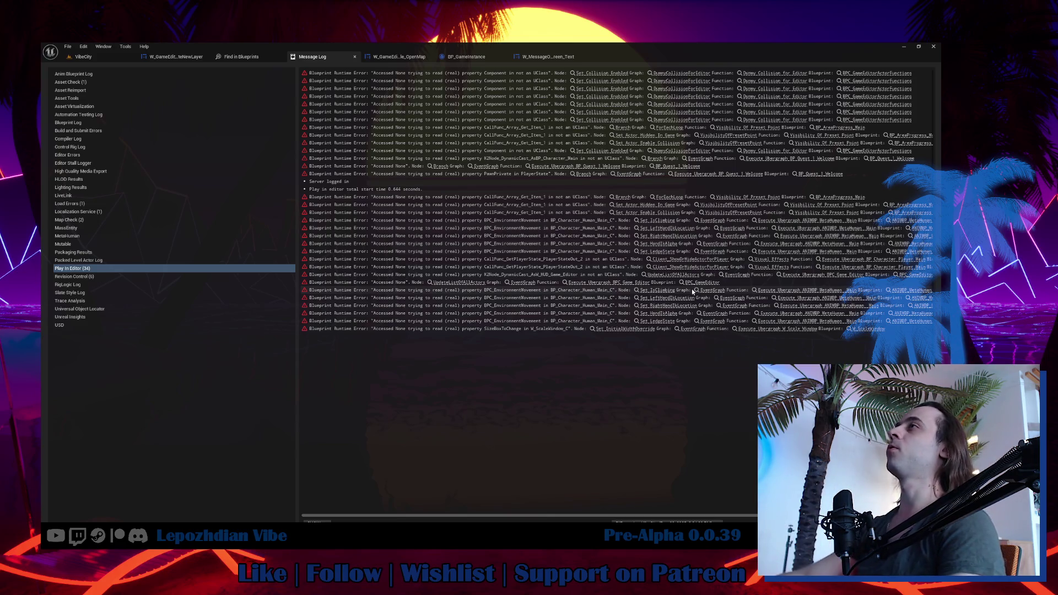
Return to VibeCity, start Play again, and open the in-game level editor from the menu's second page.
click(123, 58)
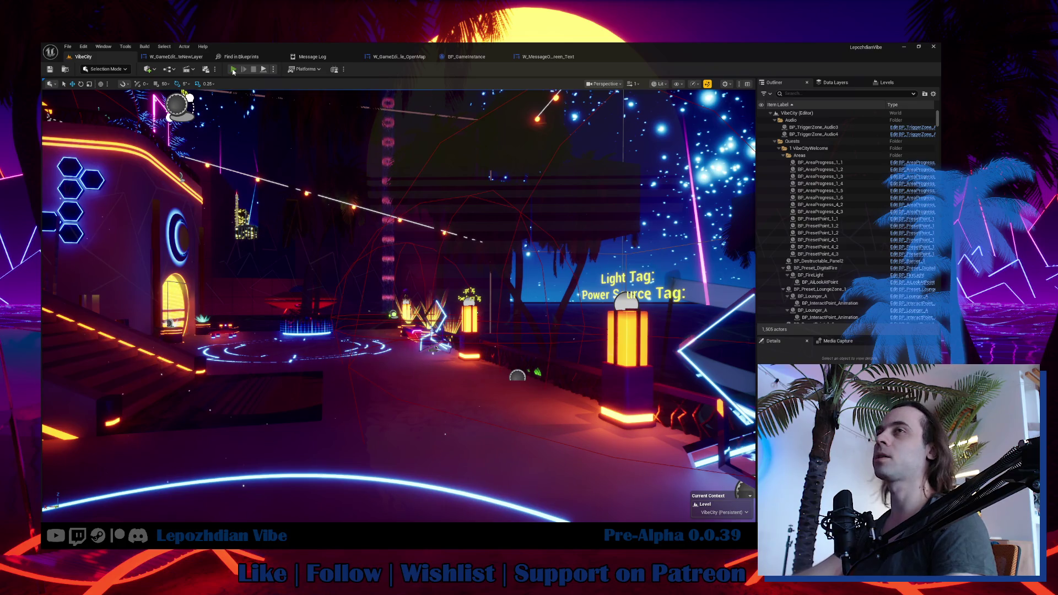
key(alt+p)
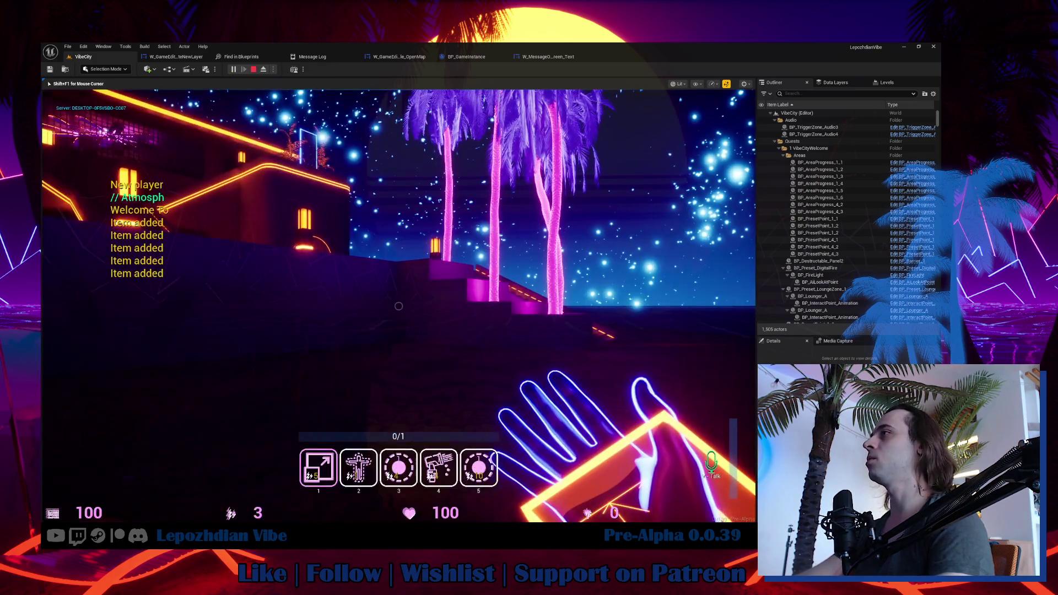
click(308, 443)
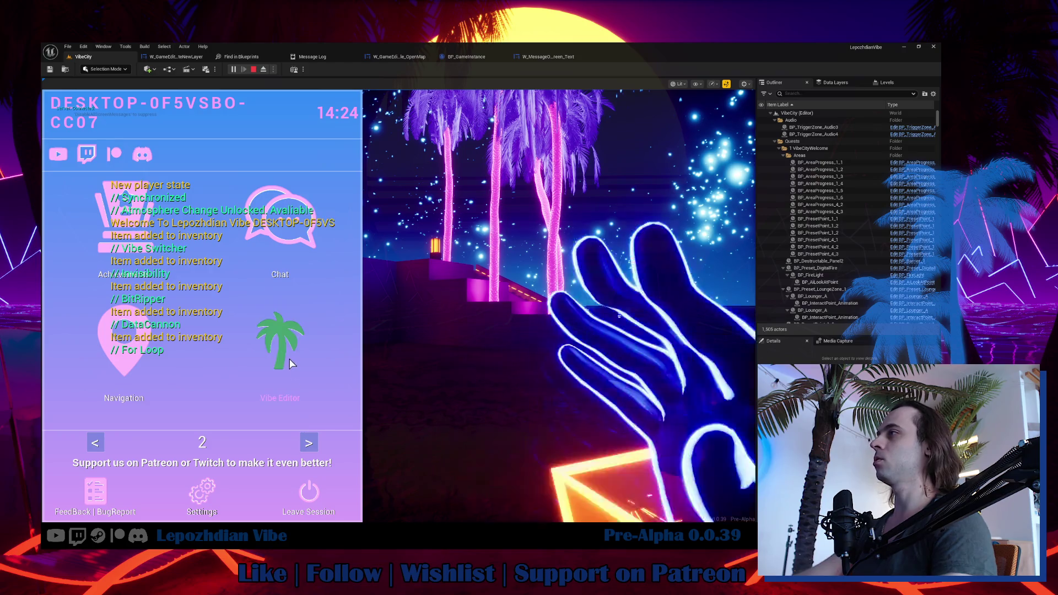
click(286, 353)
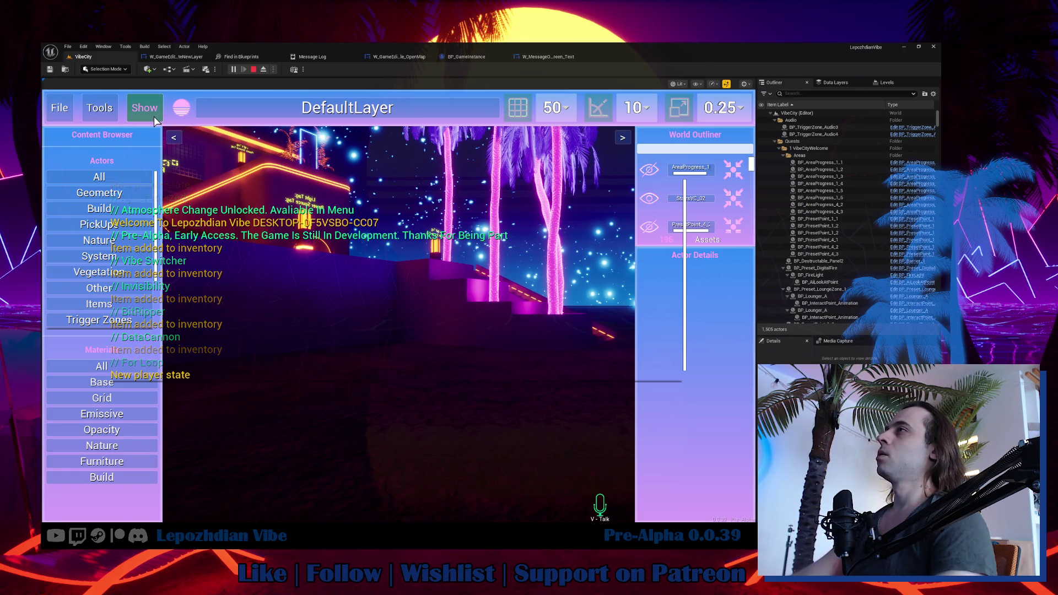
Open the in-game File menu to check Open Layer, then show the Message Log's Blueprint runtime errors.
click(114, 119)
click(142, 107)
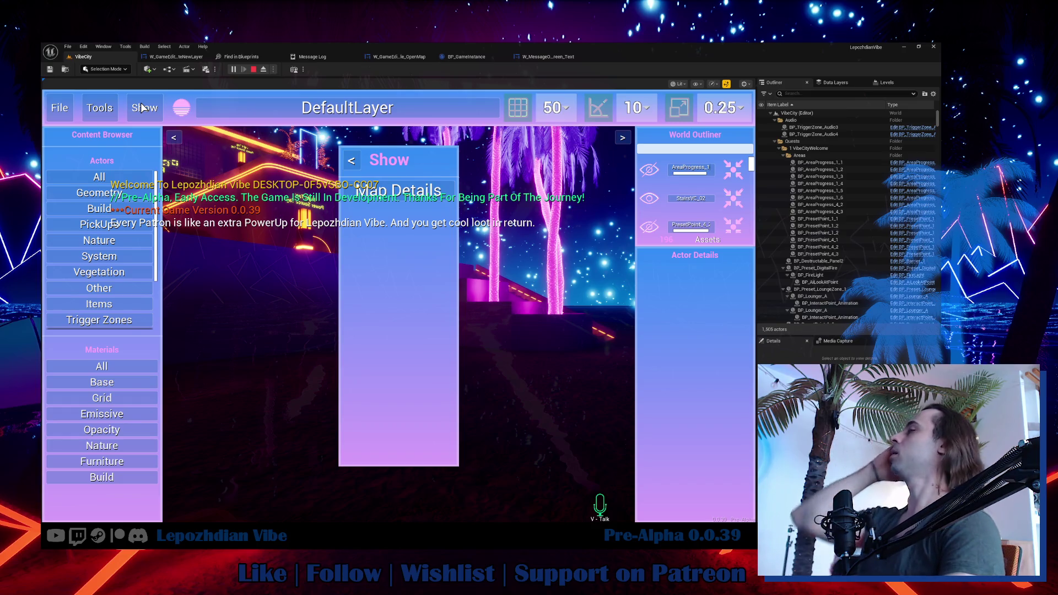
click(142, 107)
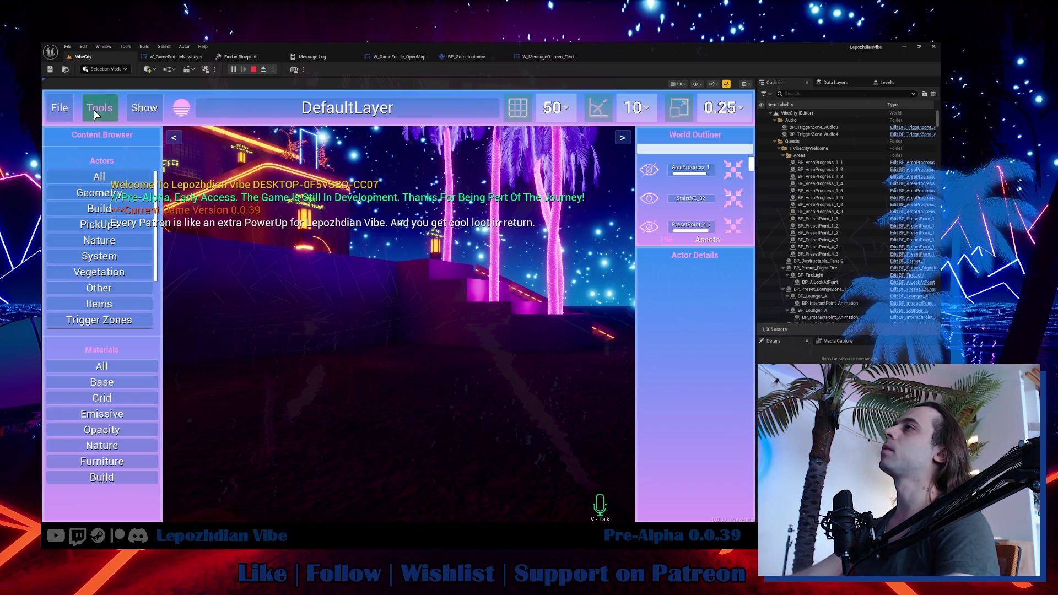
click(61, 114)
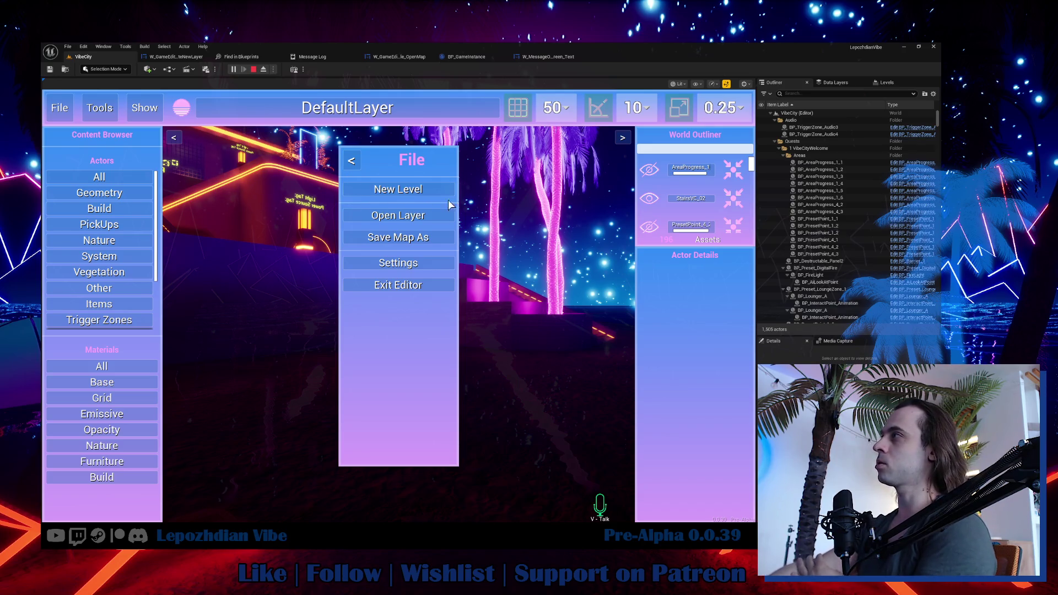
click(416, 219)
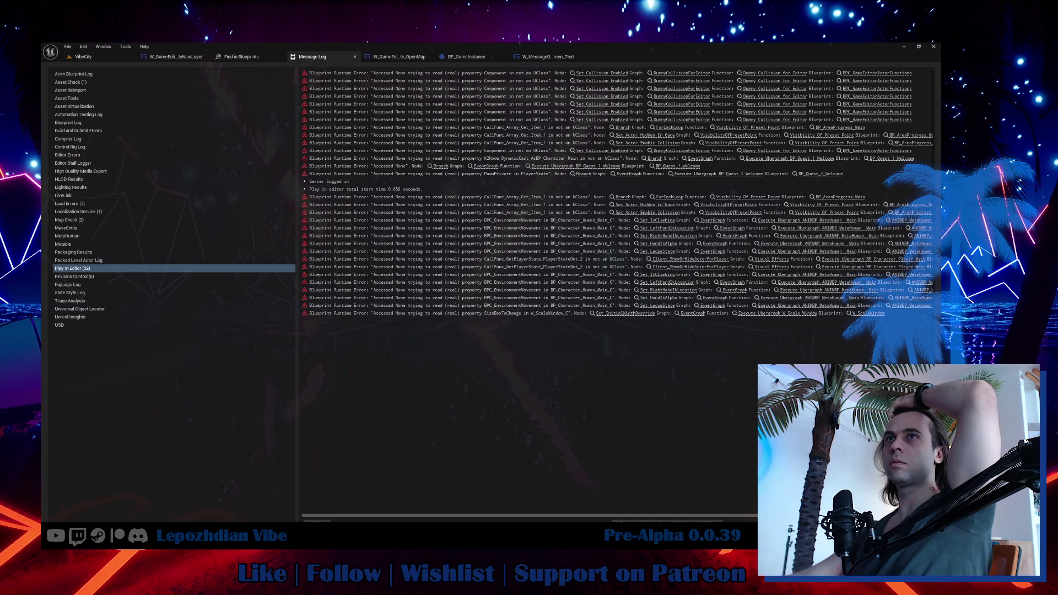
From the VibeCity level, clear the Content Browser search and open W_HUD_GameEditor from the HUD folder.
click(83, 57)
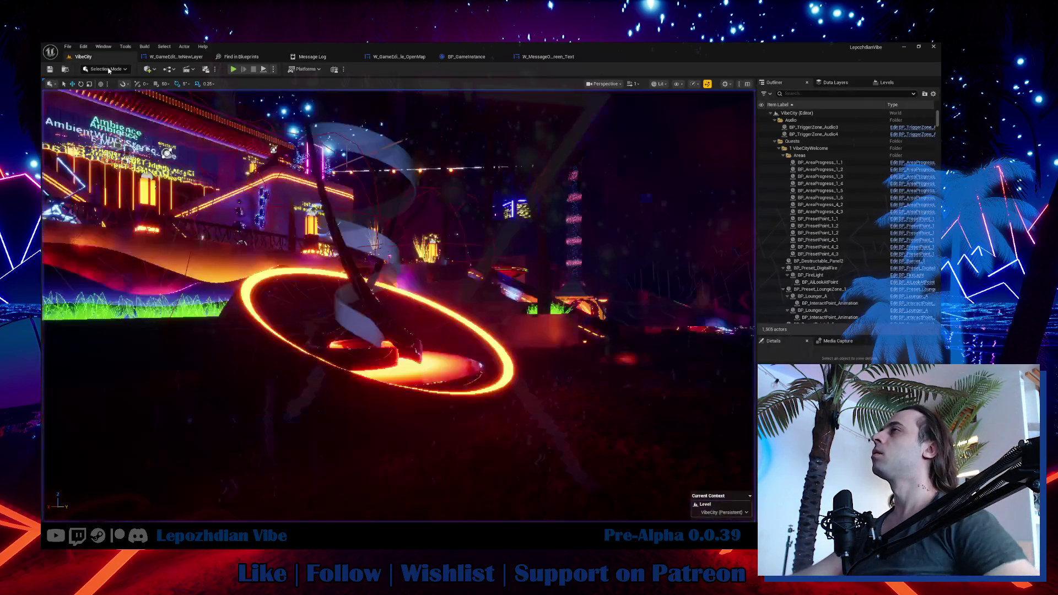
drag(411, 301, 411, 302)
key(ctrl+space)
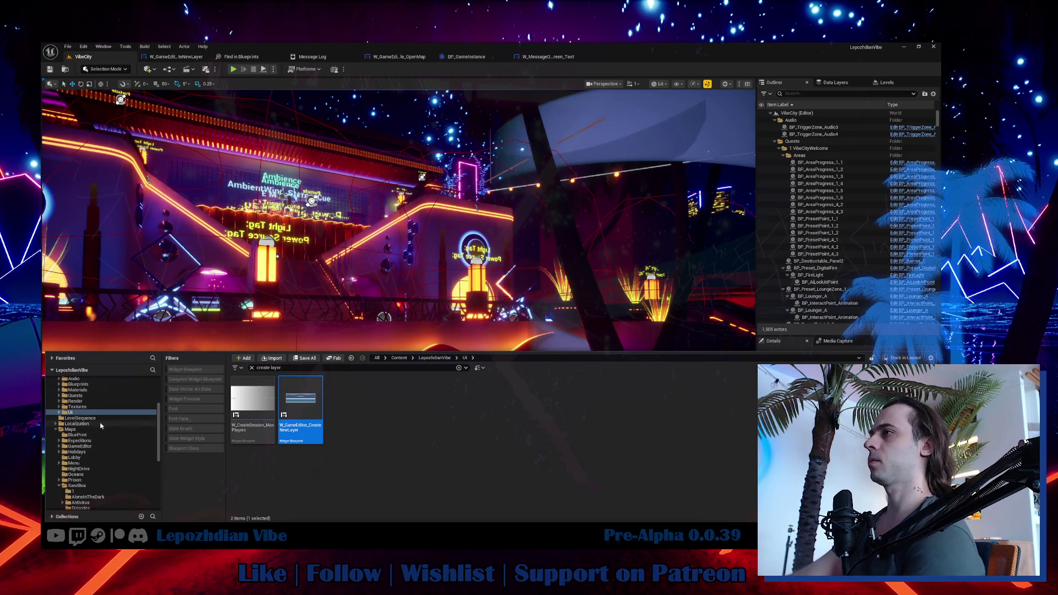
click(251, 368)
click(347, 396)
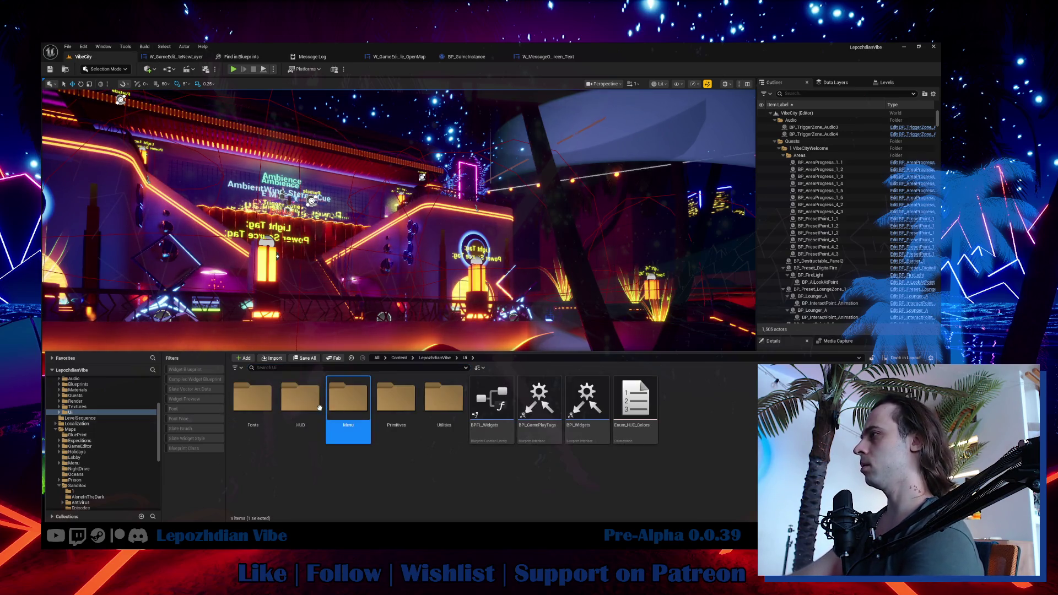
double_click(302, 399)
double_click(350, 408)
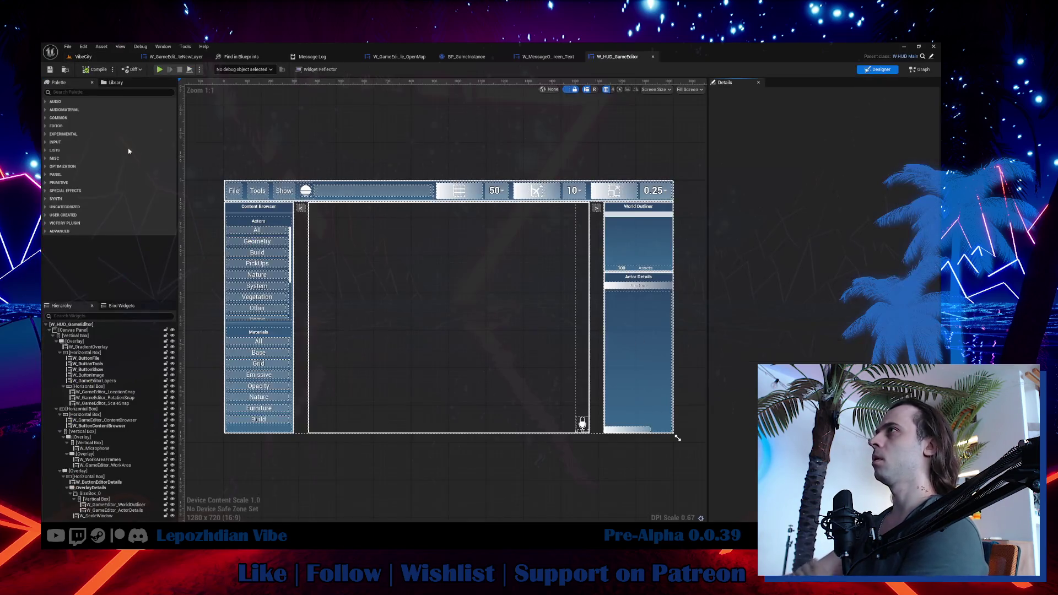
Select the File button in W_HUD_GameEditor, jump to its click handler, and show the File folder's widgets.
click(234, 190)
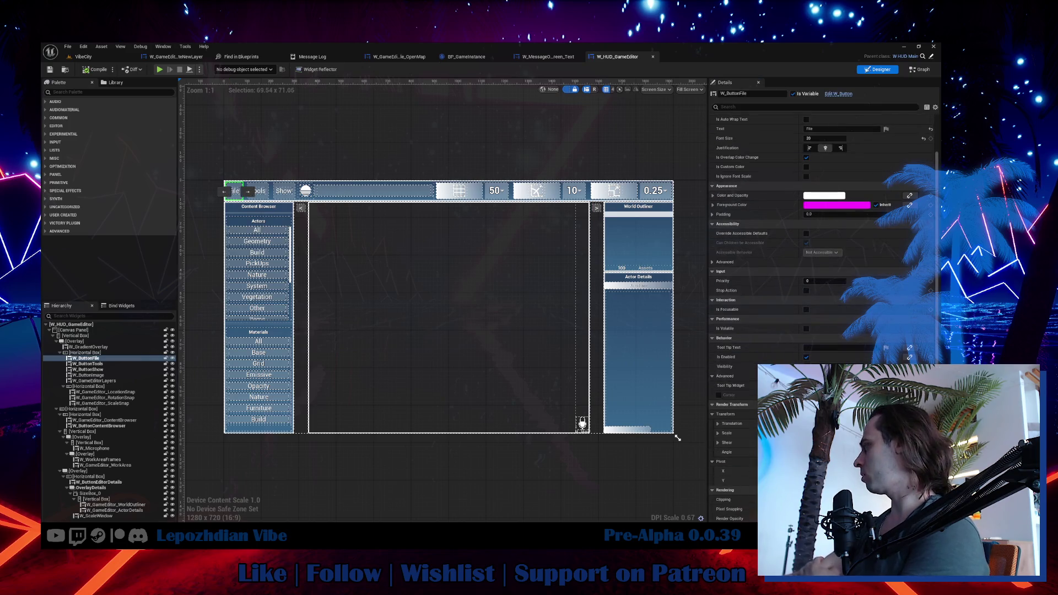
scroll(821, 275, down, 5)
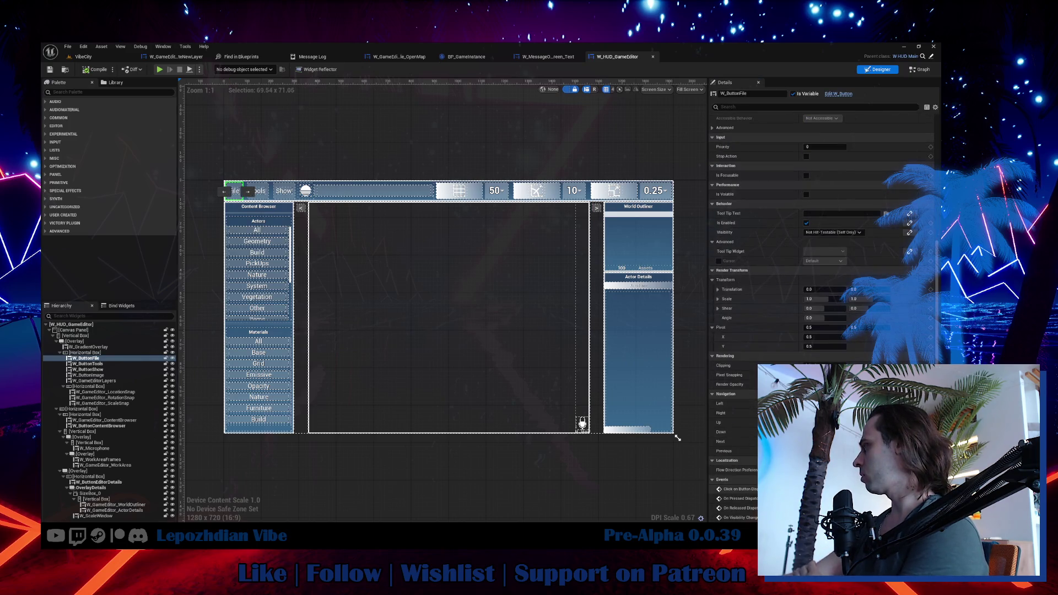
click(719, 488)
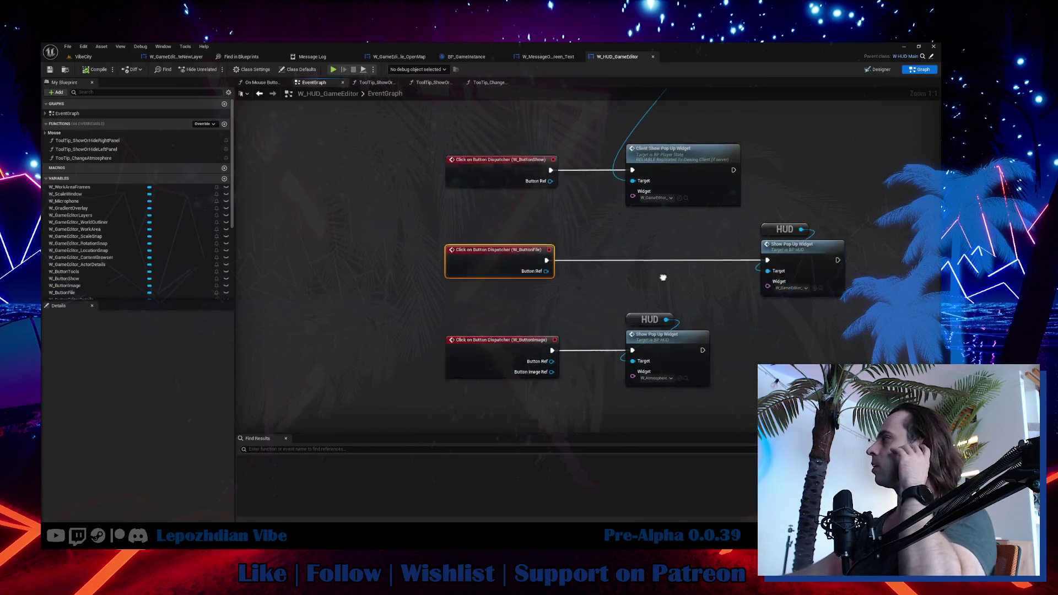
click(698, 277)
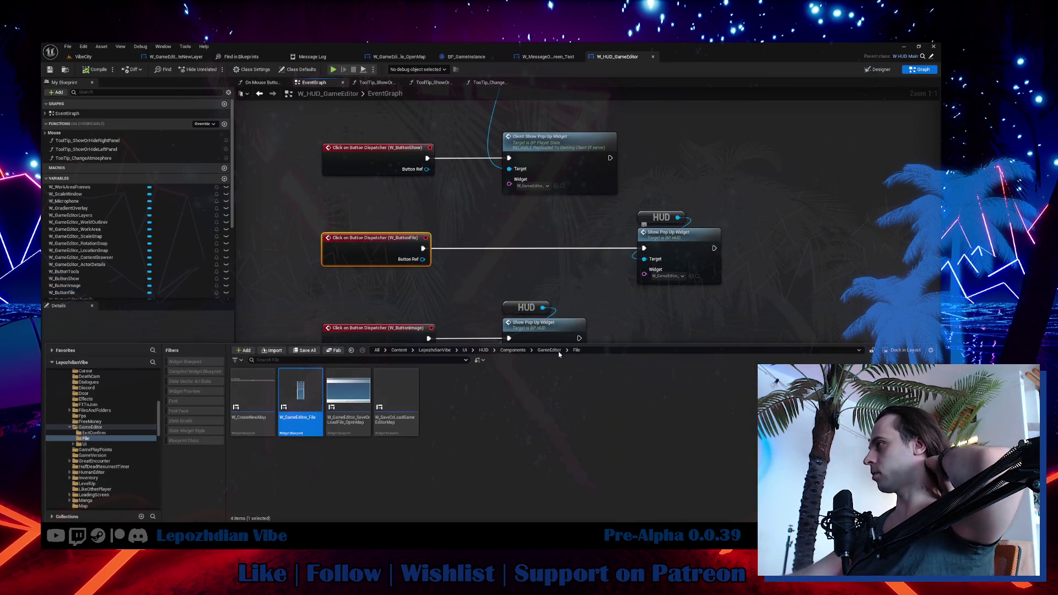
Open W_GameEditor_File, select its Open Layer and Save Map As buttons, and inspect the event graph.
double_click(298, 393)
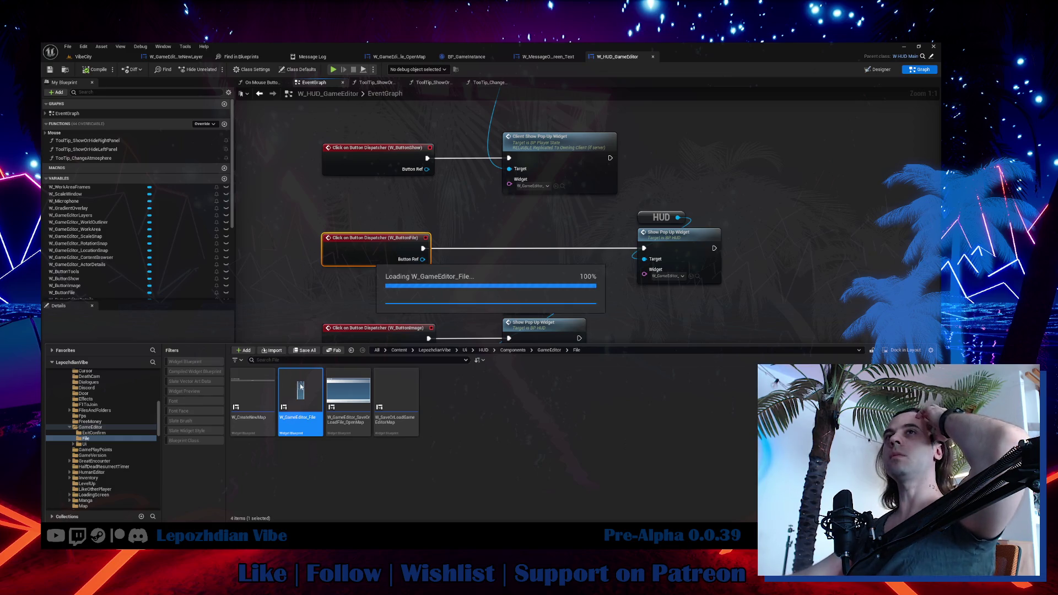
scroll(460, 255, up, 6)
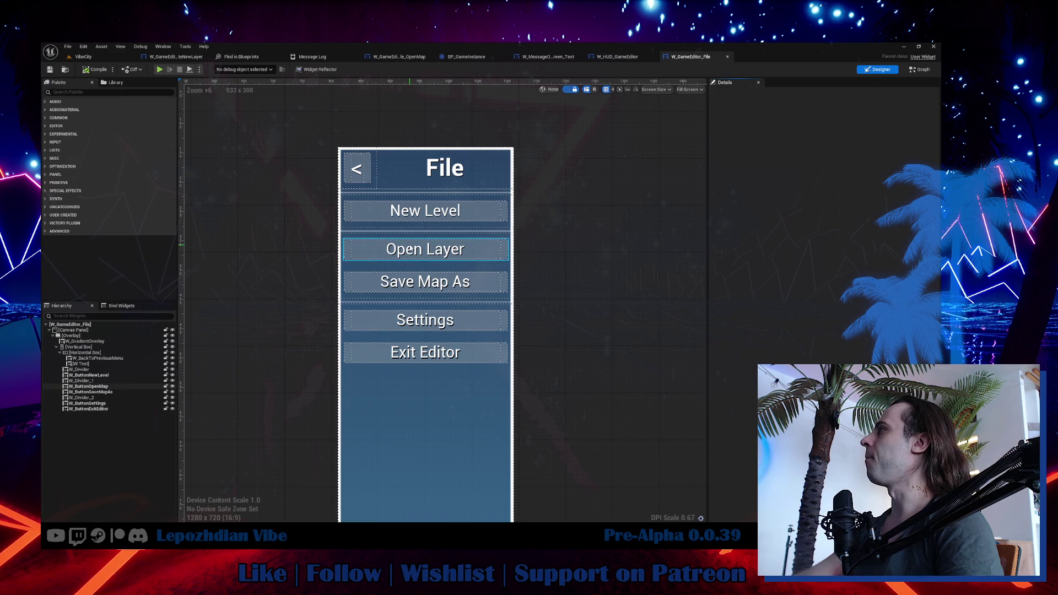
click(103, 53)
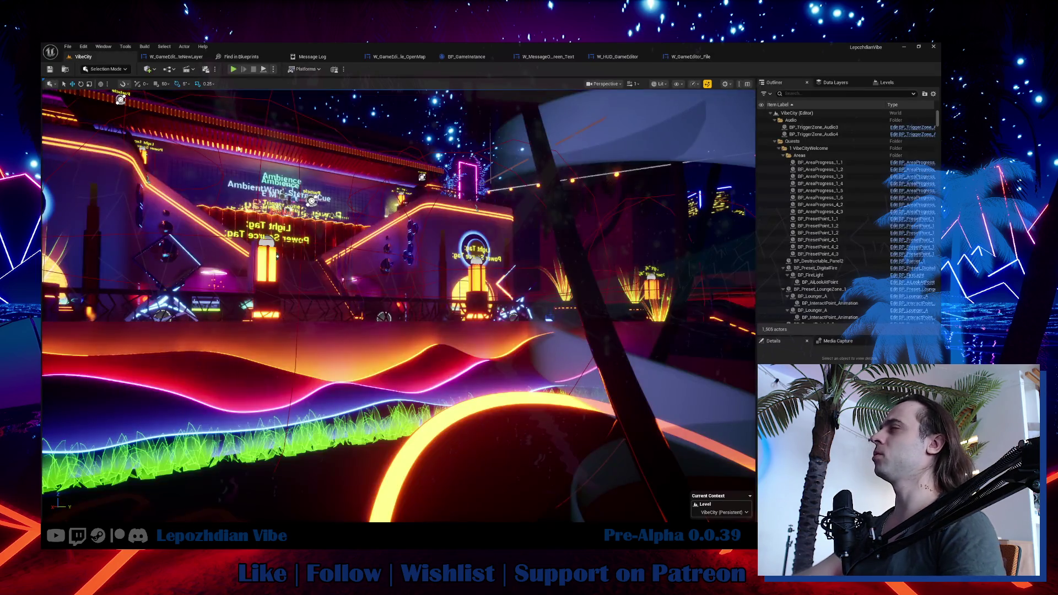
click(689, 57)
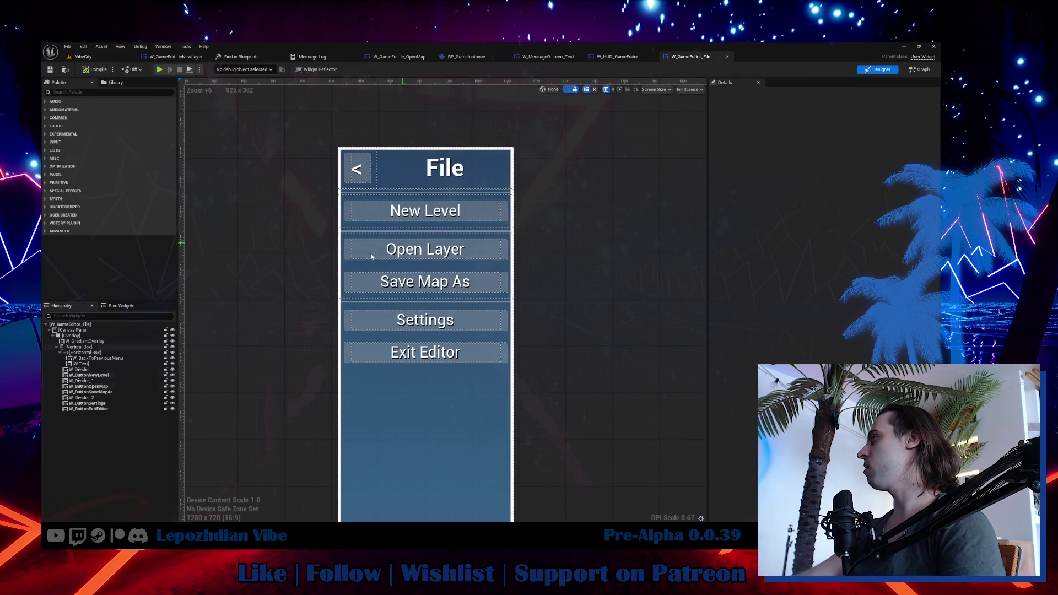
click(365, 250)
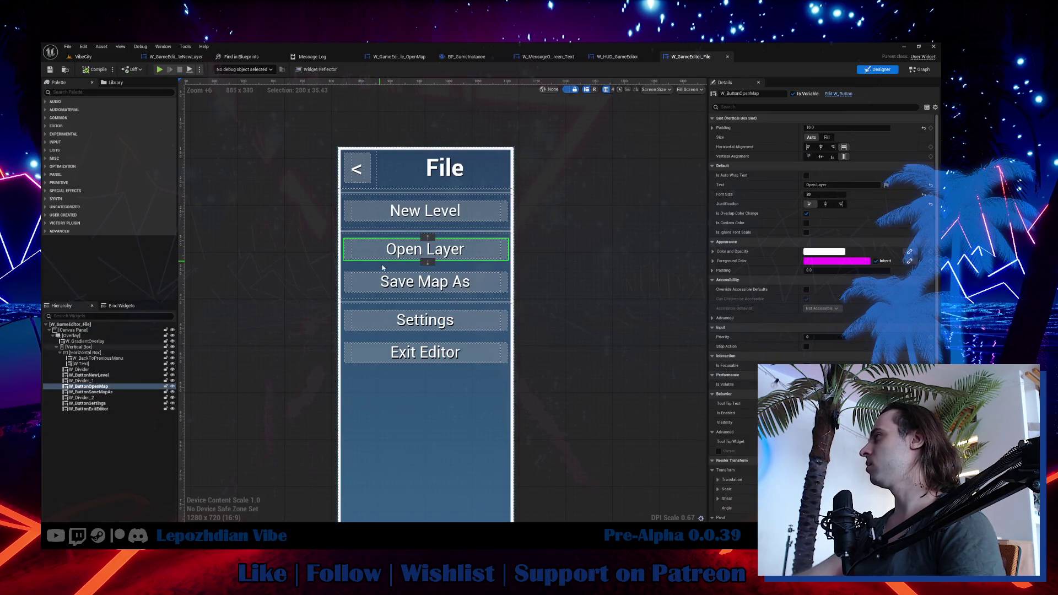
ctrl+click(399, 287)
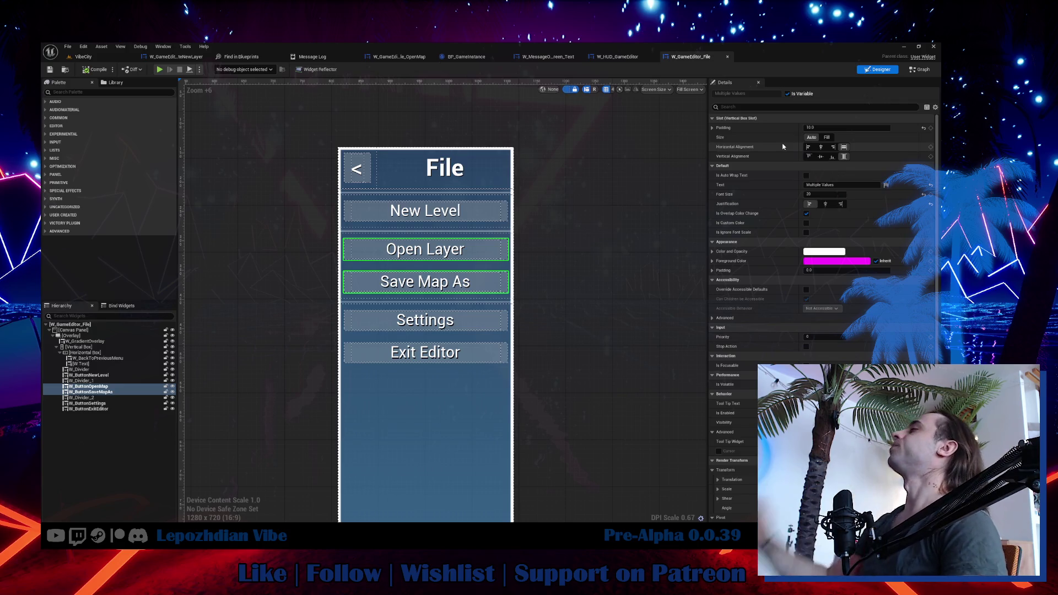
click(920, 70)
scroll(515, 239, down, 2)
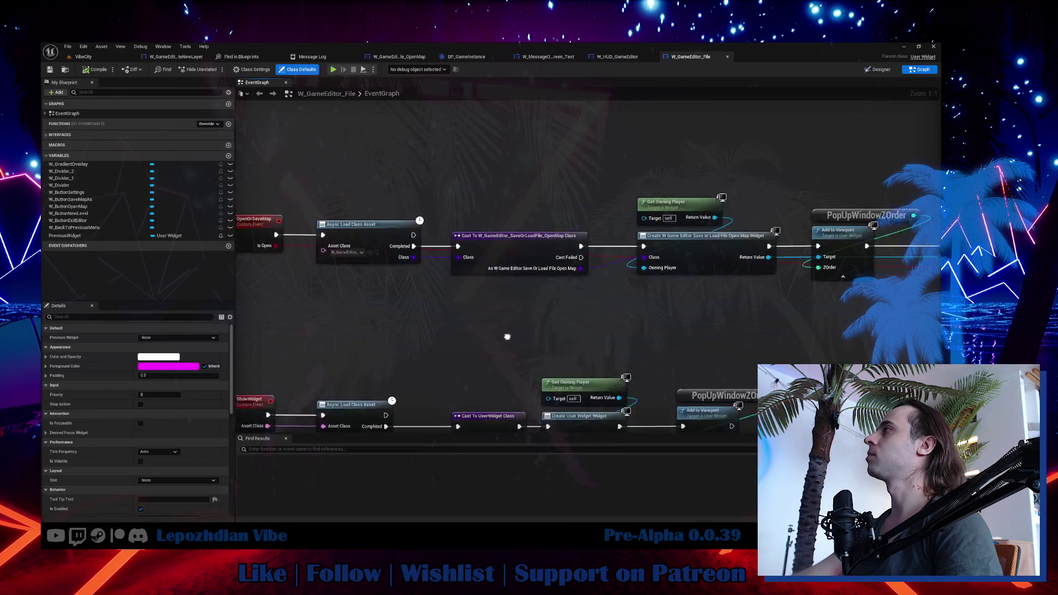
scroll(519, 329, down, 1)
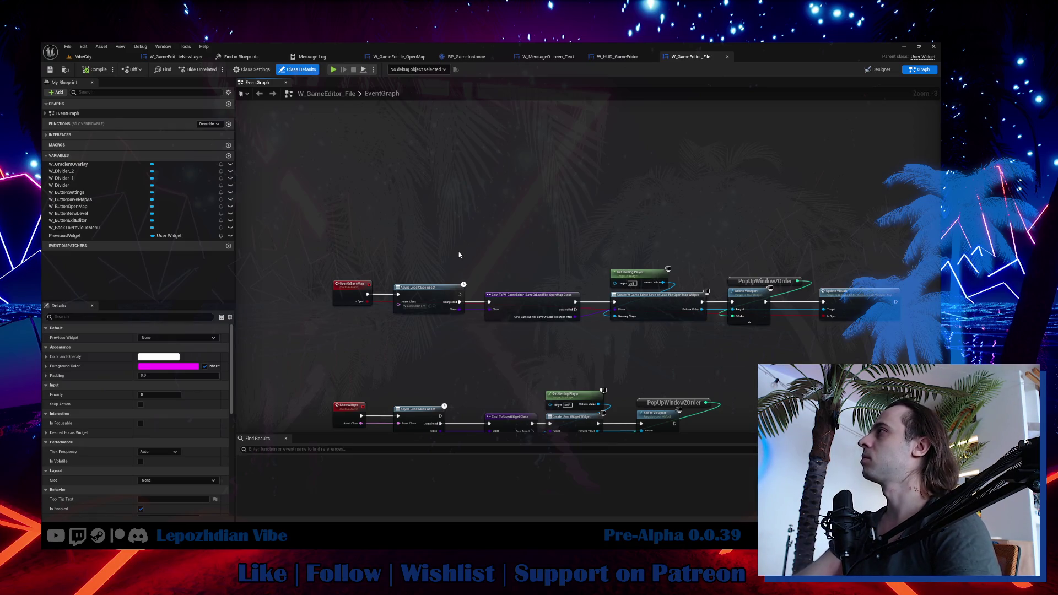
click(874, 73)
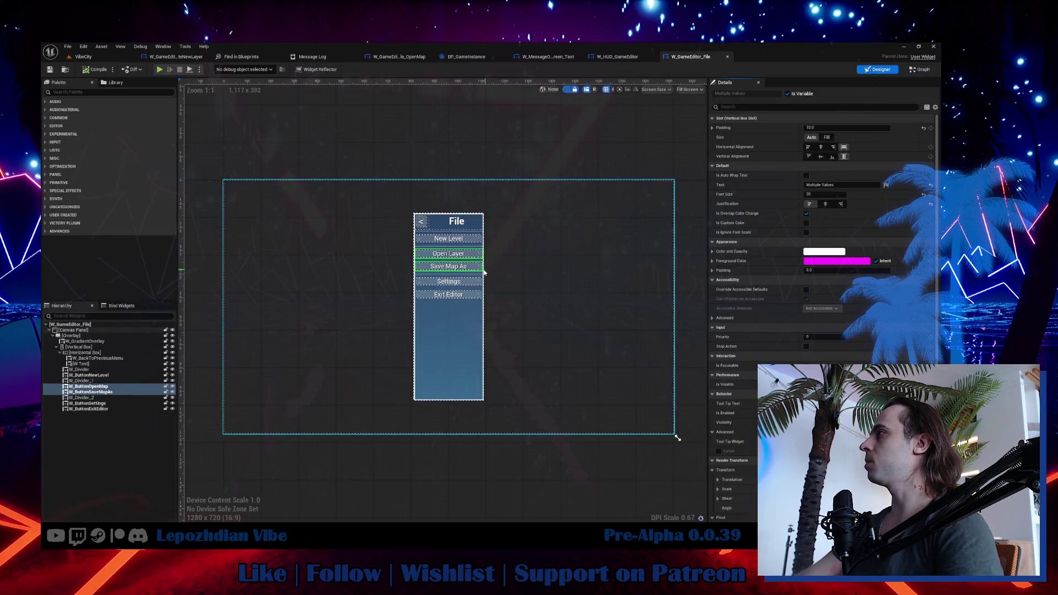
Select the Open Layer button and create a new binding for its Tool Tip Widget.
scroll(456, 250, up, 2)
click(456, 250)
scroll(826, 248, down, 4)
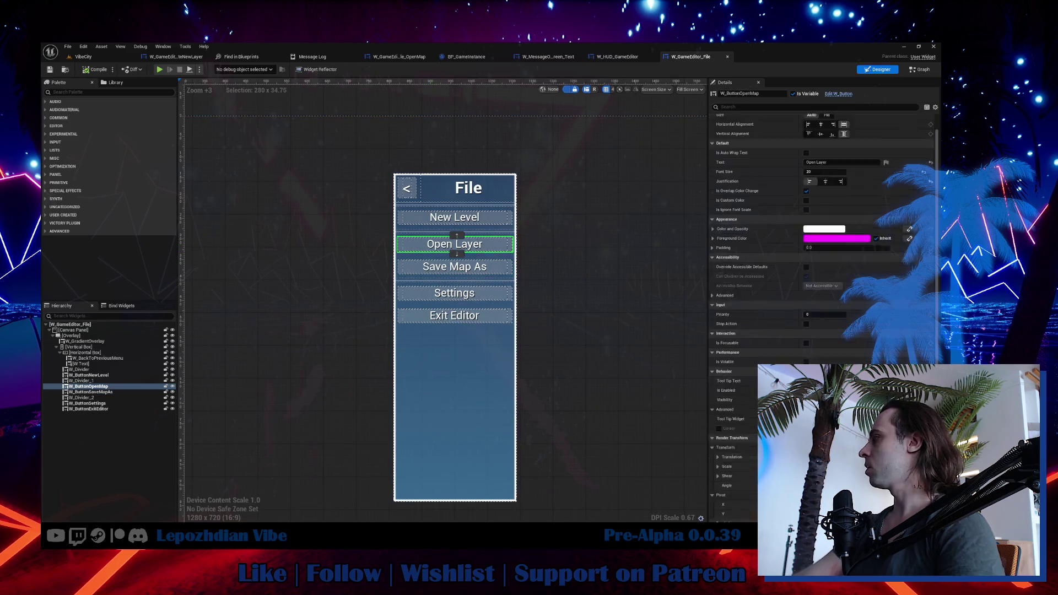
click(909, 318)
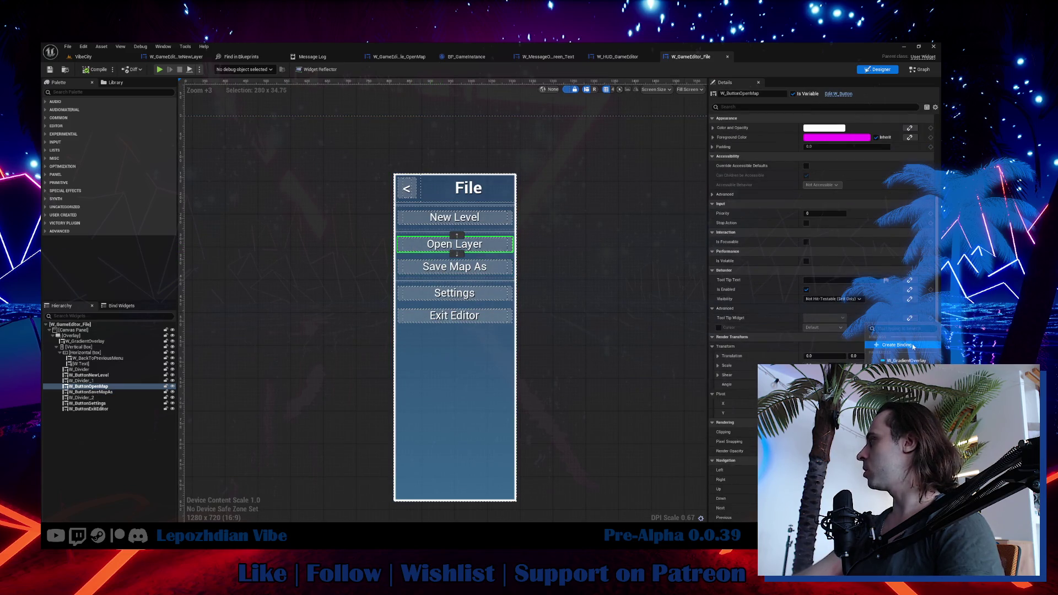
click(913, 345)
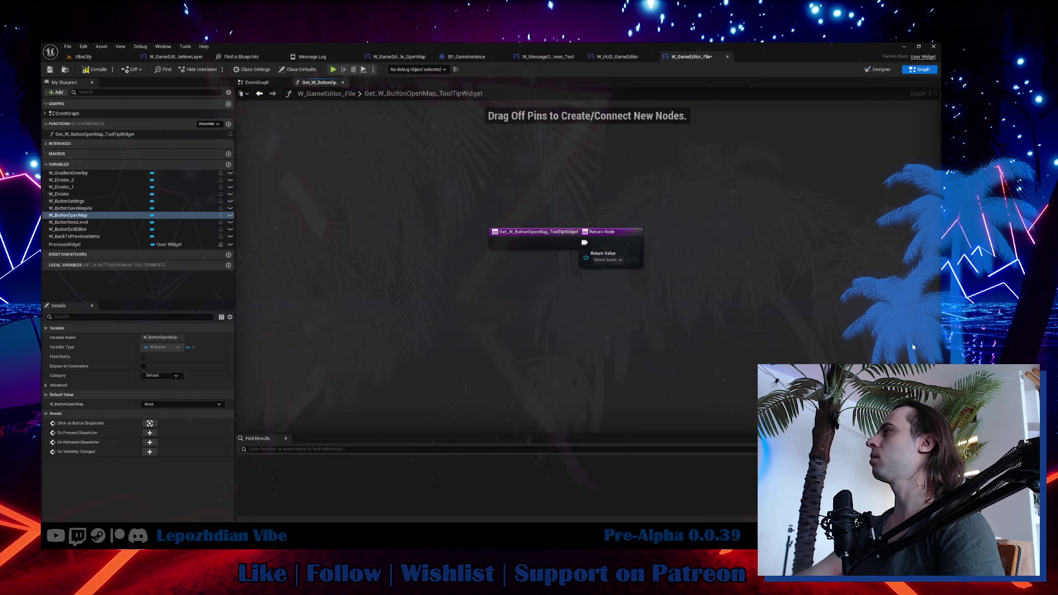
Move the Return Node aside and rename the binding function to ToolTip_OpenLayer.
drag(637, 257, 728, 257)
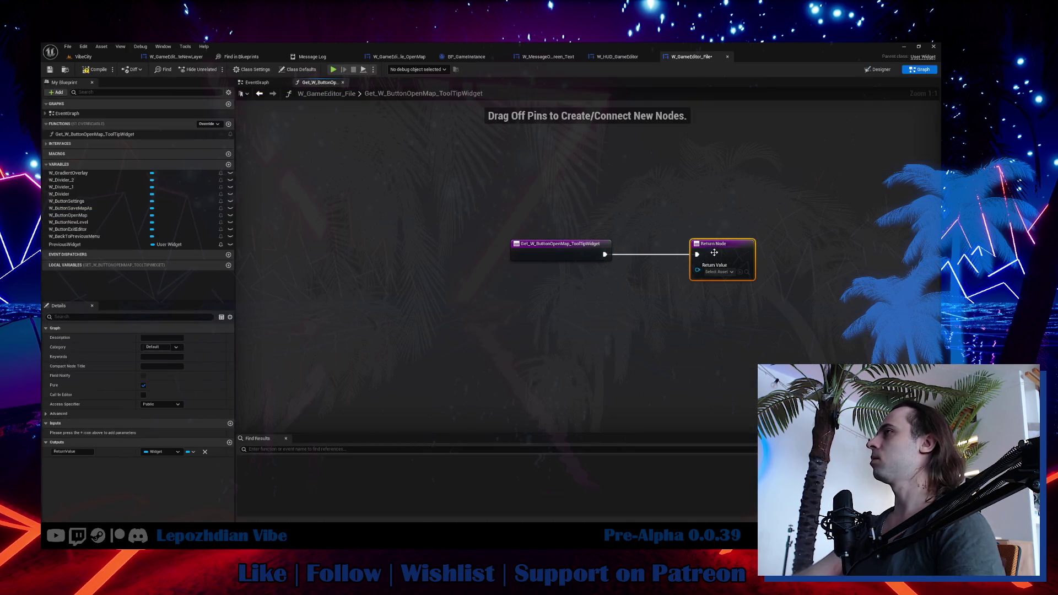
click(126, 142)
click(126, 135)
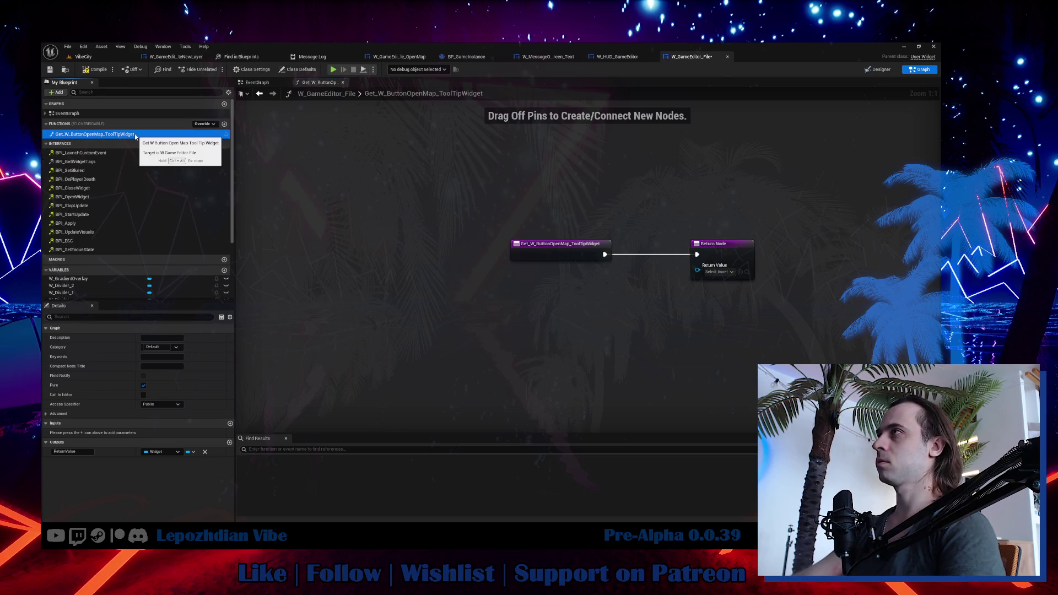
key(F2)
text(ToolTip_Op)
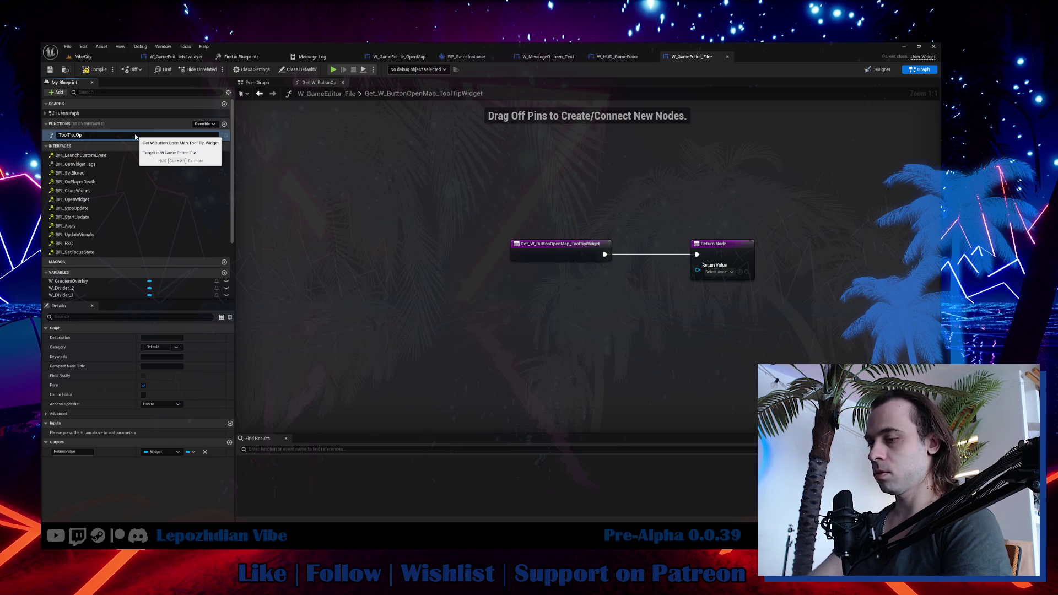
text(enLayer)
key(Return)
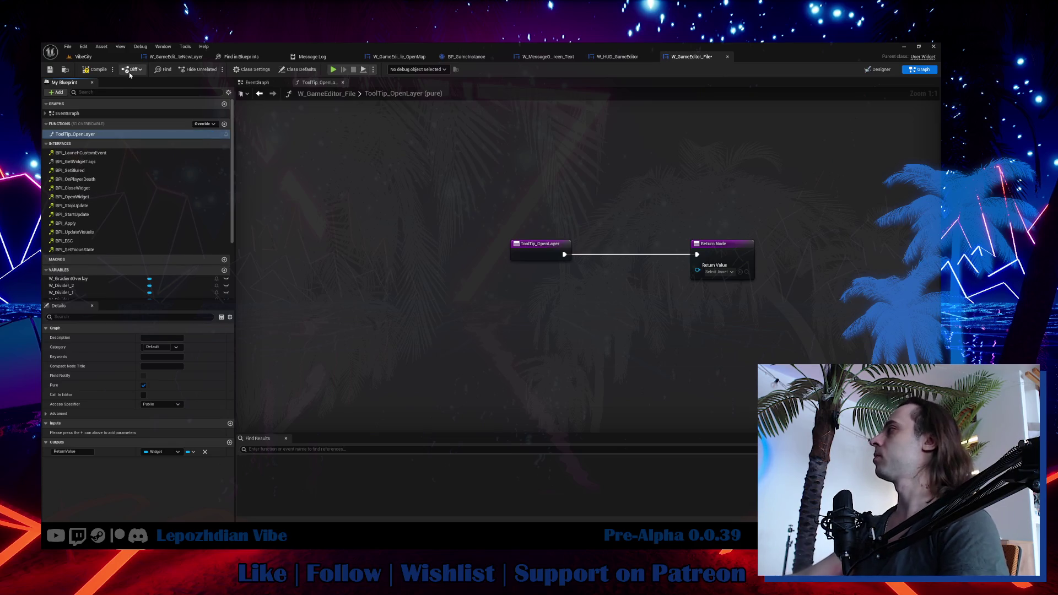
Feed the return value through Make Tool Tip, Make Array and Make Tool Tip Line with text 111111.
drag(702, 269, 659, 281)
text(ma)
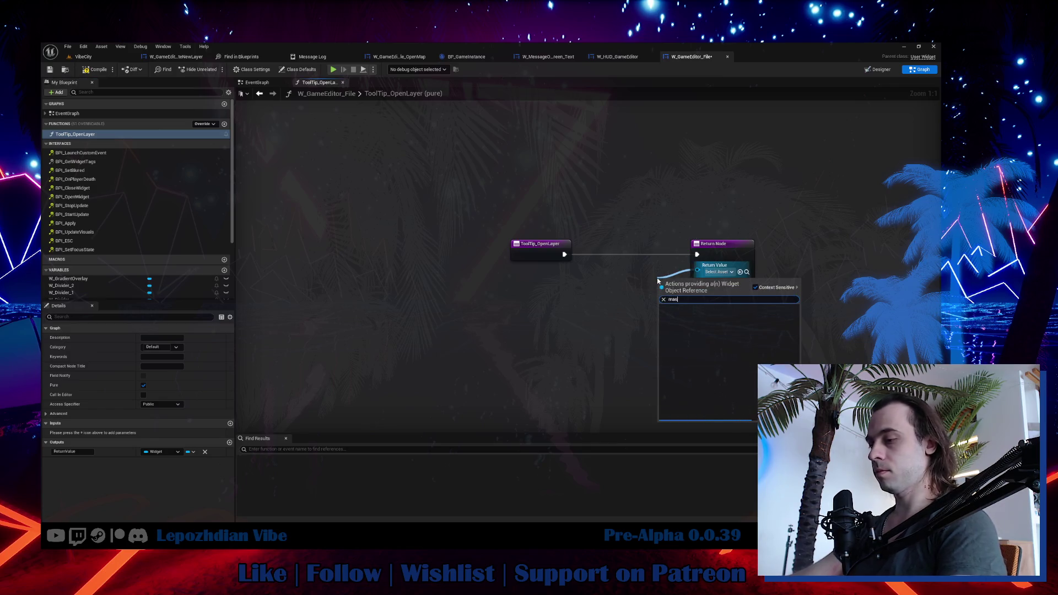
key(Return)
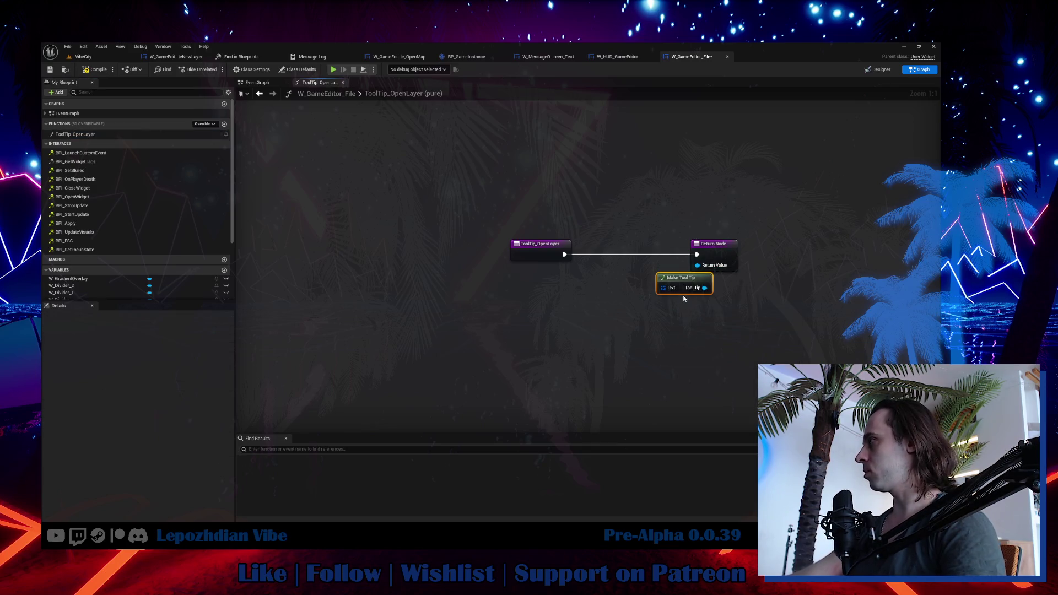
mouse_move(673, 284)
mouse_down()
mouse_move(707, 289)
mouse_move(645, 293)
mouse_up()
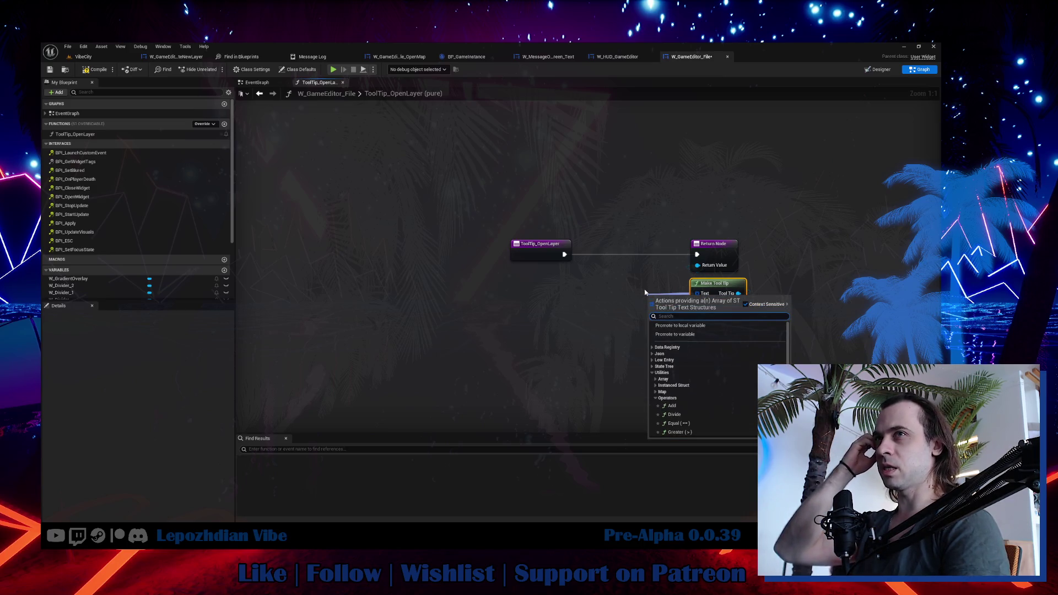
text(make)
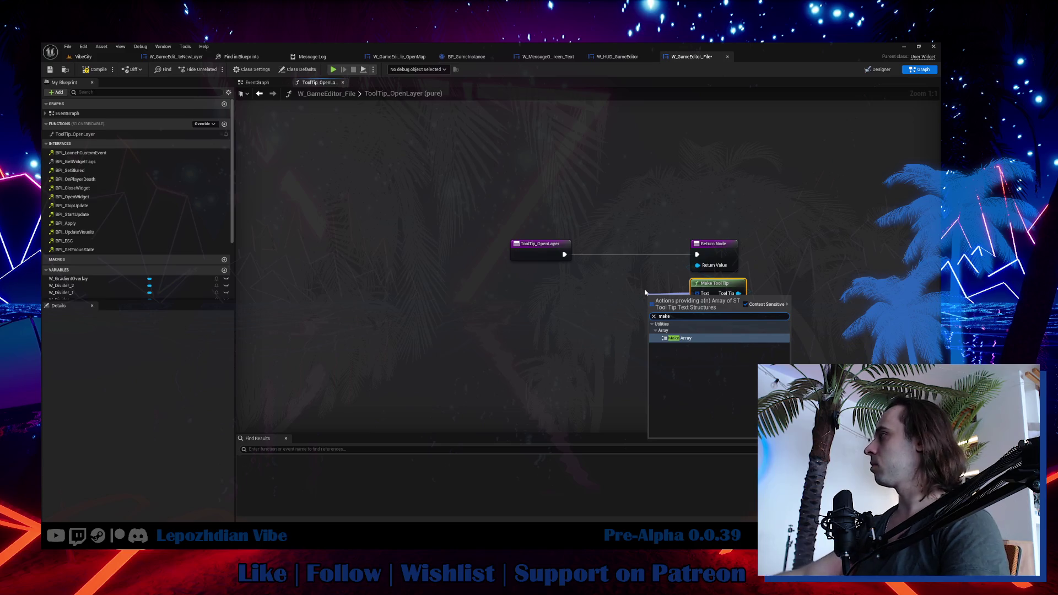
click(689, 341)
mouse_move(662, 318)
mouse_down()
mouse_move(639, 304)
mouse_move(539, 310)
mouse_move(562, 314)
mouse_up()
text(tool tip)
click(592, 352)
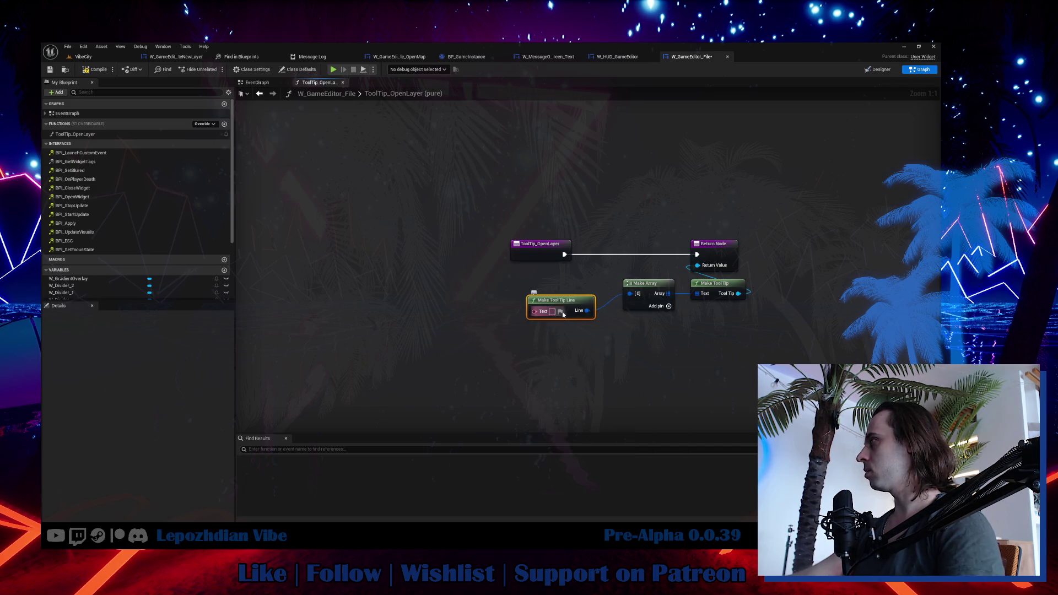
text(111111)
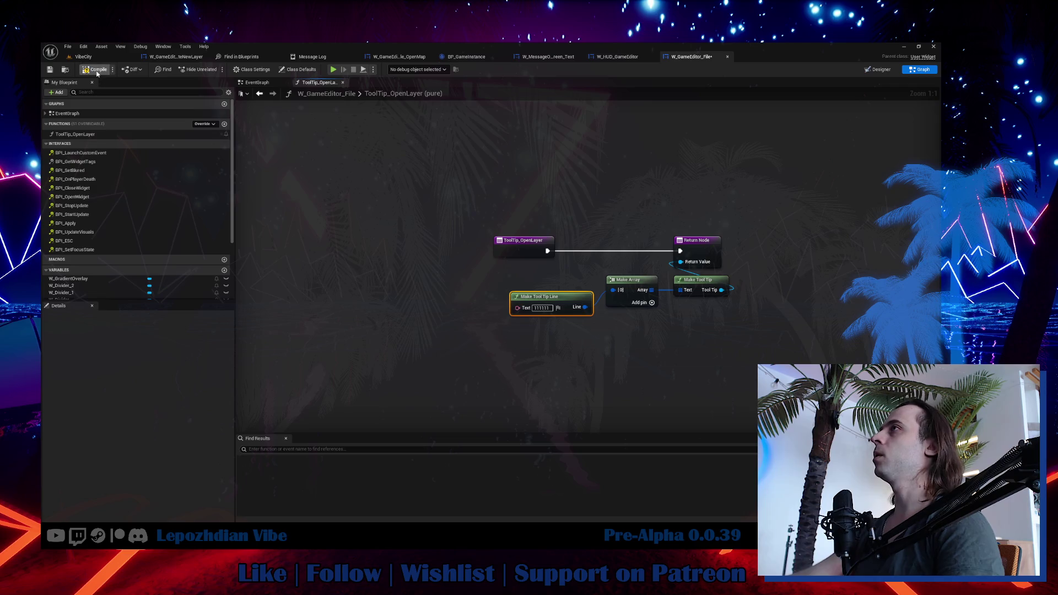
click(878, 71)
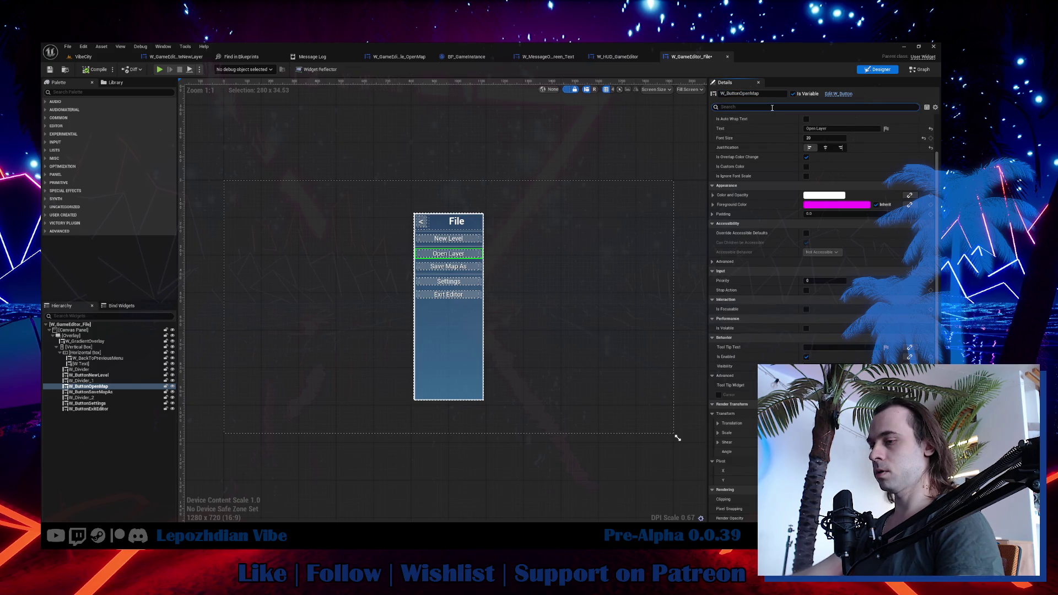
Uncheck Is Enabled on the W_ButtonOpenMap Open Layer button, then switch to the VibeCity level.
click(772, 108)
text(ena)
click(808, 128)
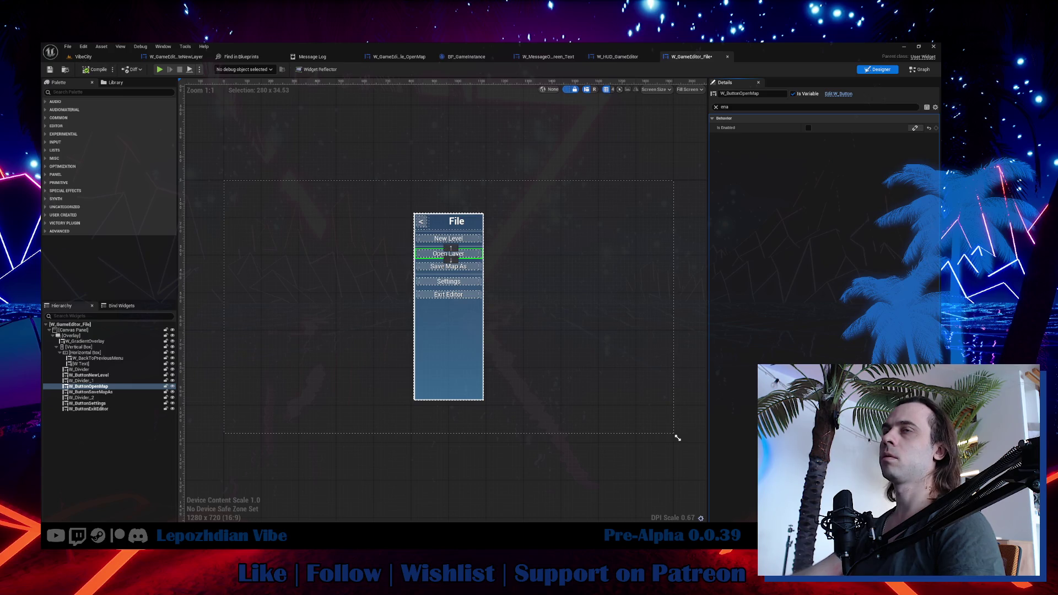
click(84, 57)
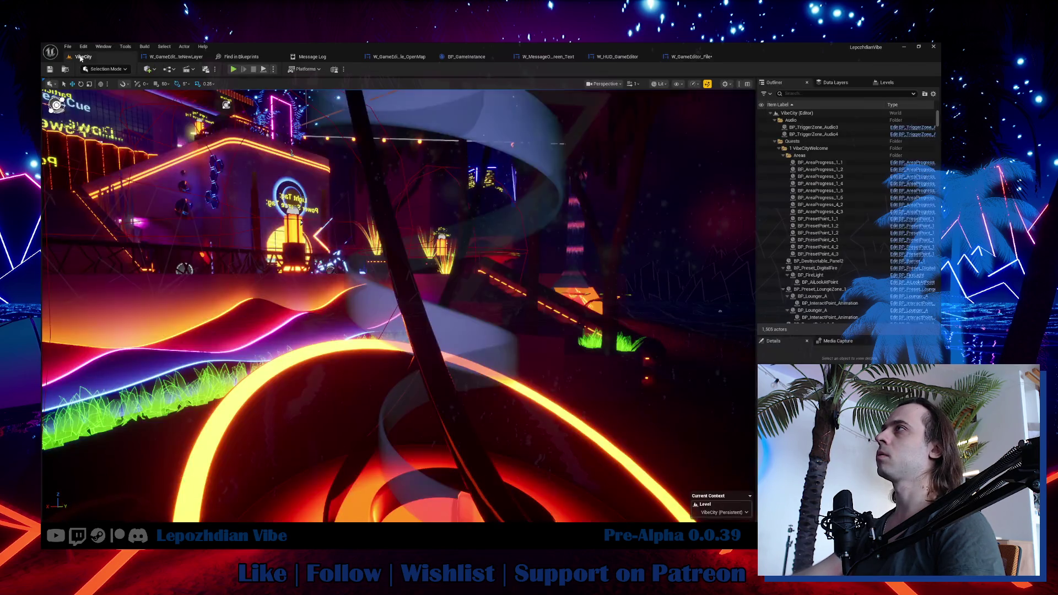
Playtest the in-game editor's File panel, confirming Open Layer is greyed out with tooltip 111111.
key(alt+p)
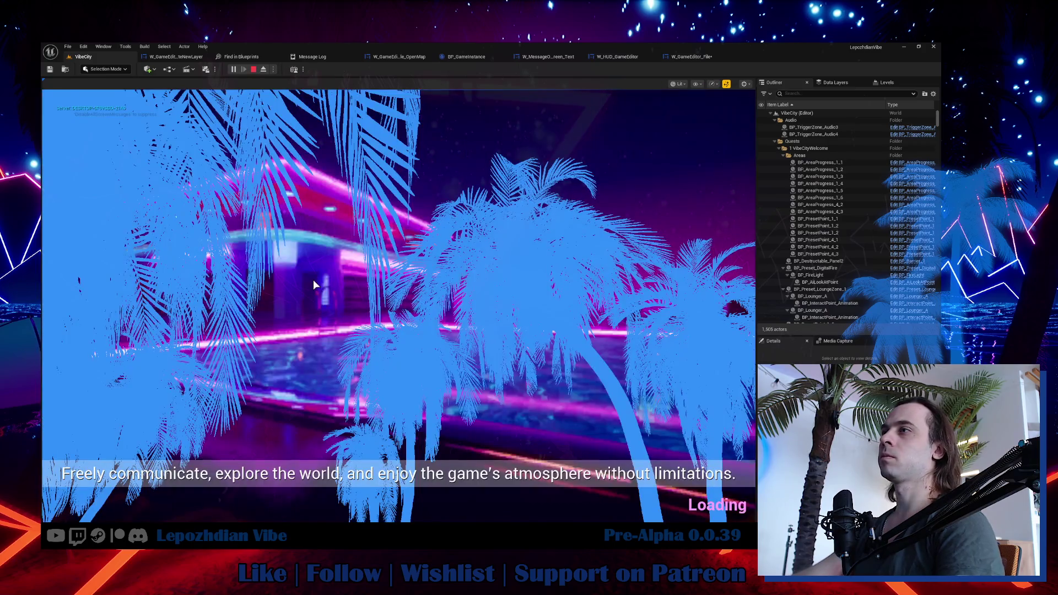
key(Tab)
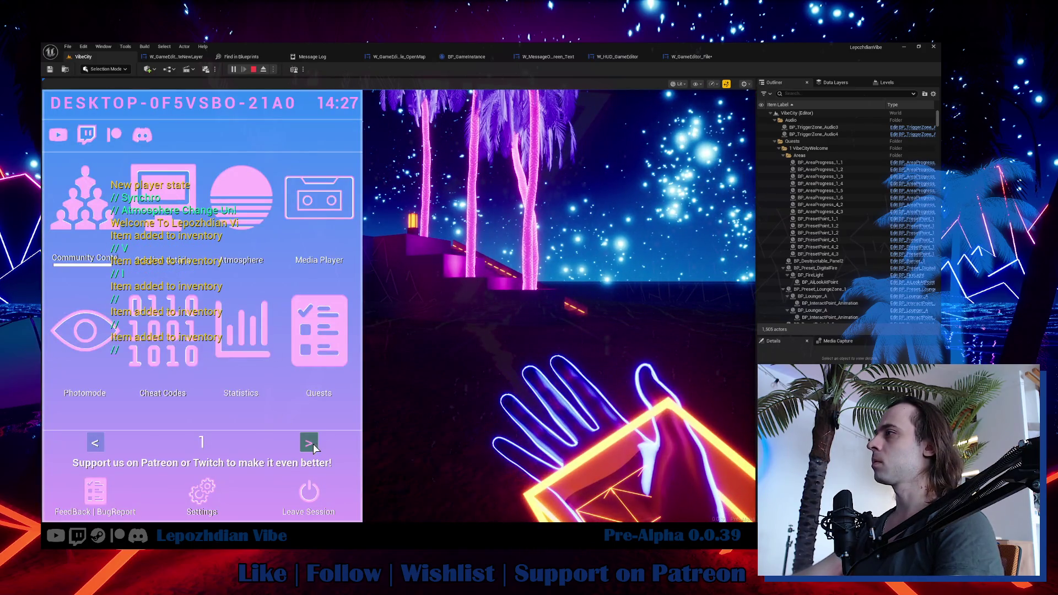
click(311, 443)
click(270, 345)
click(51, 112)
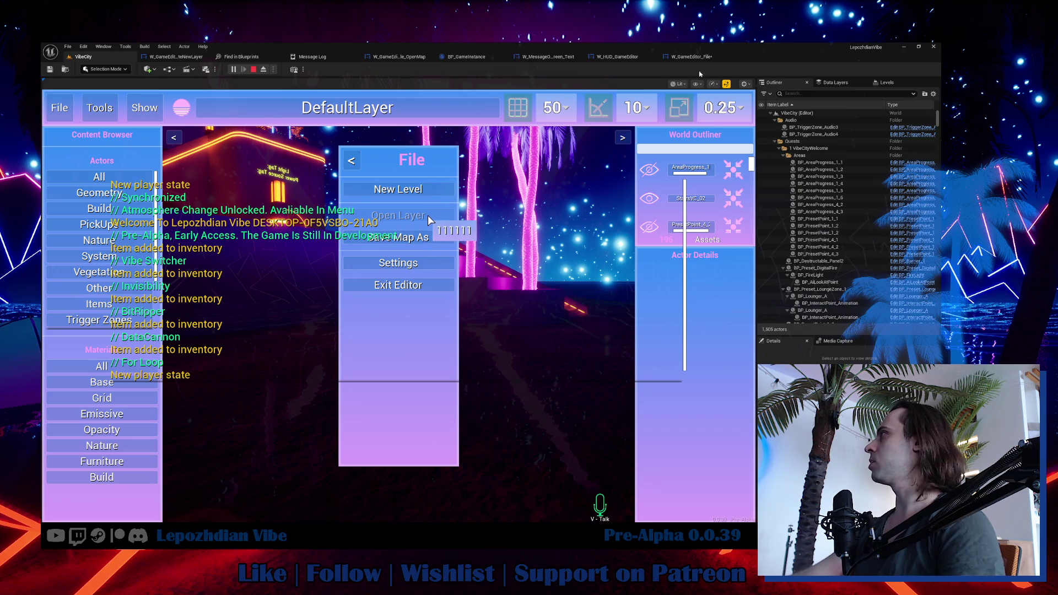
key(Escape)
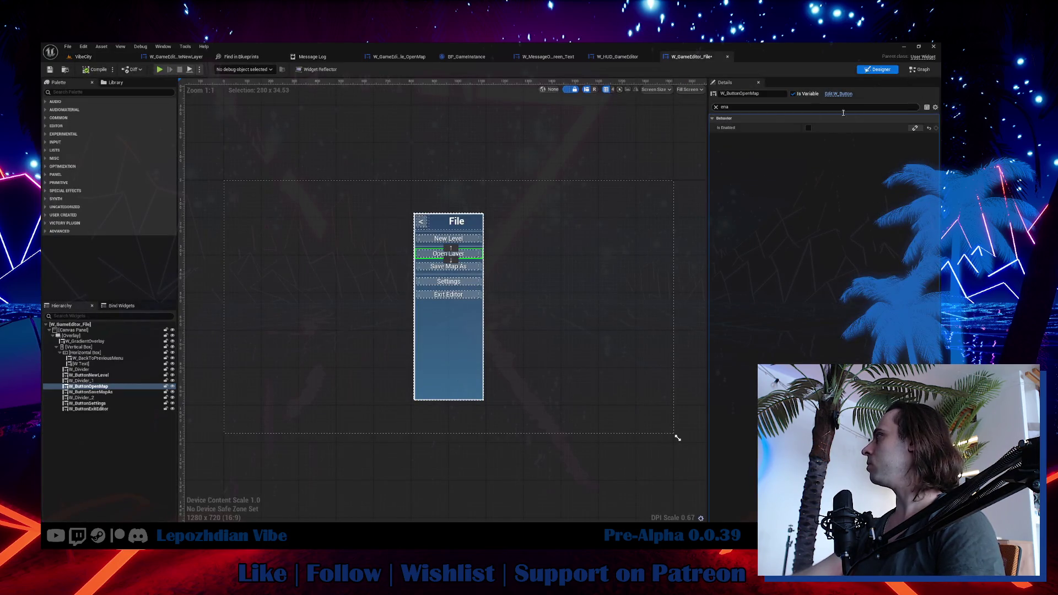
click(924, 70)
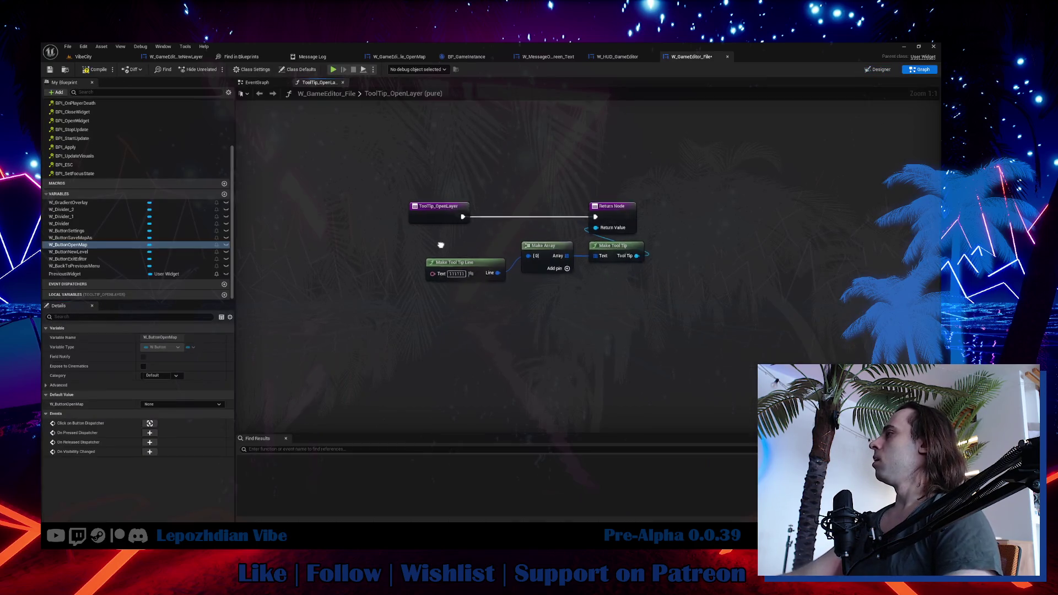
Add a Get Owning Player node feeding a Get Player State node.
drag(462, 262, 438, 255)
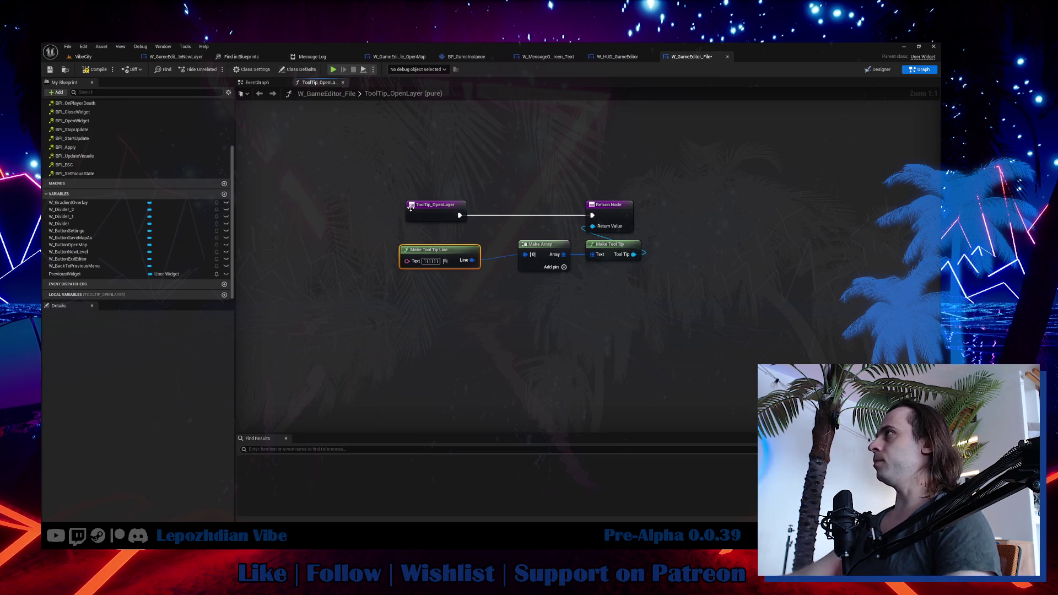
right_click(414, 363)
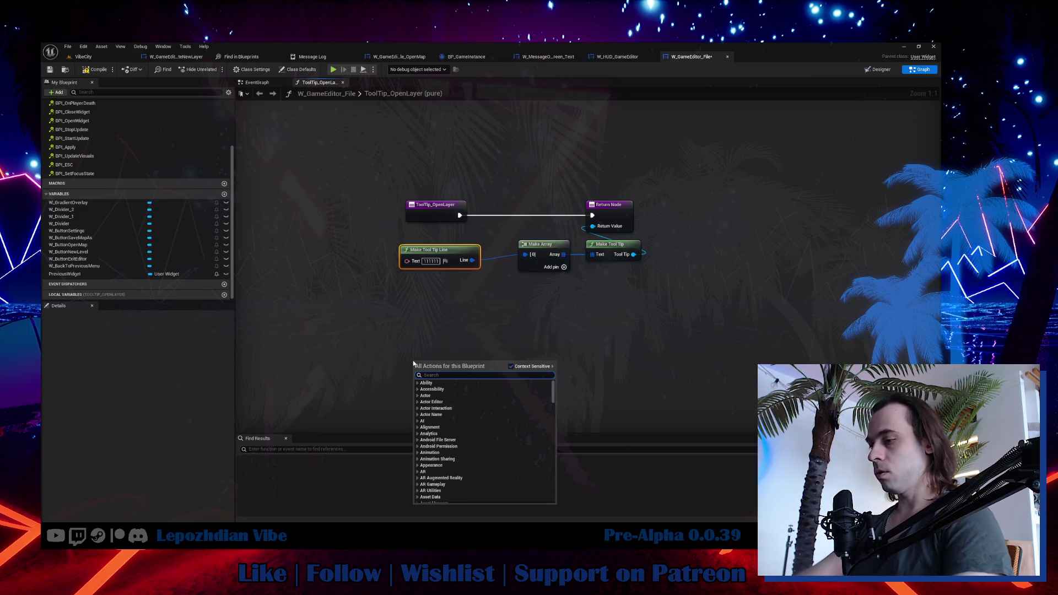
text(ownin)
click(479, 469)
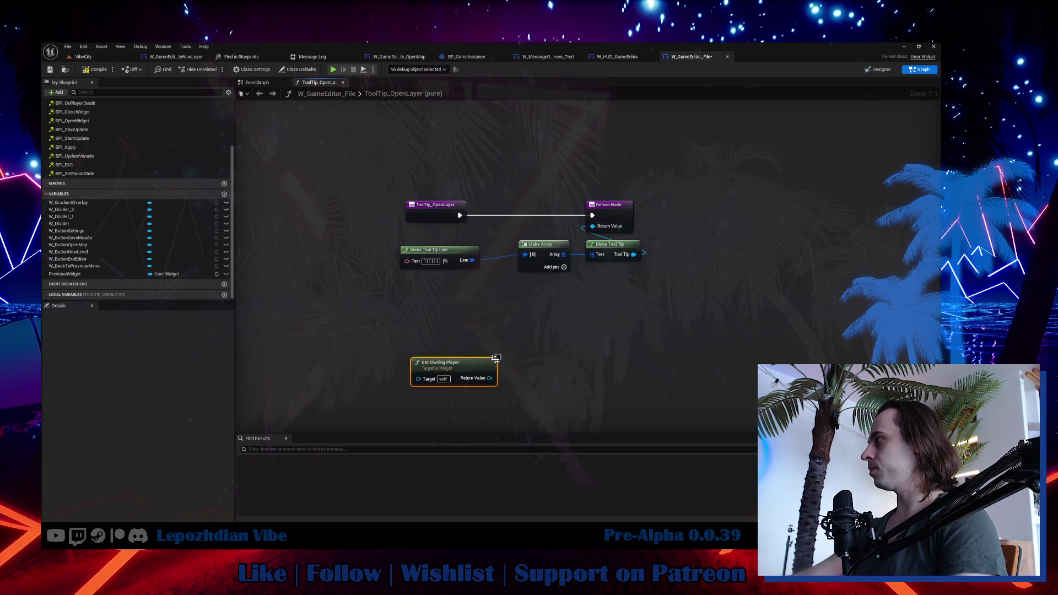
drag(489, 378, 515, 376)
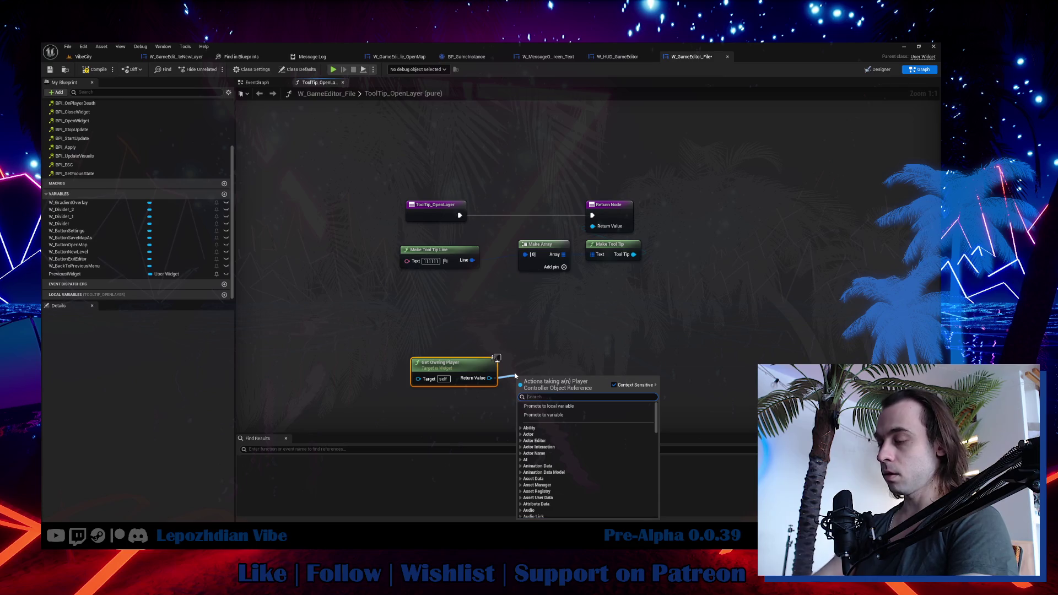
text(player state)
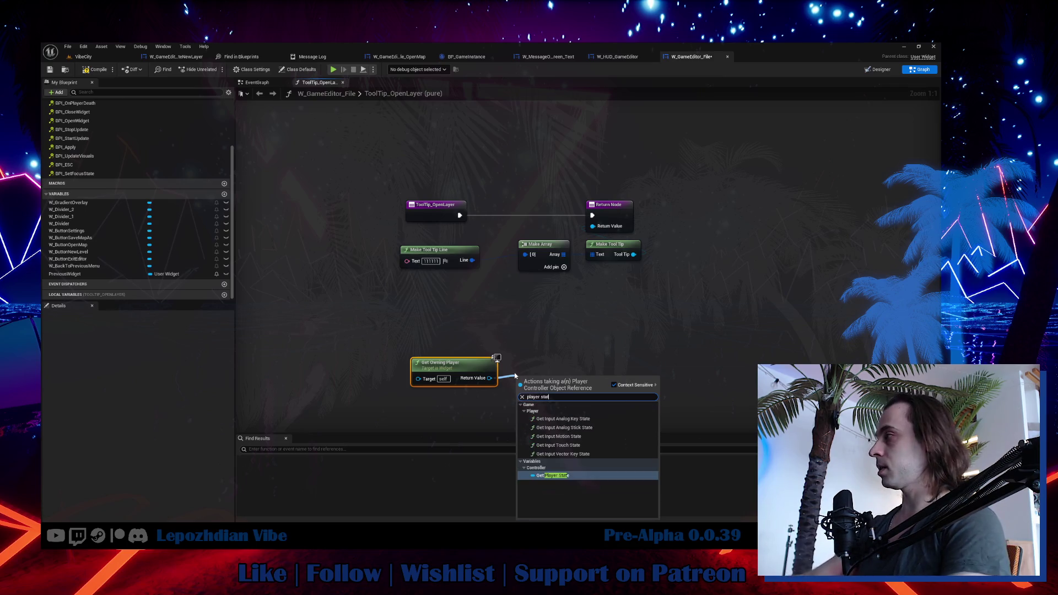
click(565, 476)
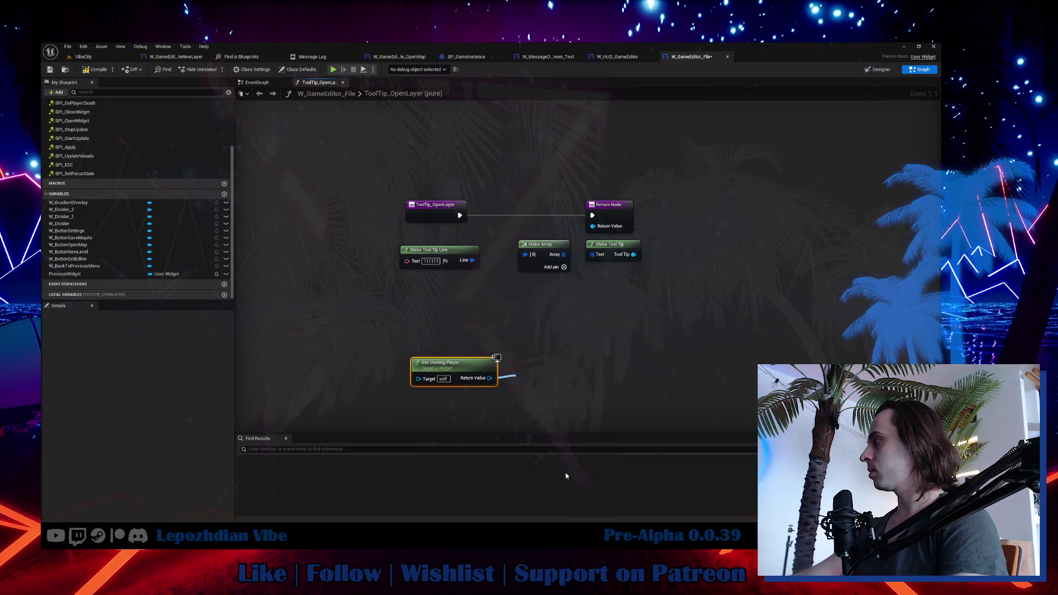
Add GameState's Game Master getter and compare it with the Player State in an == node.
right_click(531, 326)
text(game state)
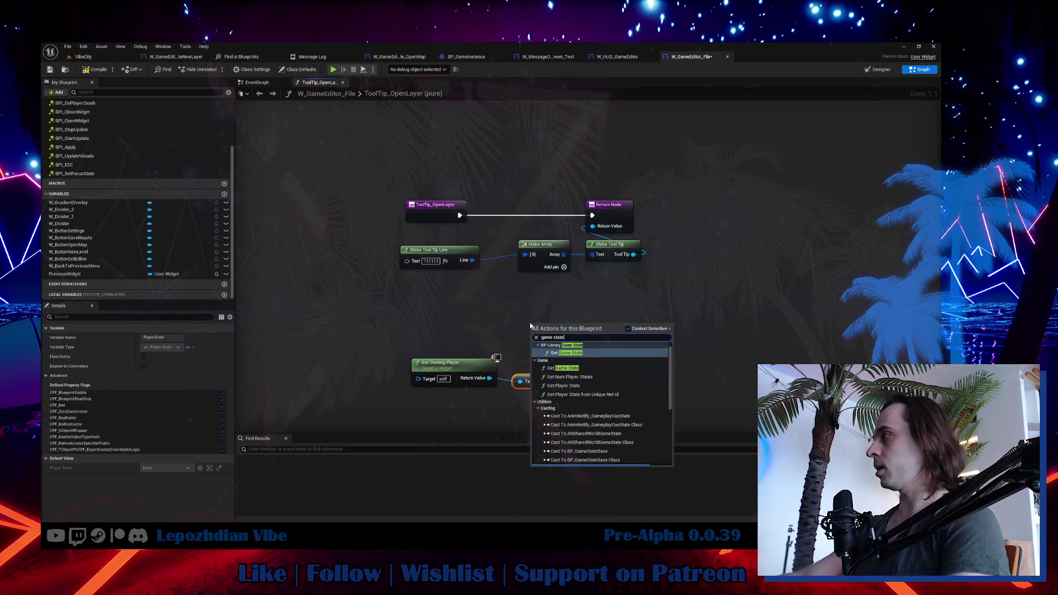
click(585, 351)
drag(593, 329, 626, 324)
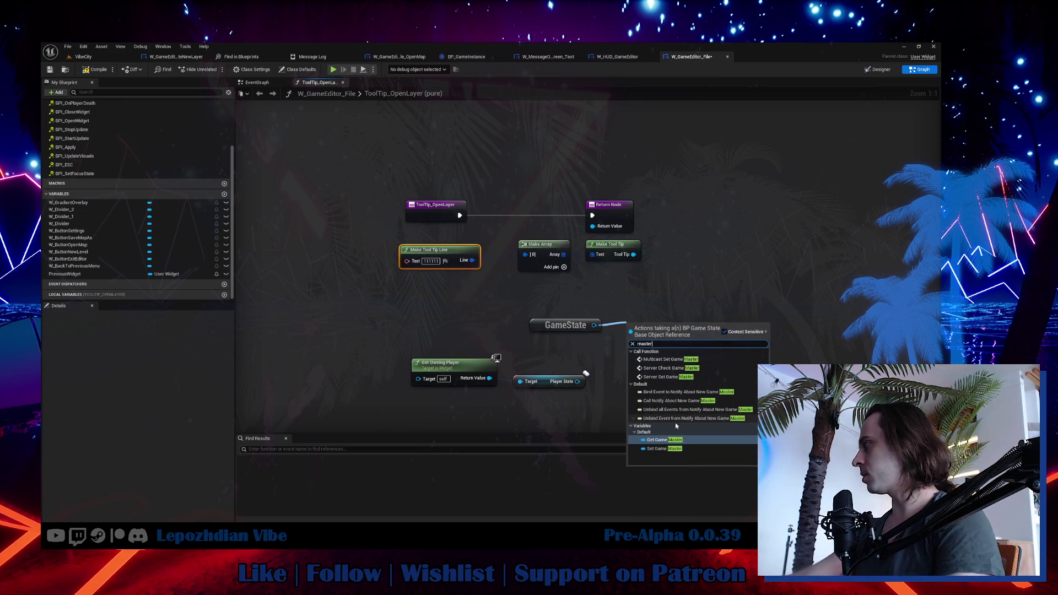
click(676, 440)
mouse_move(692, 325)
mouse_down()
mouse_move(714, 327)
mouse_move(577, 381)
mouse_up()
click(733, 355)
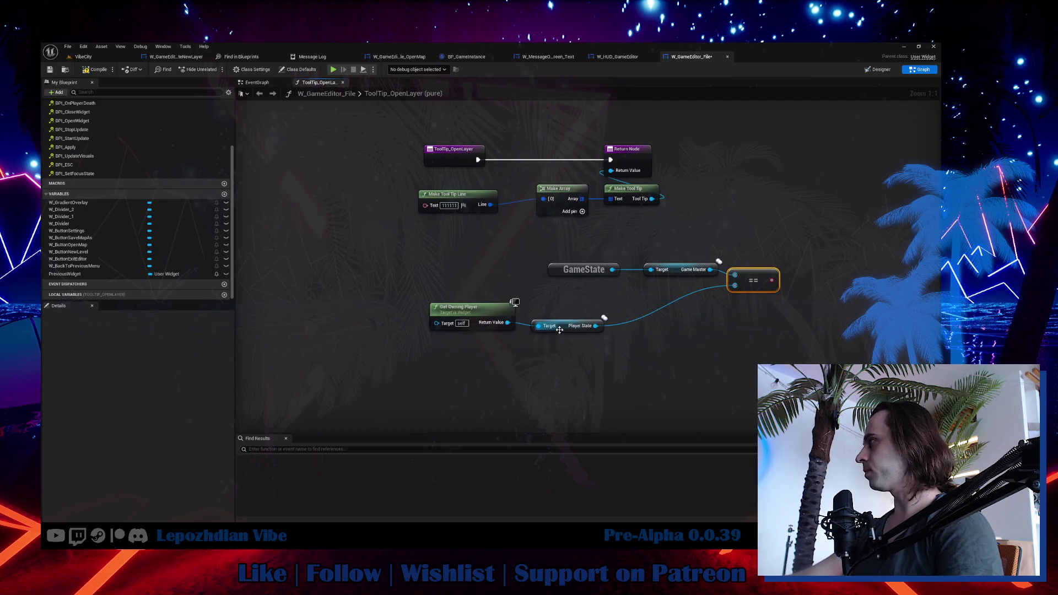
drag(562, 331, 461, 348)
mouse_move(573, 275)
mouse_down()
mouse_move(457, 295)
mouse_move(459, 269)
mouse_up()
mouse_move(672, 268)
mouse_down()
mouse_move(466, 302)
mouse_move(465, 283)
mouse_move(495, 359)
mouse_up()
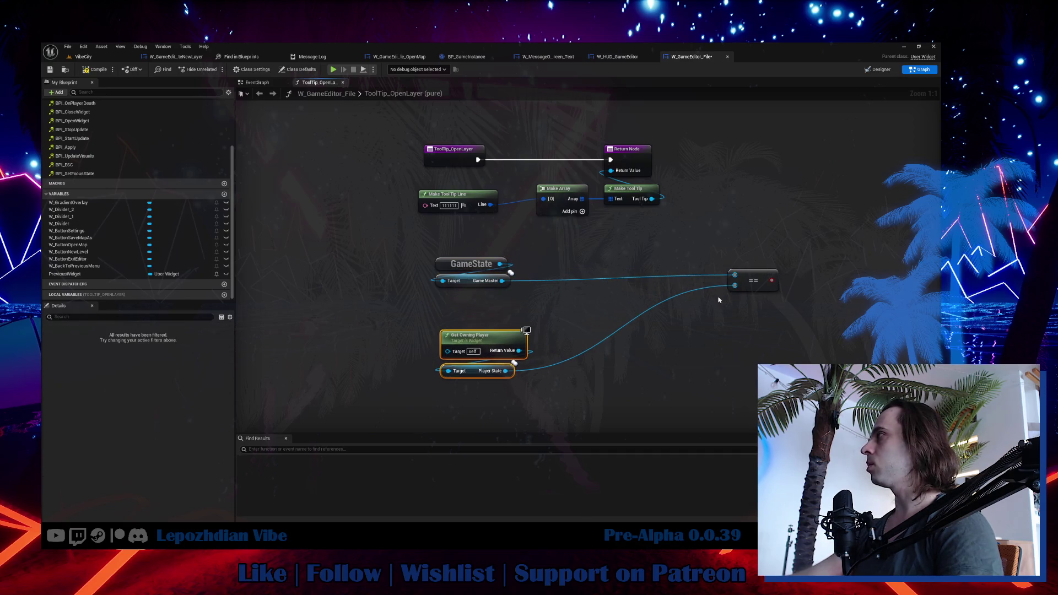
drag(741, 282, 617, 310)
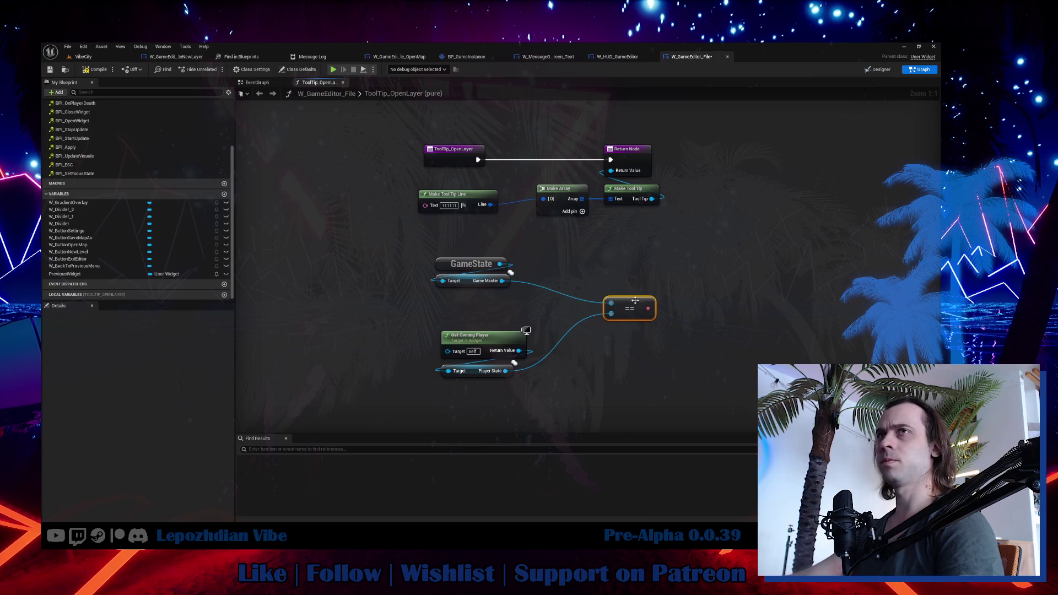
Insert a Branch after the function entry, leading on to the Return Node placed to its right.
click(559, 281)
drag(370, 183, 589, 289)
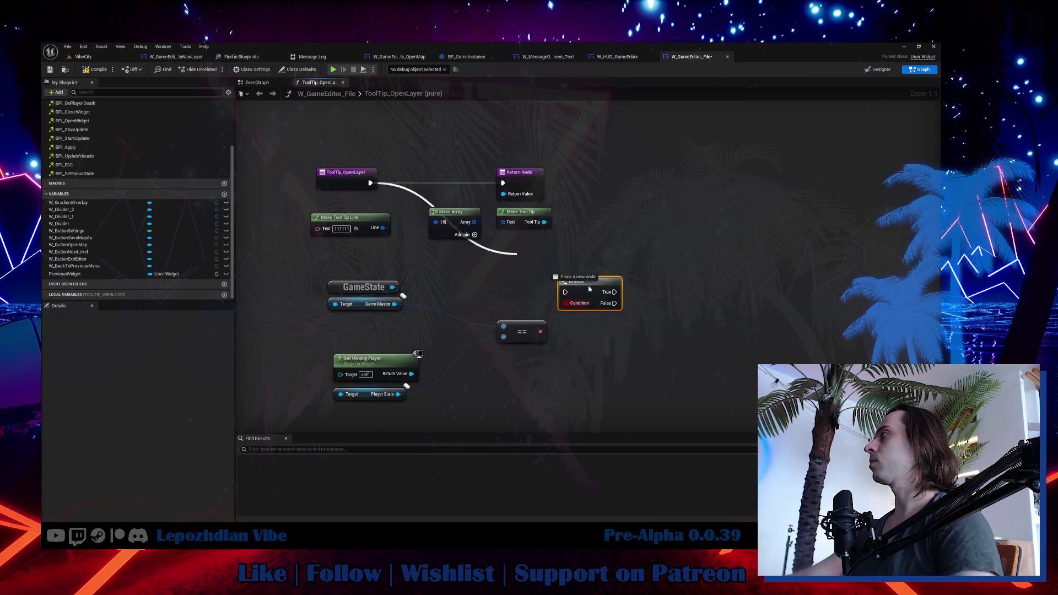
alt+click(503, 194)
drag(523, 184, 658, 201)
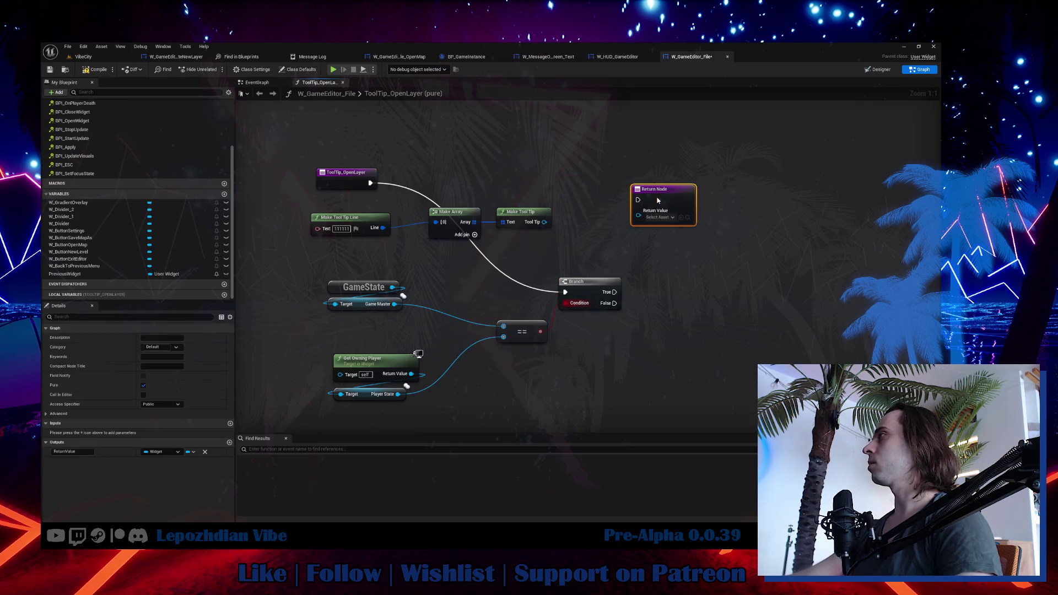
mouse_move(582, 293)
mouse_down()
mouse_move(582, 187)
mouse_move(638, 200)
mouse_move(716, 179)
mouse_up()
Move GameState, Get Owning Player and the equals node up above the main flow.
drag(364, 286, 369, 316)
mouse_move(325, 285)
mouse_down()
mouse_move(474, 402)
mouse_move(551, 405)
mouse_up()
mouse_move(526, 341)
mouse_down()
mouse_move(526, 294)
mouse_move(567, 162)
mouse_move(490, 173)
mouse_move(466, 165)
mouse_up()
click(512, 182)
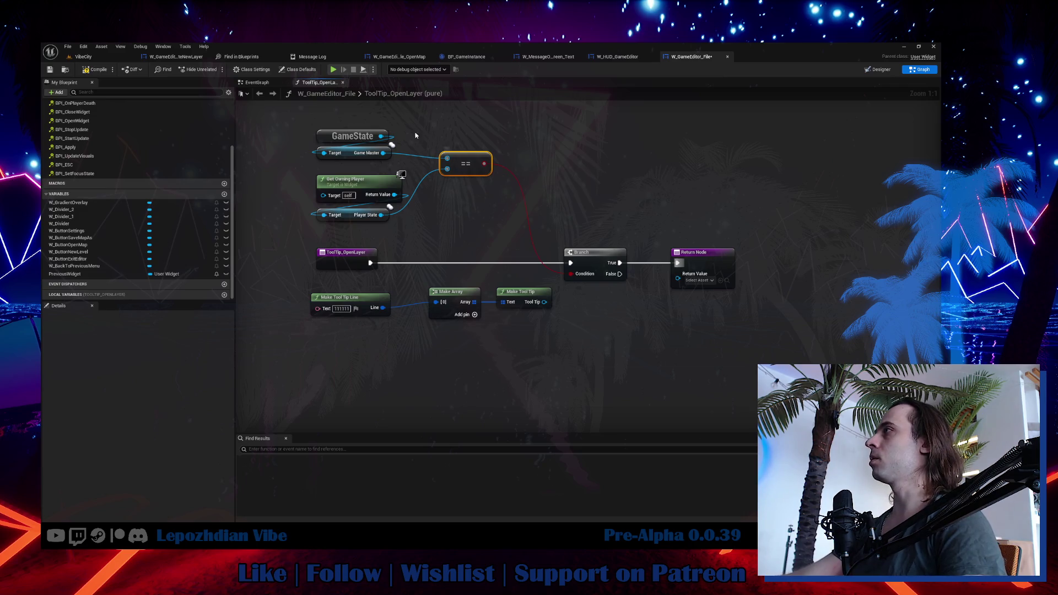
drag(378, 139, 473, 138)
Add an Is Allow Players Their Own Layers getter from GameState and a second Branch node.
text(i9s allo)
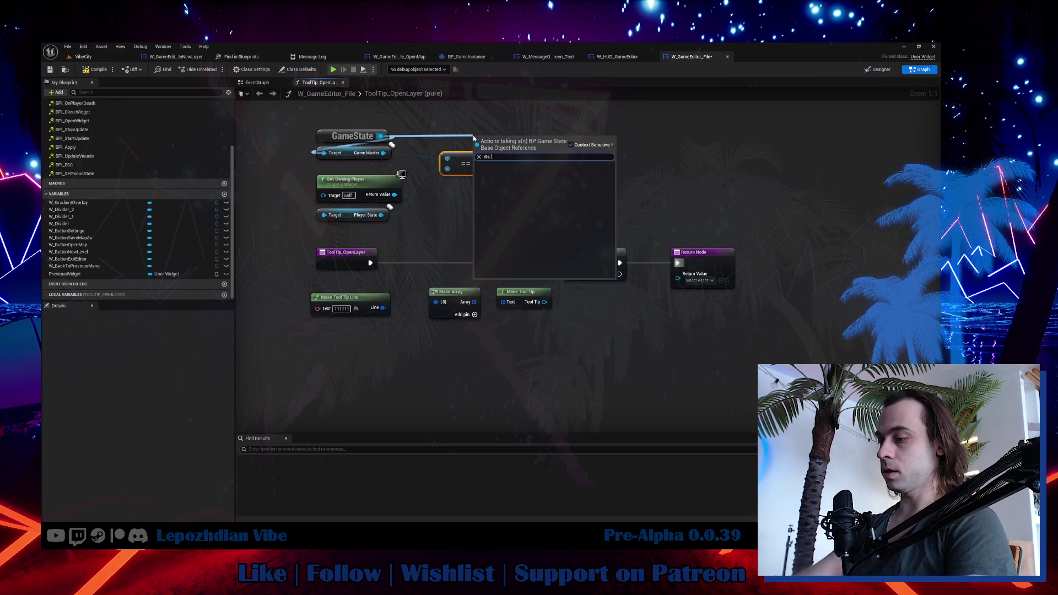
key(BackSpace)
key(BackSpace)
key(BackSpace)
text(s al)
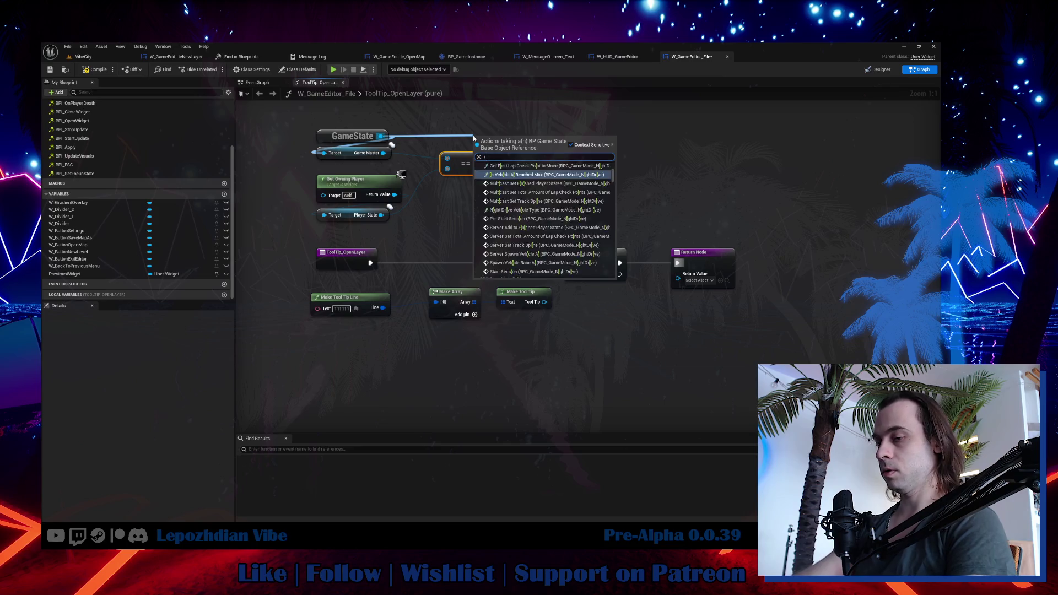
text(low)
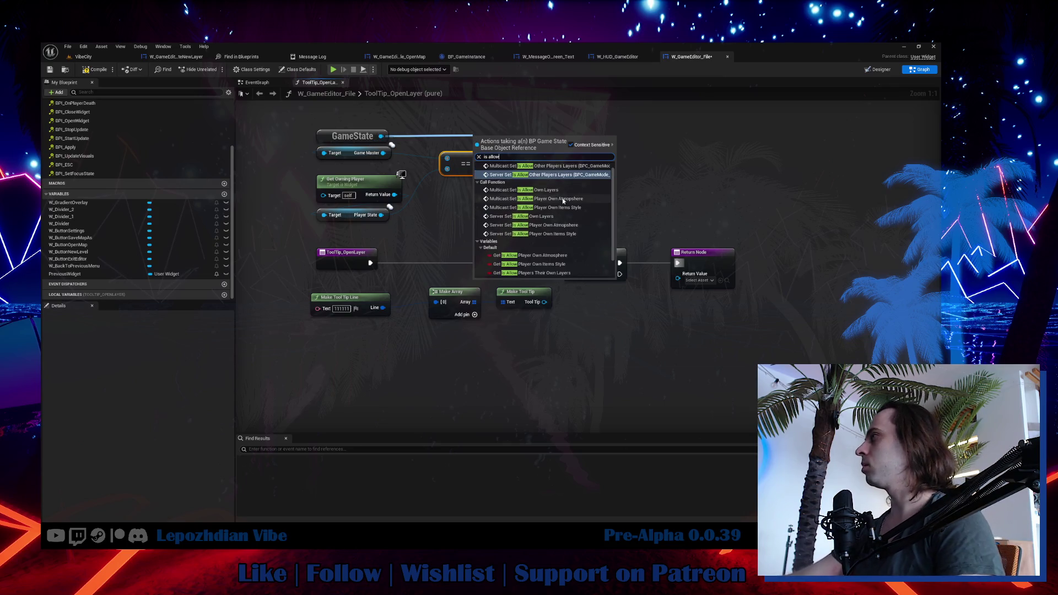
scroll(569, 250, down, 1)
click(551, 263)
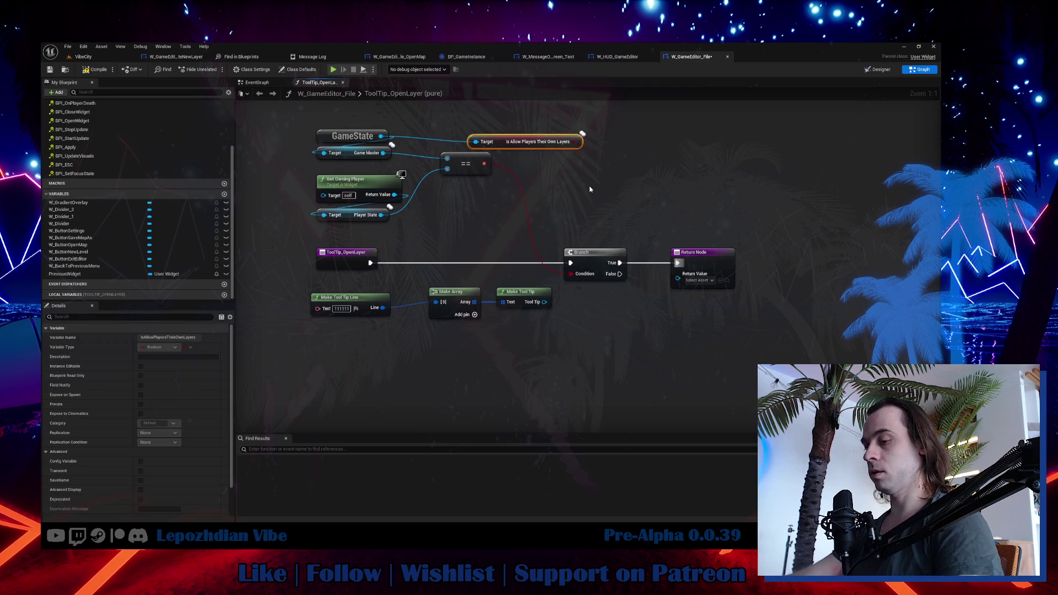
click(618, 134)
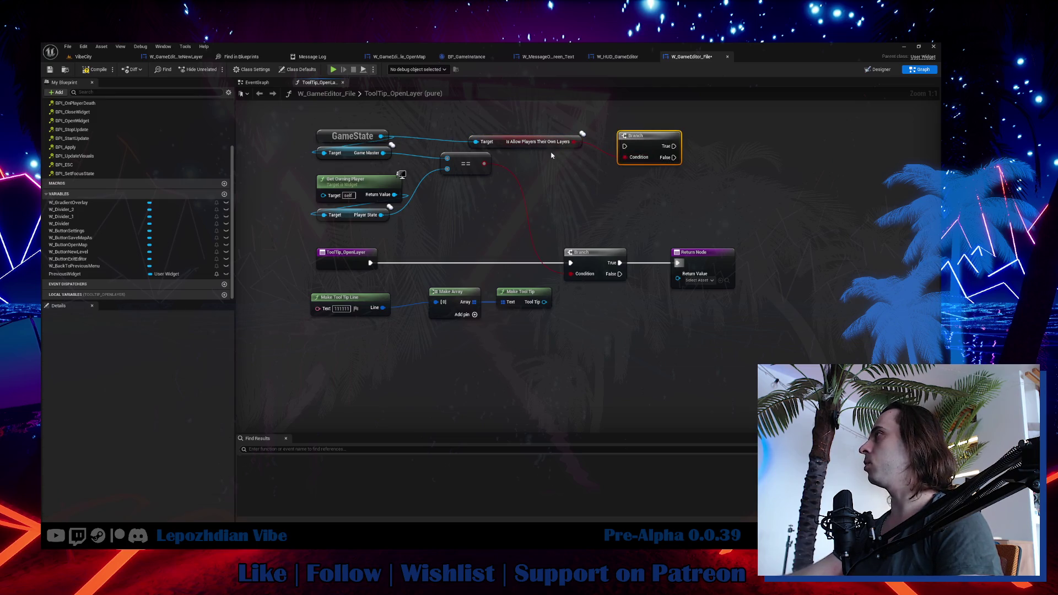
mouse_move(559, 143)
mouse_down()
mouse_move(686, 129)
mouse_move(650, 121)
mouse_move(625, 355)
mouse_up()
ctrl+click(646, 143)
Route the first Branch's False into the second Branch and rearrange the getter and tooltip nodes.
mouse_move(621, 276)
mouse_down()
mouse_move(604, 358)
mouse_move(630, 338)
mouse_move(555, 328)
mouse_move(561, 254)
mouse_move(719, 249)
mouse_up()
drag(474, 380, 603, 316)
mouse_move(513, 339)
mouse_down()
mouse_move(556, 295)
mouse_move(287, 234)
mouse_up()
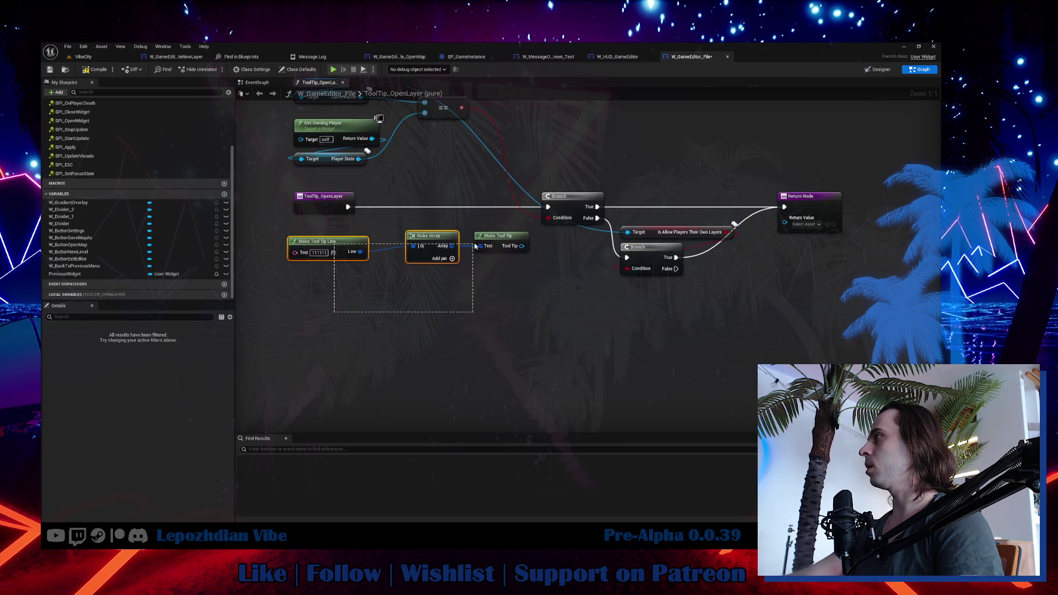
mouse_move(486, 236)
mouse_down()
mouse_move(610, 287)
mouse_move(638, 315)
mouse_up()
click(716, 265)
Rewire Make Tool Tip to the Return Value and duplicate the Return Node below.
mouse_move(785, 222)
mouse_down()
mouse_move(760, 304)
mouse_move(674, 327)
mouse_up()
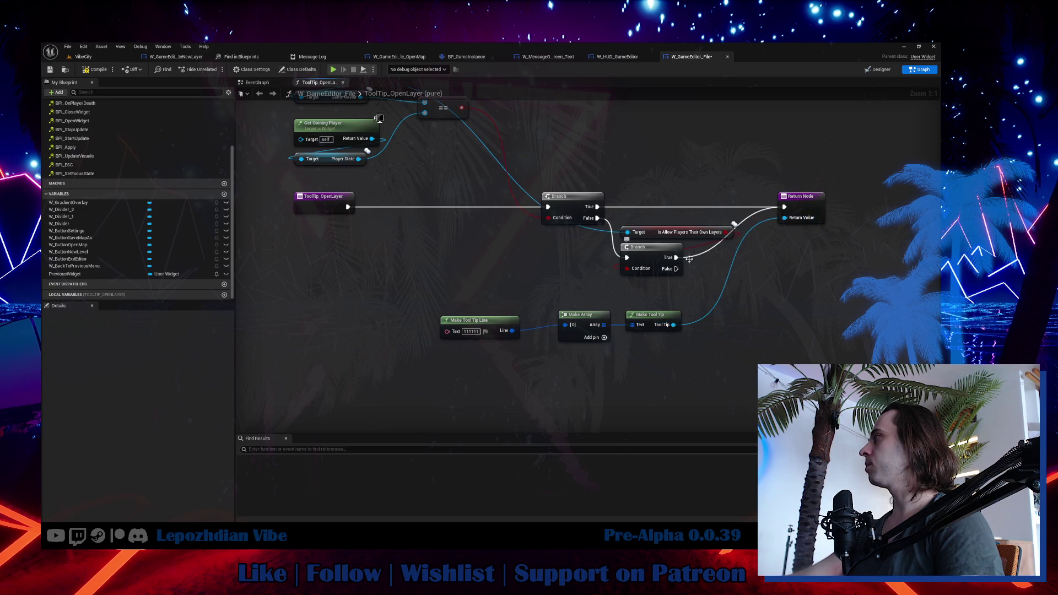
alt+click(785, 218)
click(801, 209)
key(ctrl+c)
key(ctrl+v)
Return a 'Disabled by Vibe Master' tooltip on the second Branch's False path, then compile and save.
mouse_move(676, 268)
mouse_down()
mouse_move(797, 284)
mouse_move(660, 326)
mouse_move(805, 320)
mouse_up()
click(494, 335)
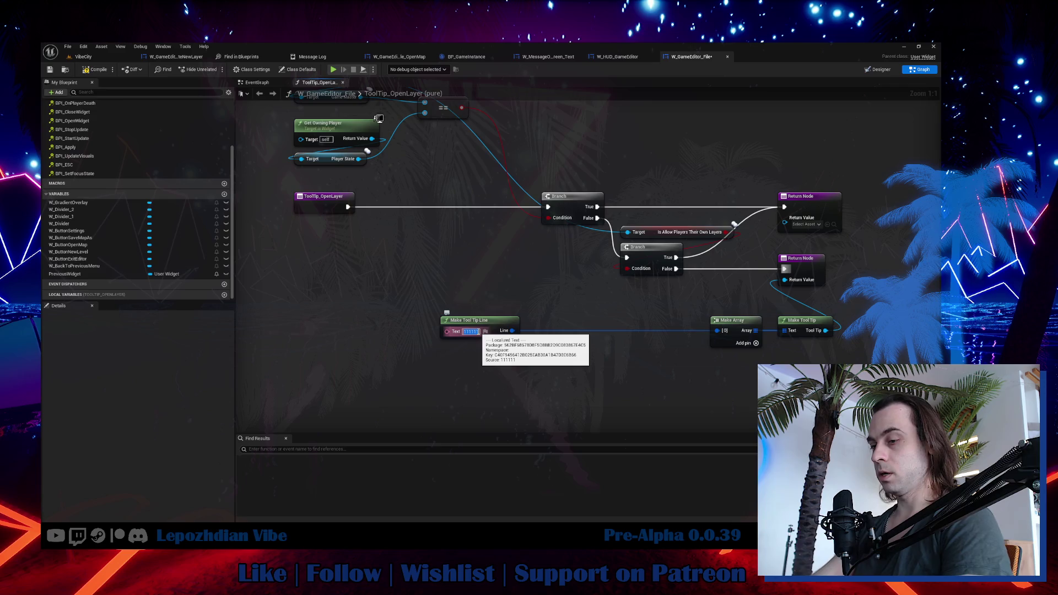
text(Disabled)
key(Return)
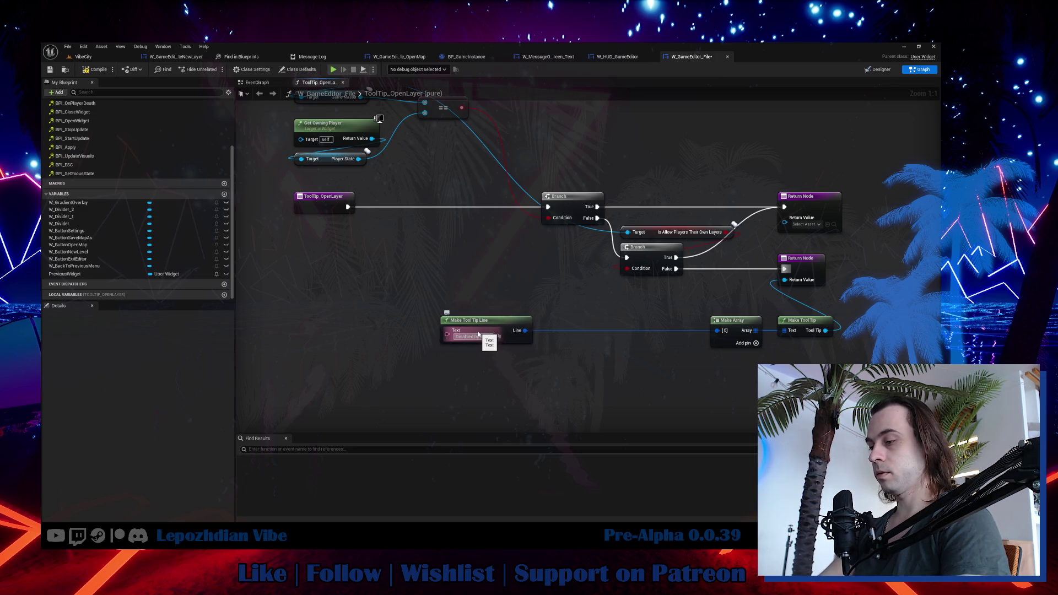
text(y Vibe Master)
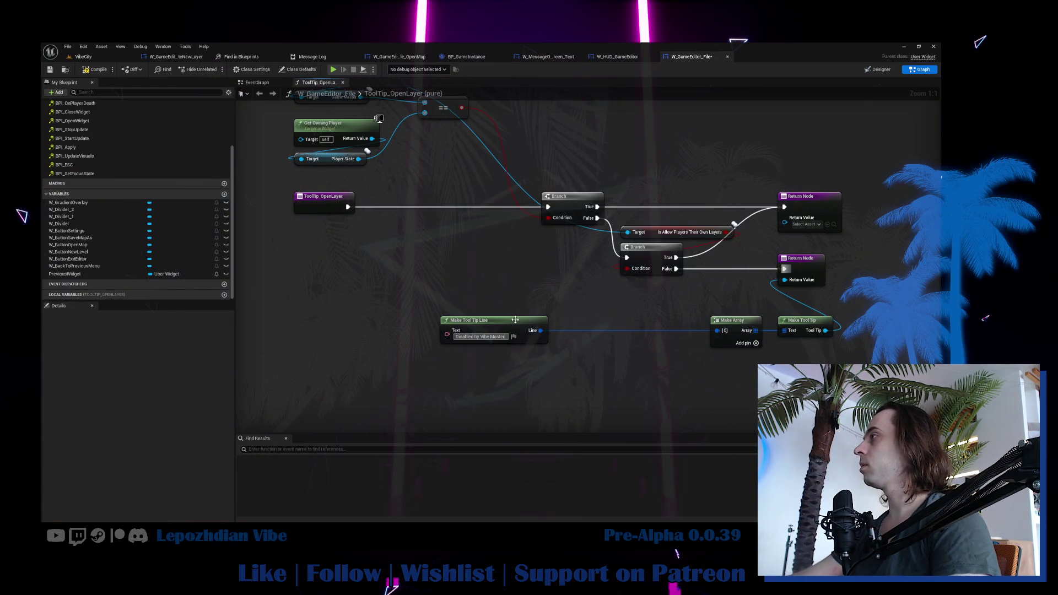
click(95, 69)
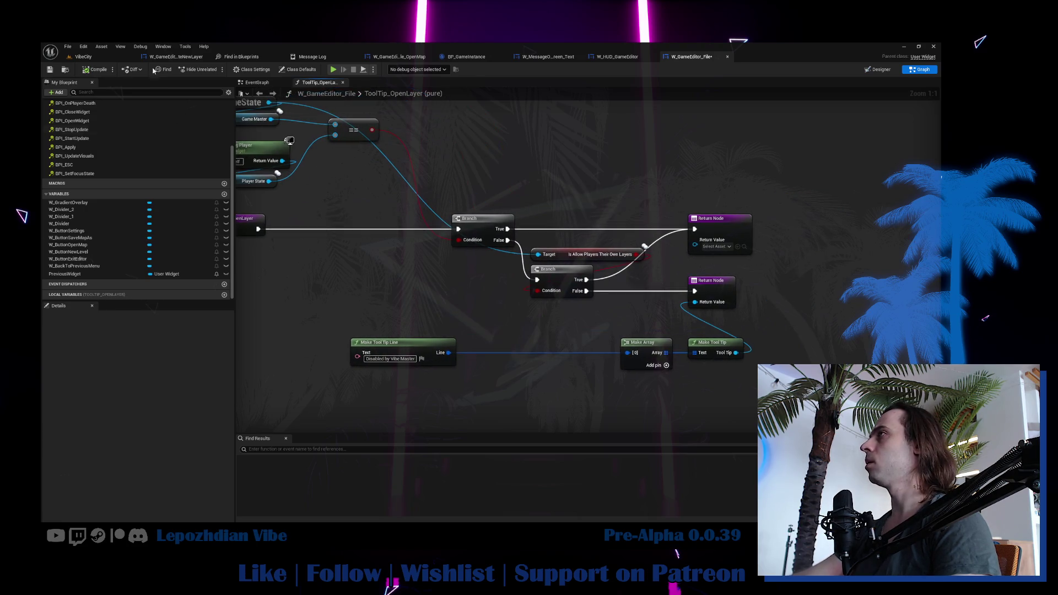
click(50, 69)
Save all modified assets from the VibeCity level, then bring up the W_GameEditor_File designer.
click(89, 57)
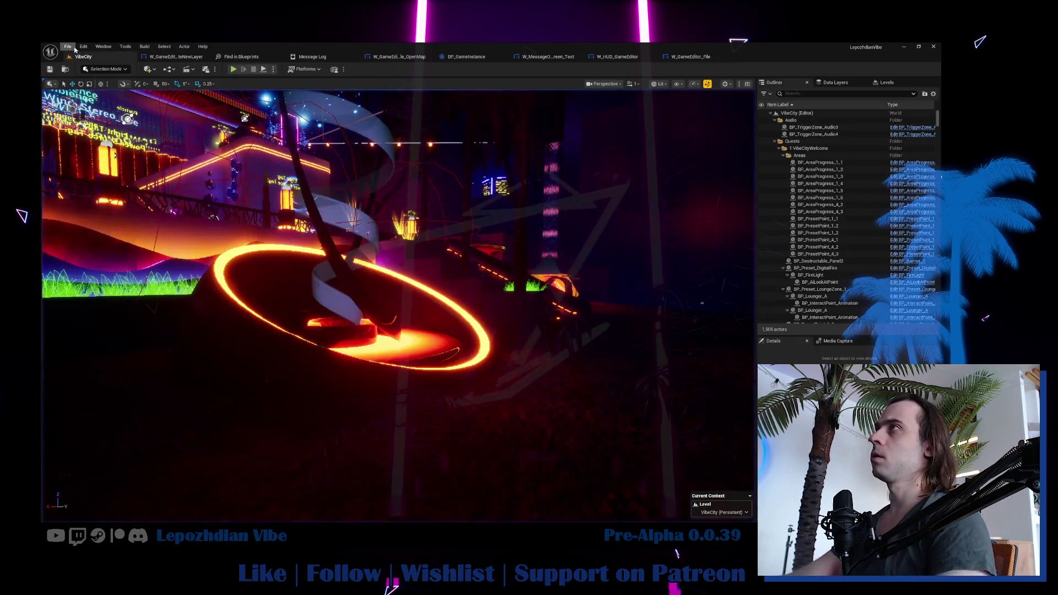
click(67, 47)
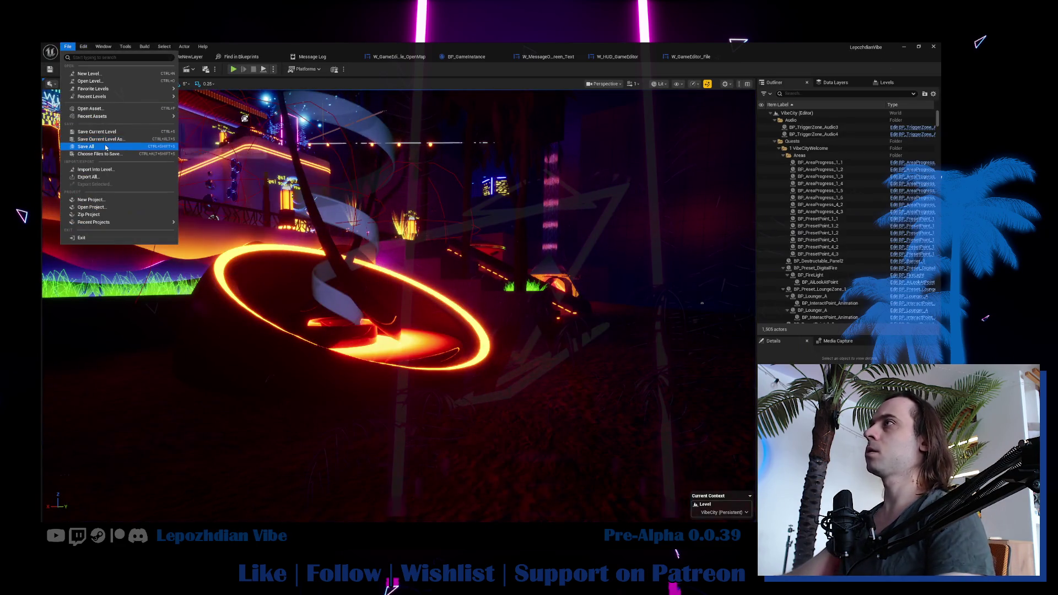
click(110, 146)
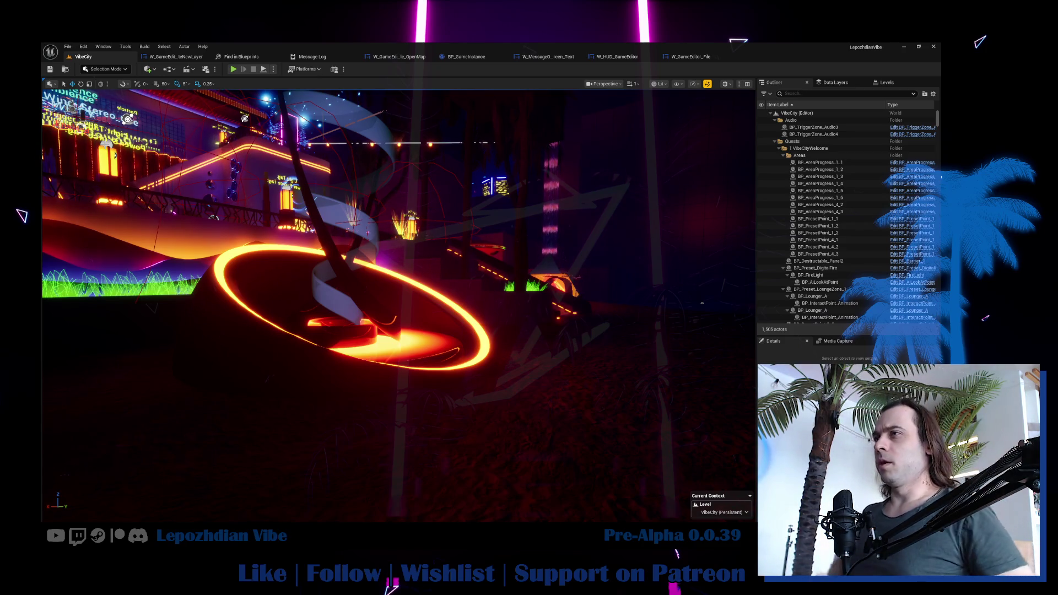
click(690, 57)
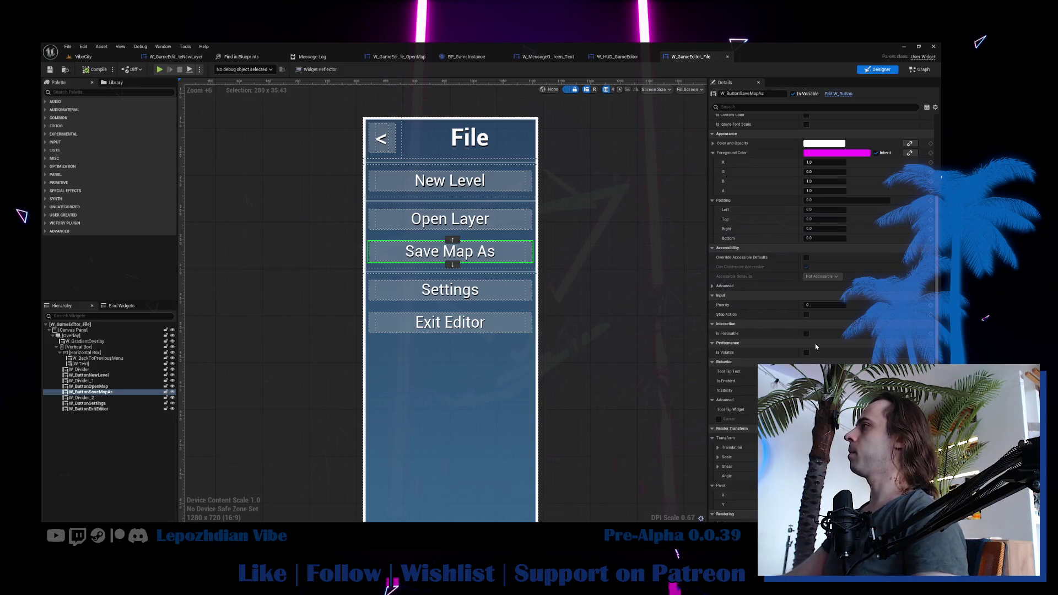
Select the Open Layer button in the designer and return to the widget's EventGraph.
click(517, 221)
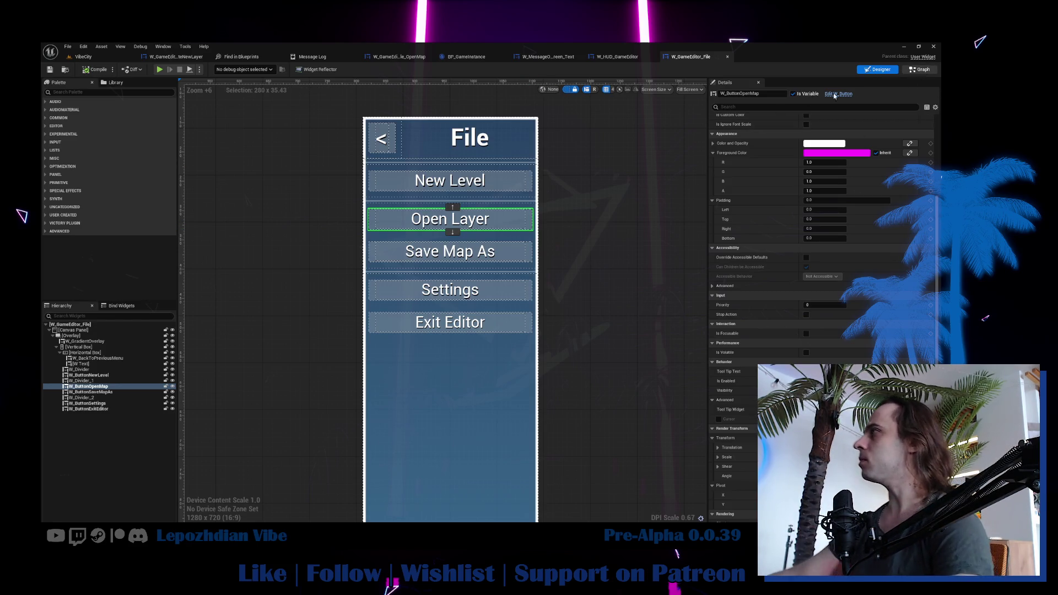
click(921, 69)
click(257, 82)
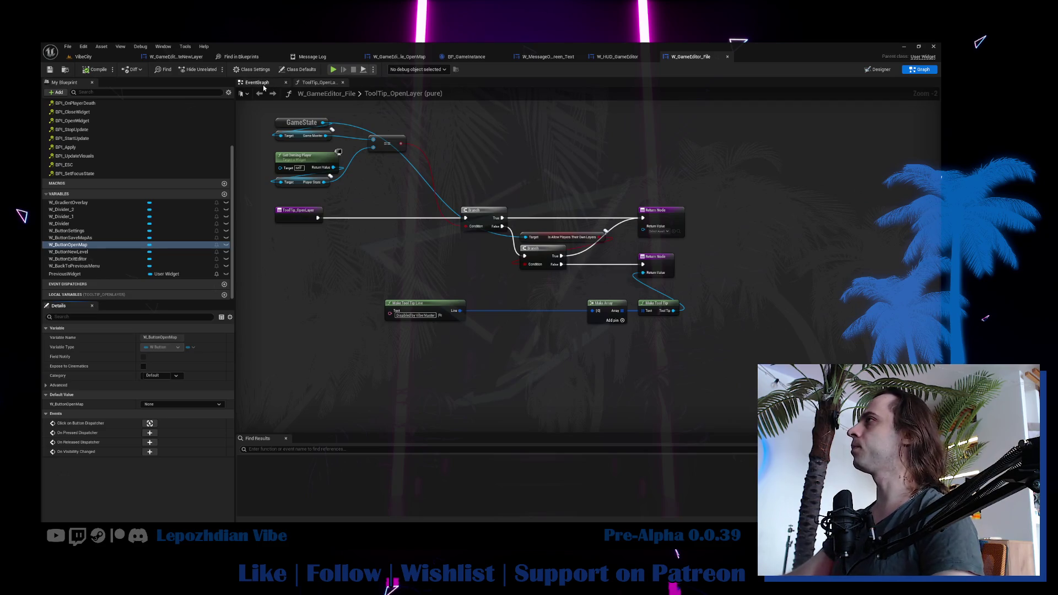
Locate the OpenWidget event and zoom in on its Get Owning Player and Player State nodes.
drag(418, 205, 394, 98)
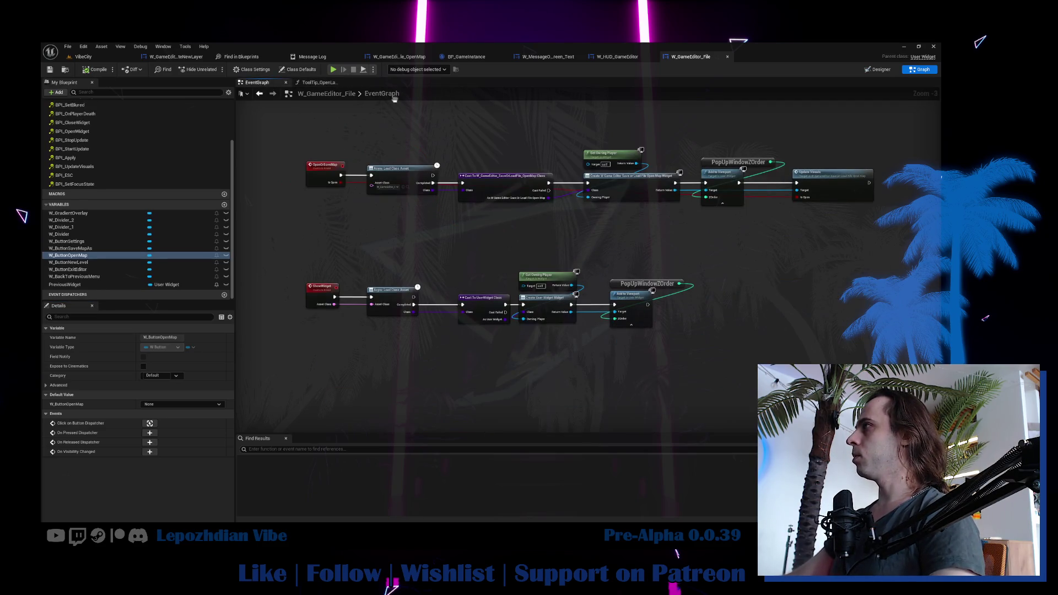
scroll(428, 210, down, 2)
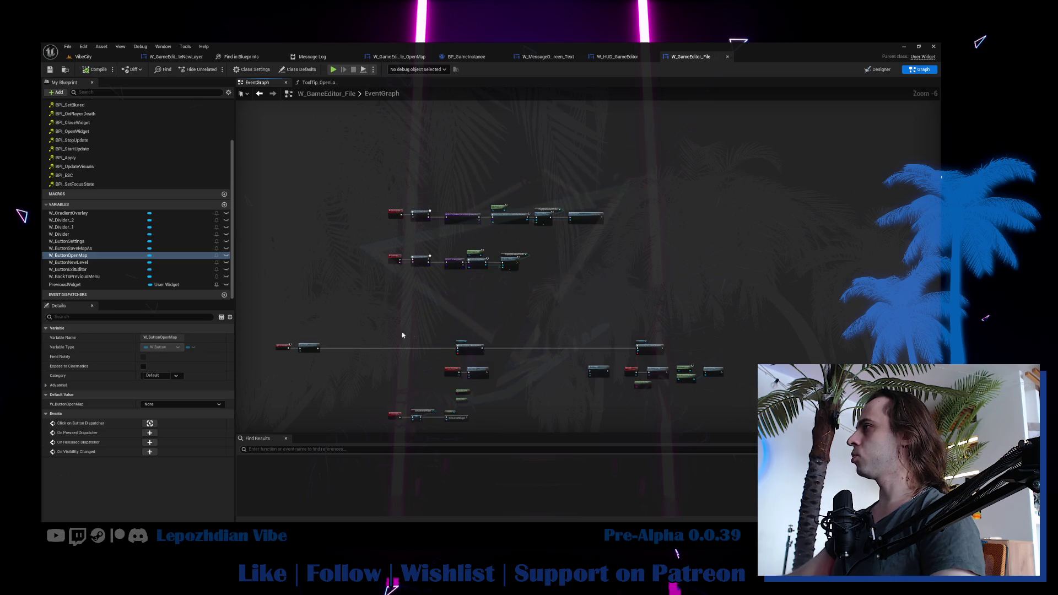
scroll(354, 365, up, 2)
mouse_move(354, 364)
mouse_down()
mouse_move(498, 295)
mouse_move(451, 288)
mouse_up()
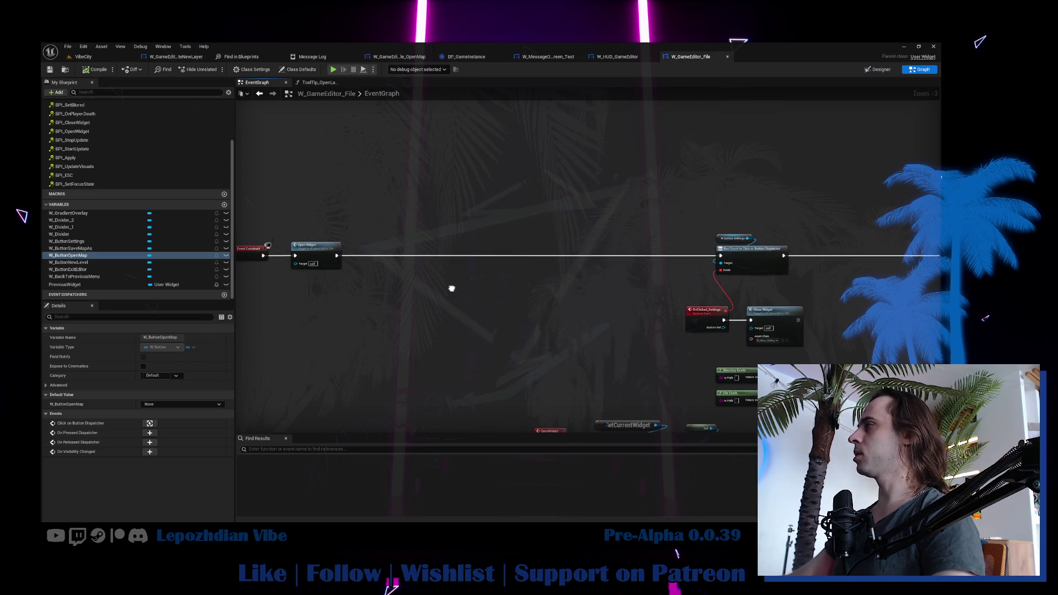
double_click(327, 258)
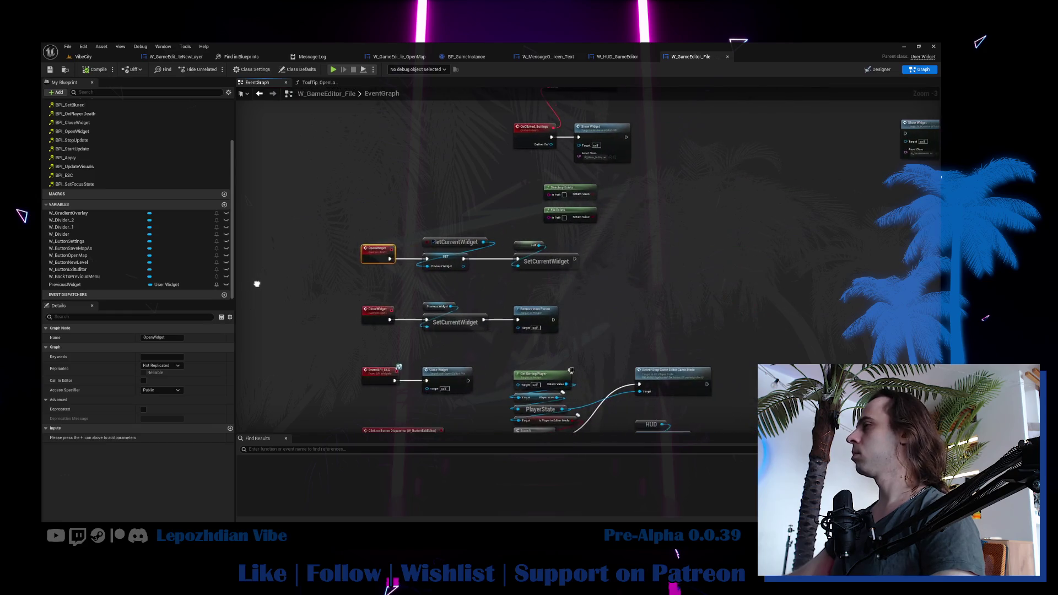
drag(522, 235, 468, 244)
right_click(533, 263)
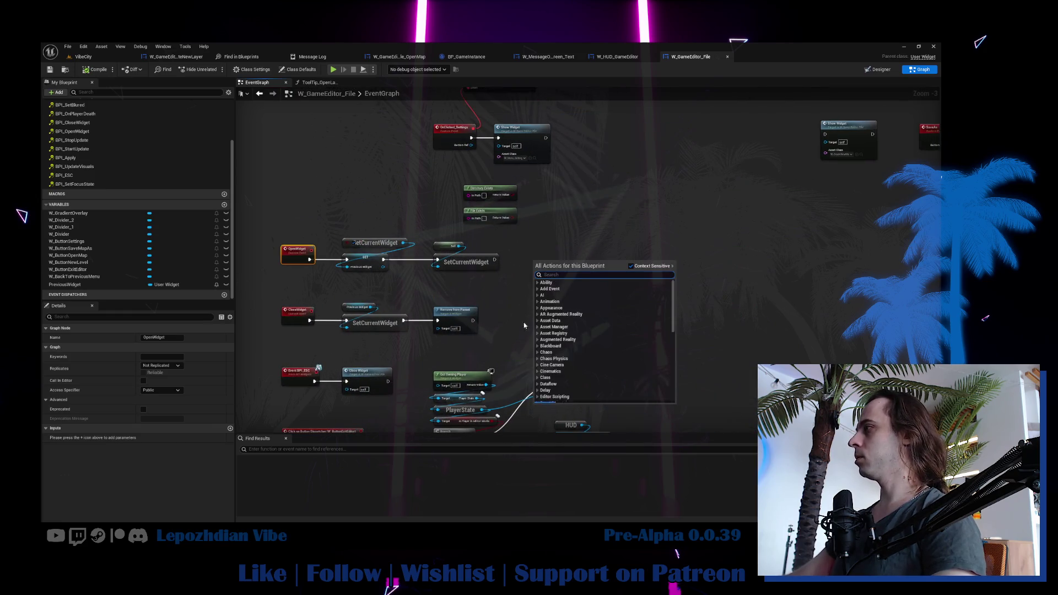
drag(493, 342, 468, 399)
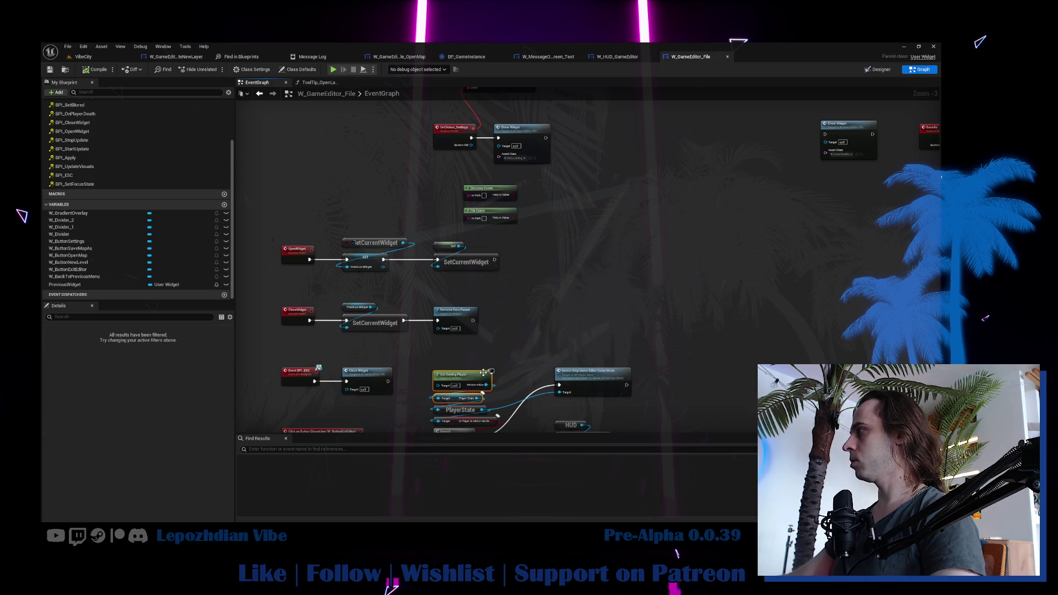
key(f)
Add a Get Game State node beside Get Owning Player, then return to the VibeCity level.
right_click(672, 242)
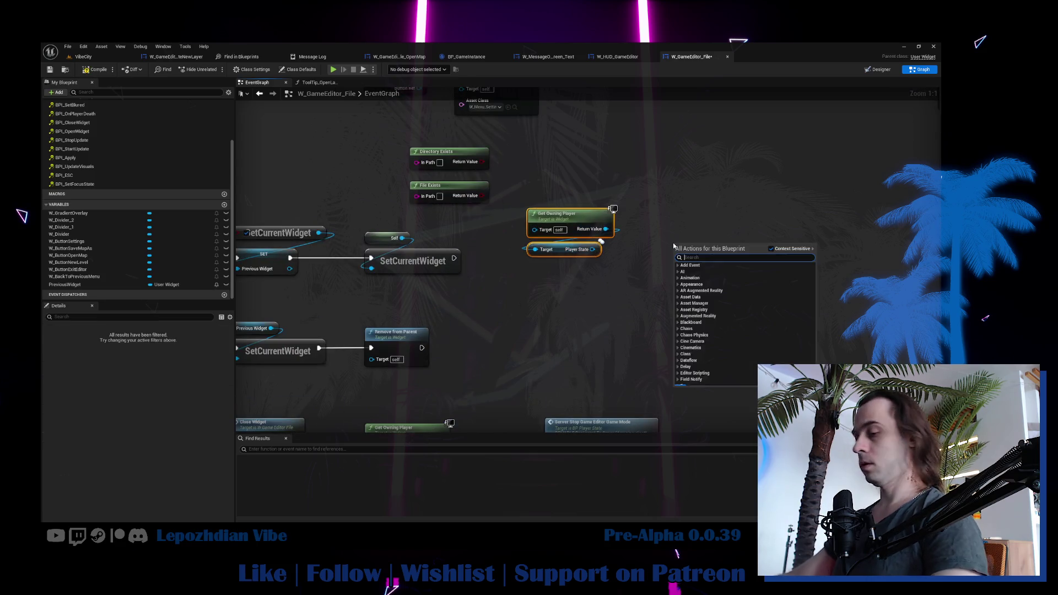
text(game state)
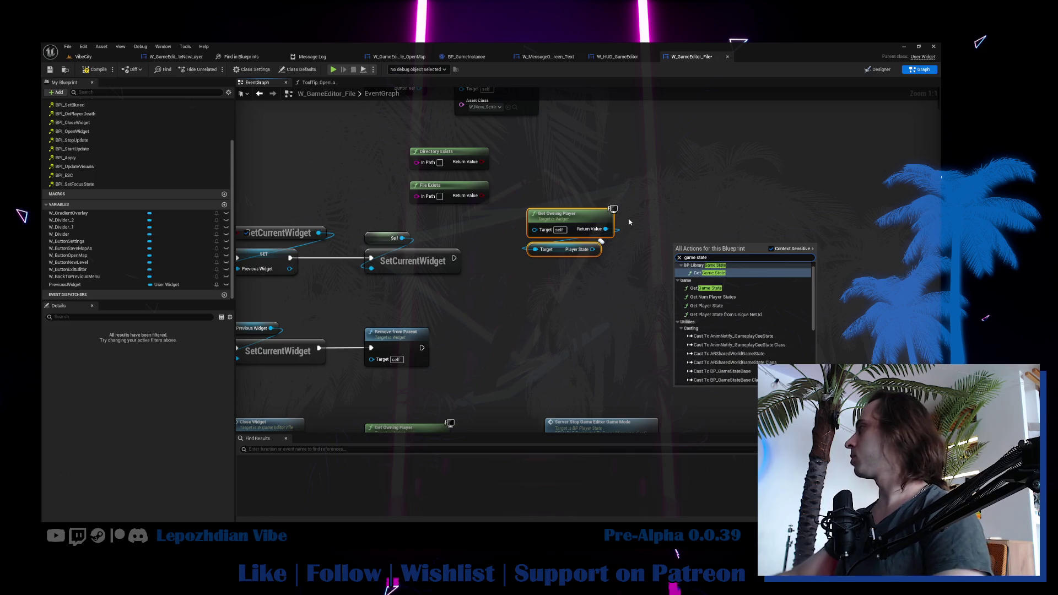
click(709, 273)
mouse_move(705, 251)
mouse_down()
mouse_move(635, 185)
mouse_move(587, 184)
mouse_up()
click(82, 56)
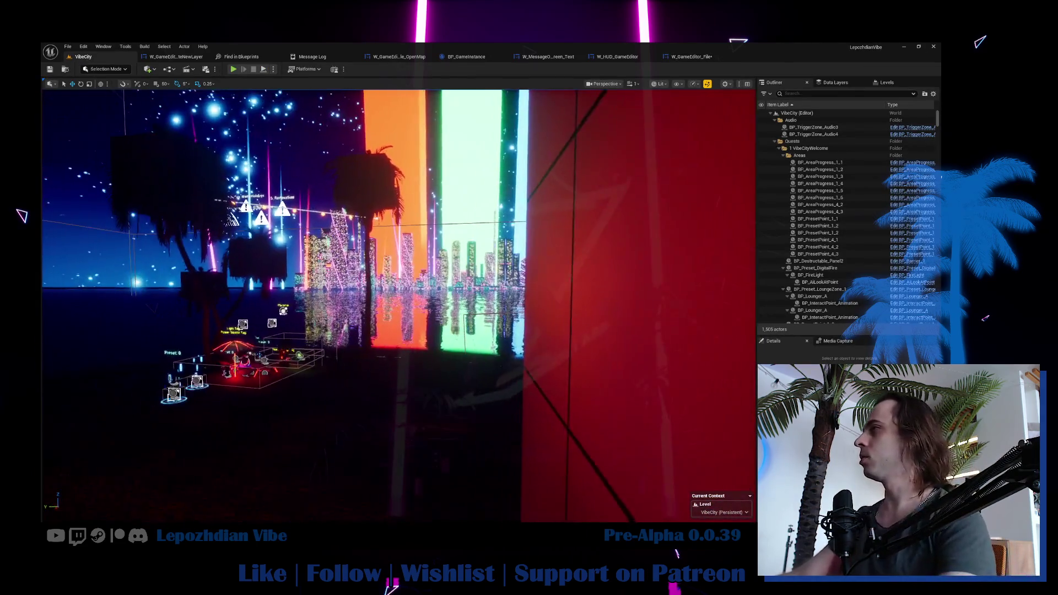
Turn the level camera toward the city skyline and coloured light pillars.
drag(258, 209, 258, 208)
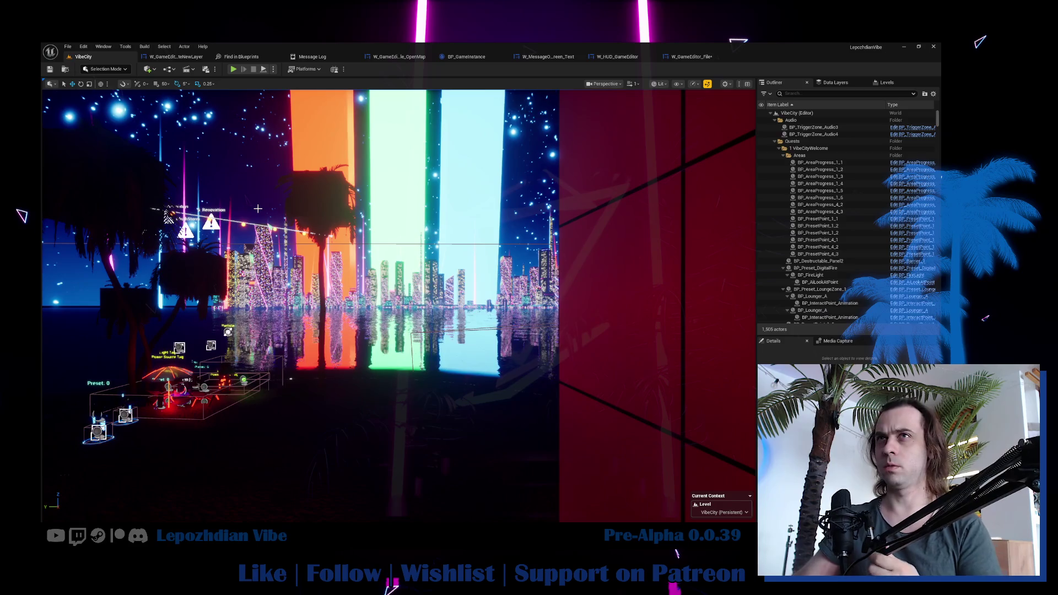
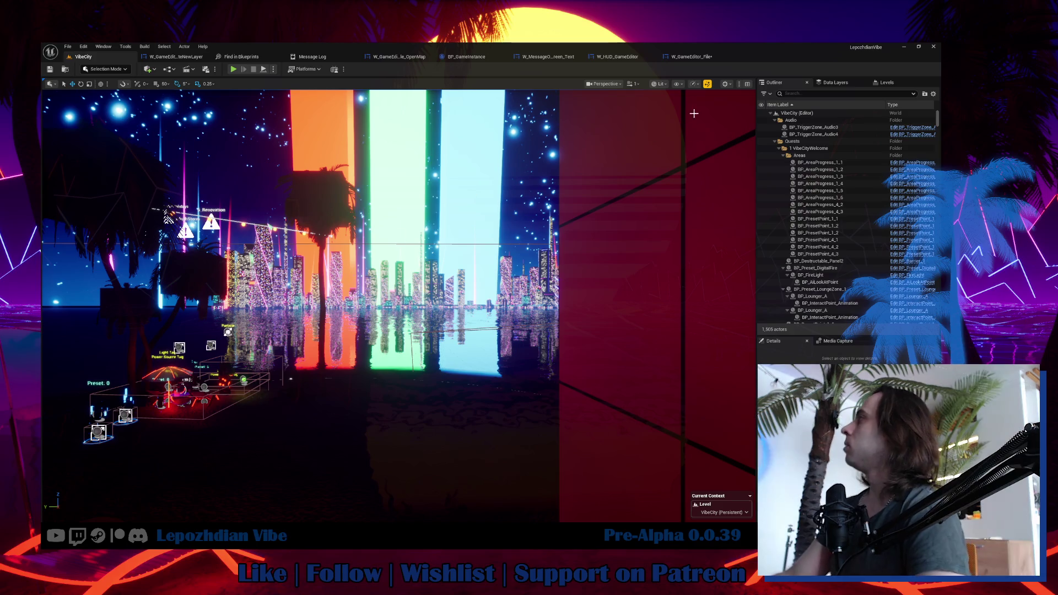
In the File widget's EventGraph, compare GameState's Game Master with the owning player's Player State using ==.
click(692, 60)
drag(611, 183, 654, 198)
text(vib)
key(BackSpace)
key(BackSpace)
key(BackSpace)
text(master)
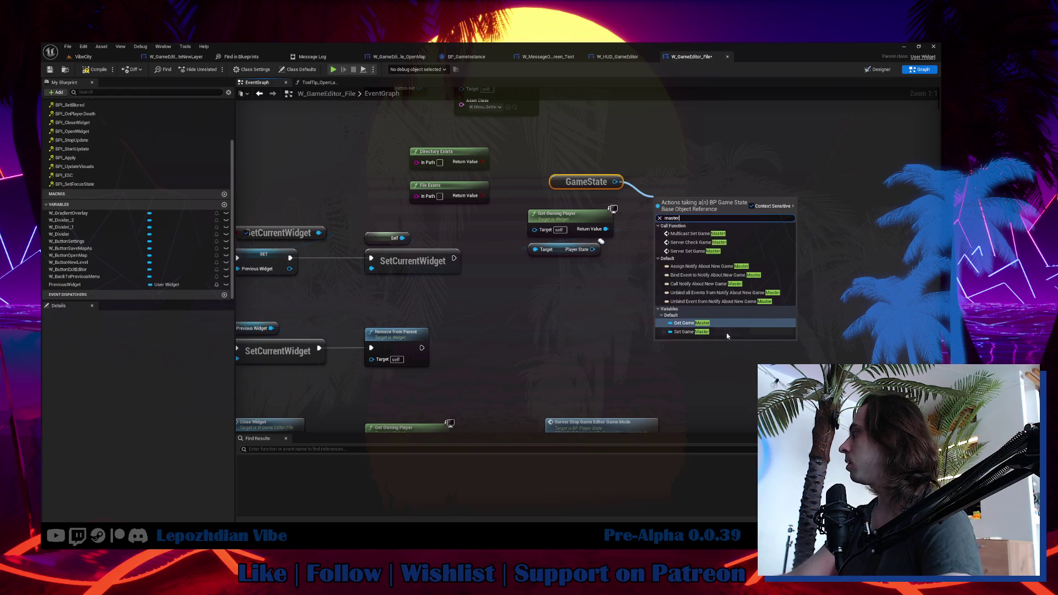
key(Return)
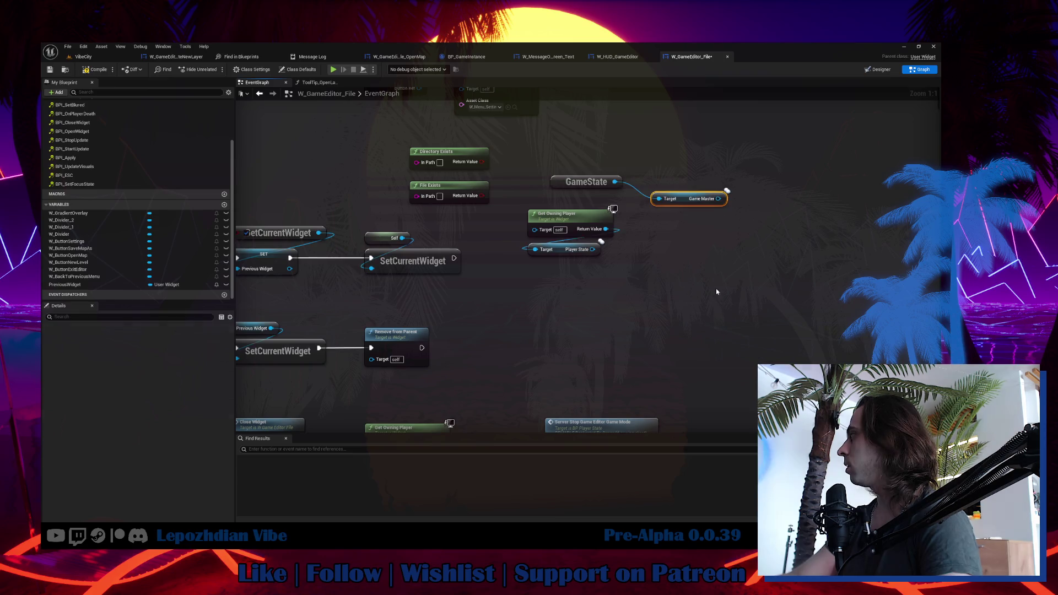
drag(718, 198, 750, 192)
text(=)
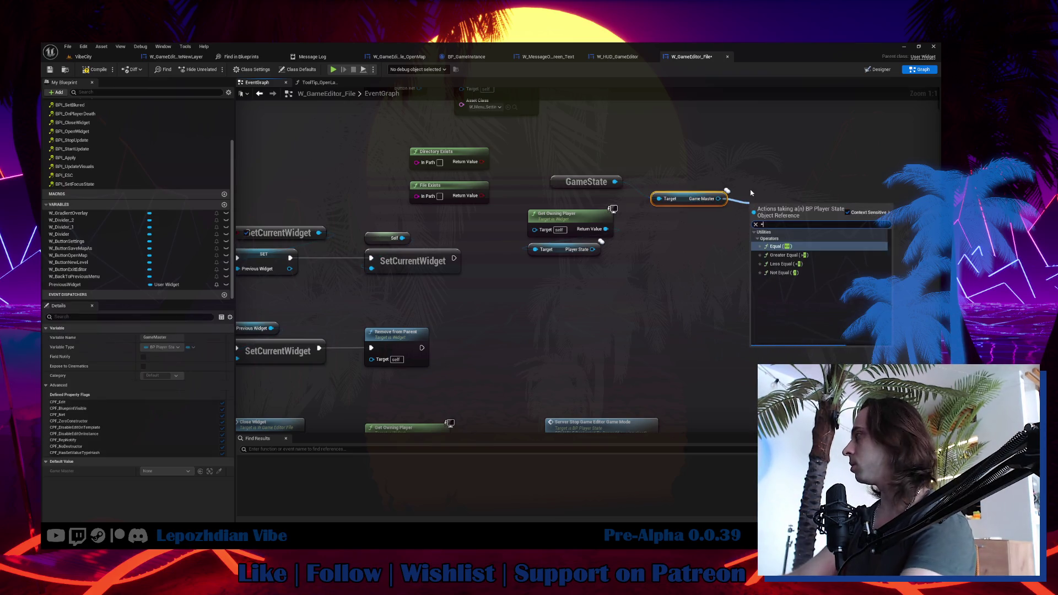
click(776, 247)
mouse_move(759, 219)
mouse_down()
mouse_move(592, 249)
mouse_move(714, 246)
mouse_up()
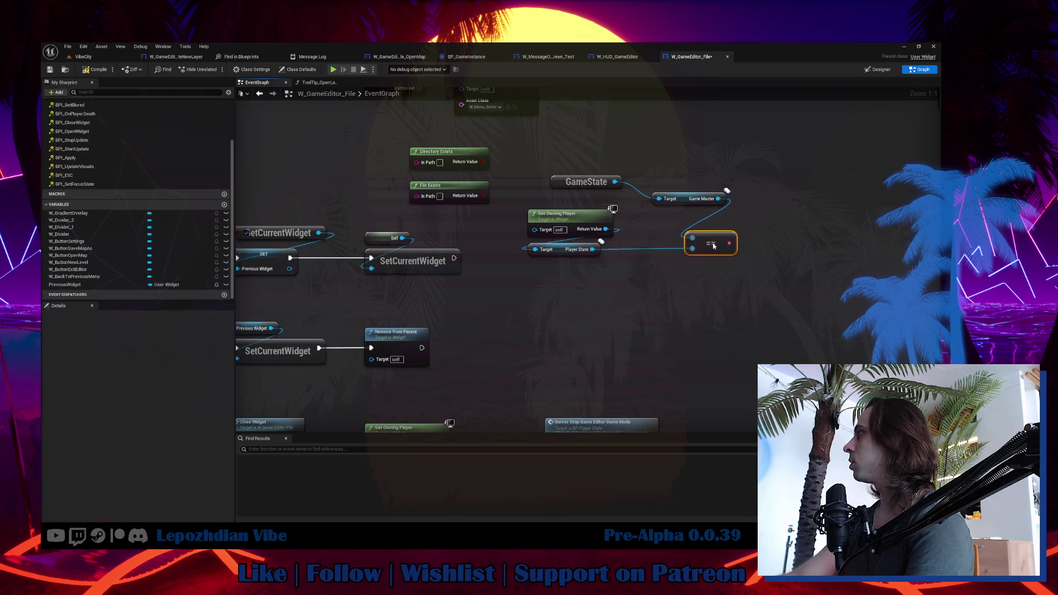
mouse_move(683, 199)
mouse_down()
mouse_move(570, 215)
mouse_move(580, 201)
mouse_move(722, 208)
mouse_up()
ctrl+click(584, 181)
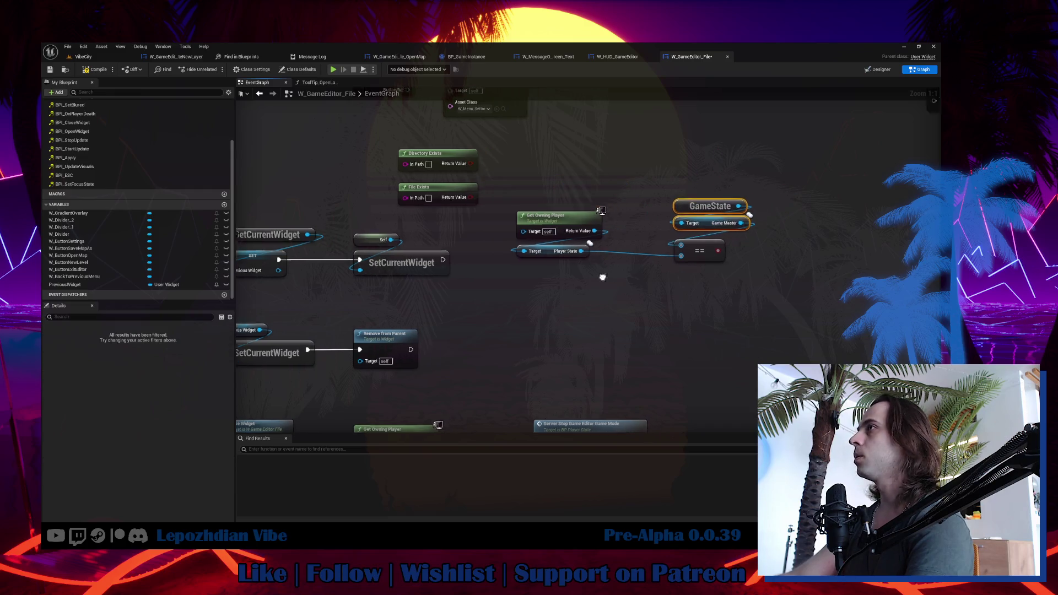
drag(602, 277, 467, 299)
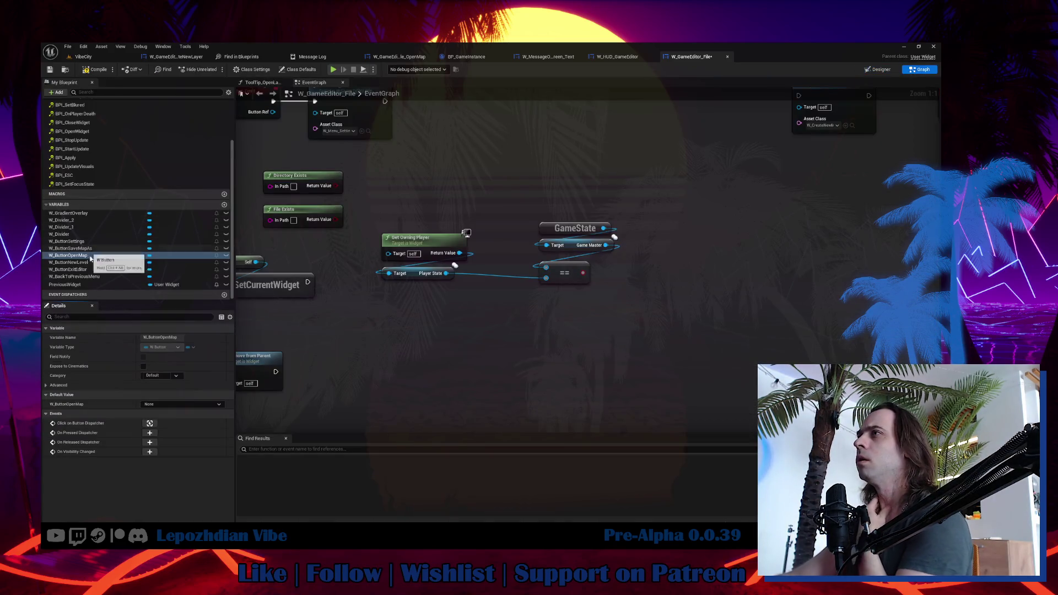
Add the W Button Open Map reference with a Set Is Enabled node.
mouse_move(664, 258)
mouse_down()
mouse_move(648, 254)
mouse_move(744, 271)
mouse_move(732, 264)
mouse_up()
text(set enab)
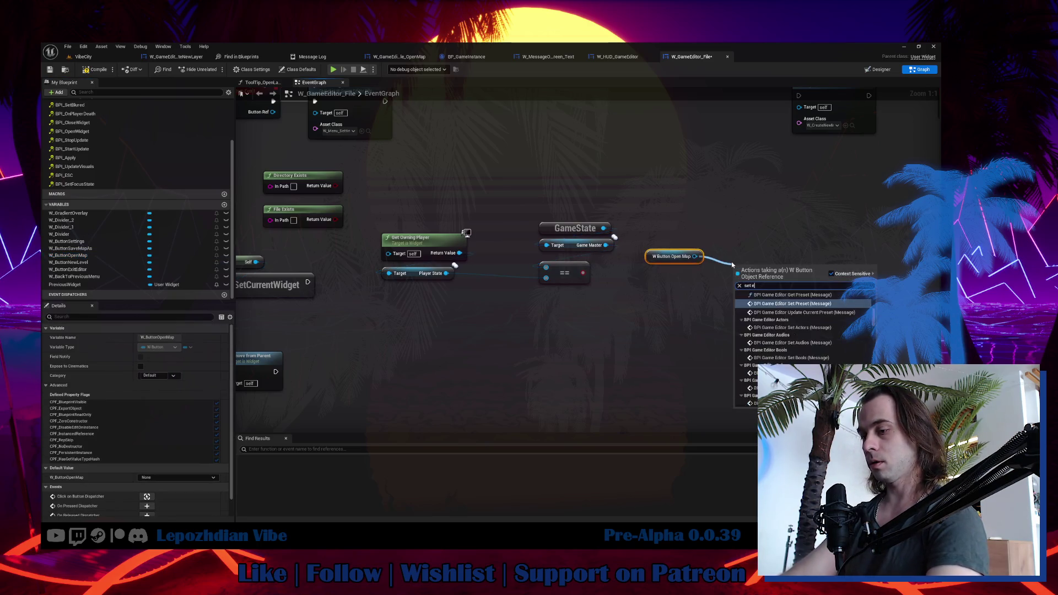
click(772, 323)
mouse_move(769, 286)
mouse_down()
mouse_move(679, 282)
mouse_move(691, 297)
mouse_move(740, 264)
mouse_up()
ctrl+click(677, 256)
Add a Branch on the comparison after SetCurrentWidget, with True setting Open Map enabled (checked).
click(602, 257)
drag(558, 272, 612, 271)
click(562, 307)
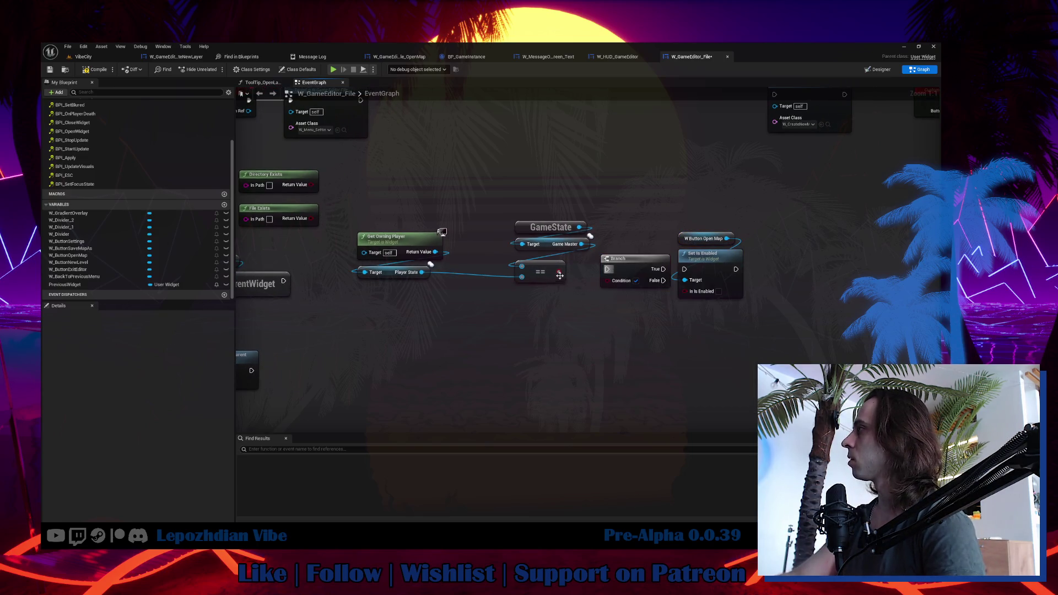
drag(348, 288, 671, 277)
mouse_move(695, 266)
mouse_down()
mouse_move(667, 287)
mouse_move(608, 299)
mouse_up()
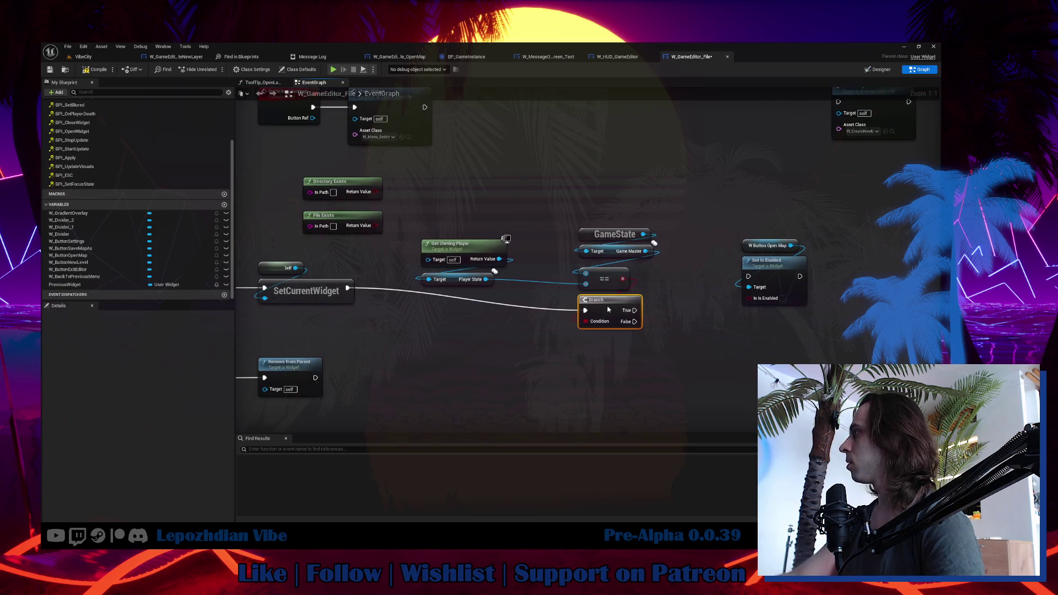
mouse_move(581, 206)
mouse_down()
mouse_move(609, 299)
mouse_move(603, 283)
mouse_move(755, 275)
mouse_move(753, 254)
mouse_up()
click(667, 309)
click(783, 298)
click(749, 252)
ctrl+click(776, 275)
drag(690, 318, 619, 293)
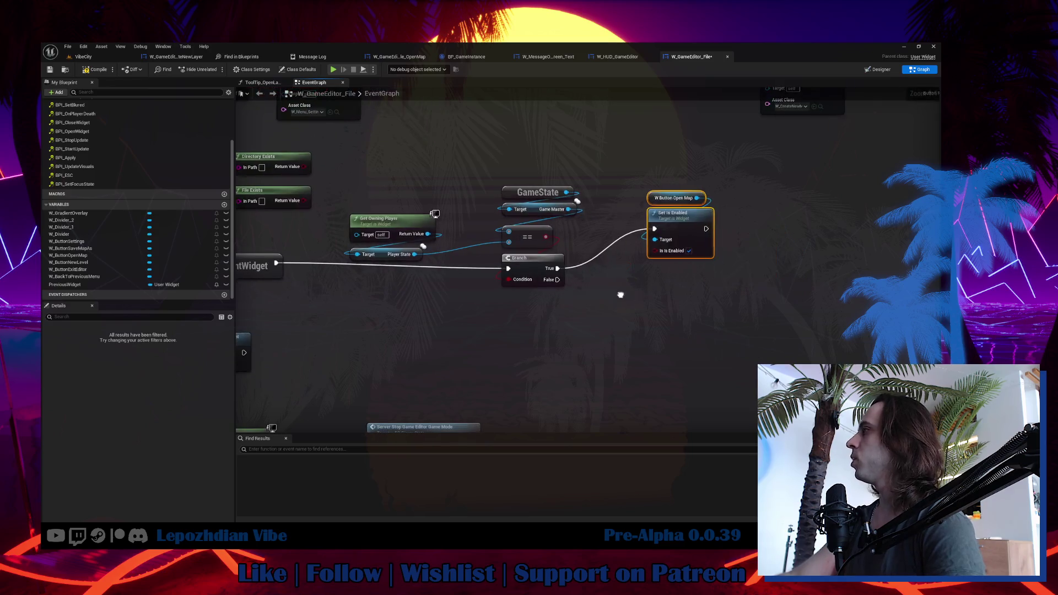
Duplicate the GameState node and drag a connection from the copy.
click(554, 189)
click(554, 189)
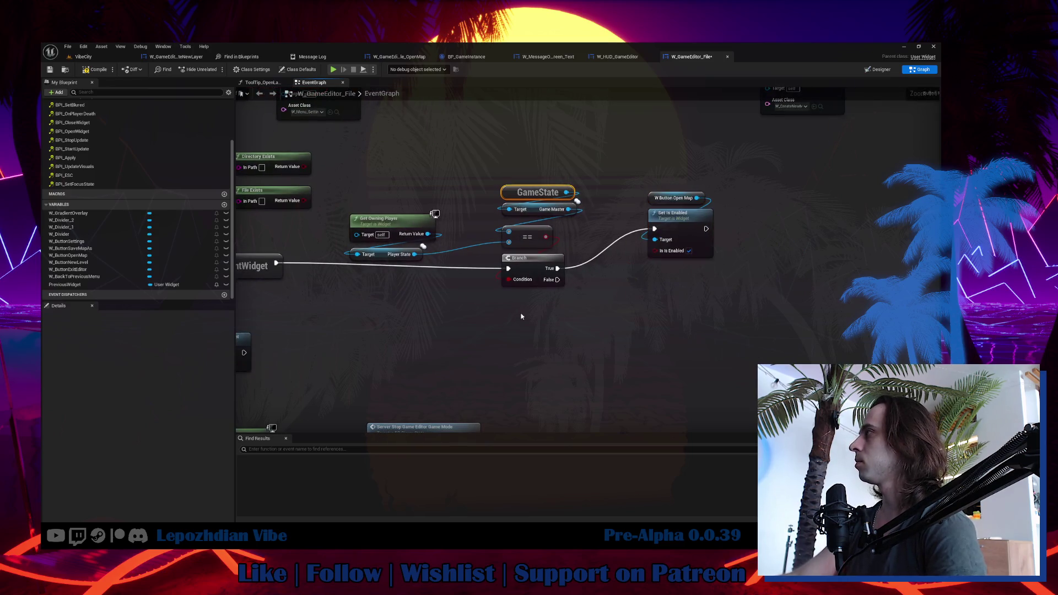
key(ctrl+c)
key(ctrl+v)
drag(554, 311, 601, 327)
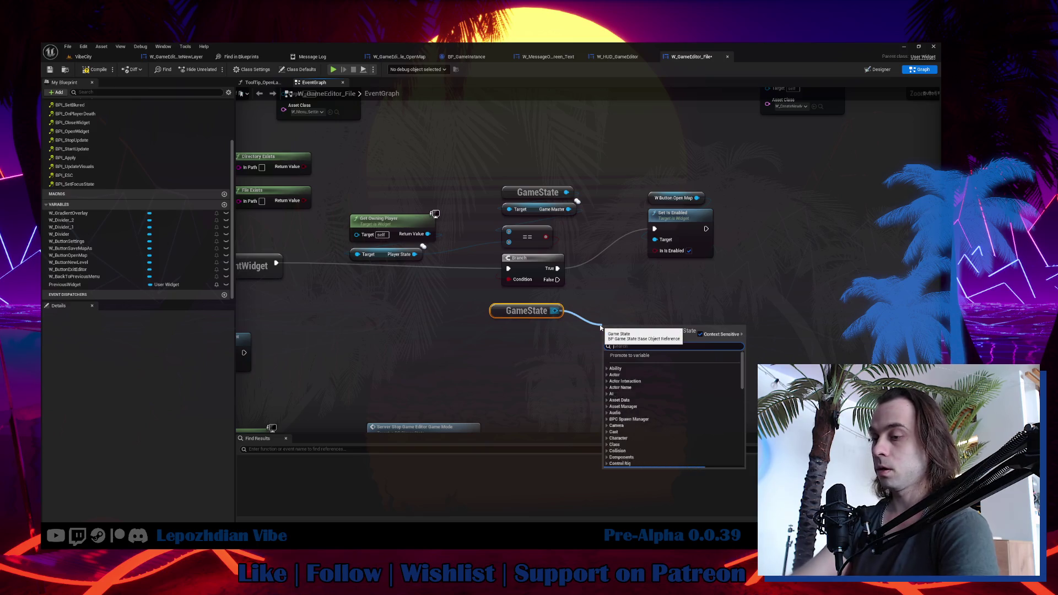
Add a second Branch on Is Allow Players Their Own Layers, with True enabling Open Map.
text(is allow)
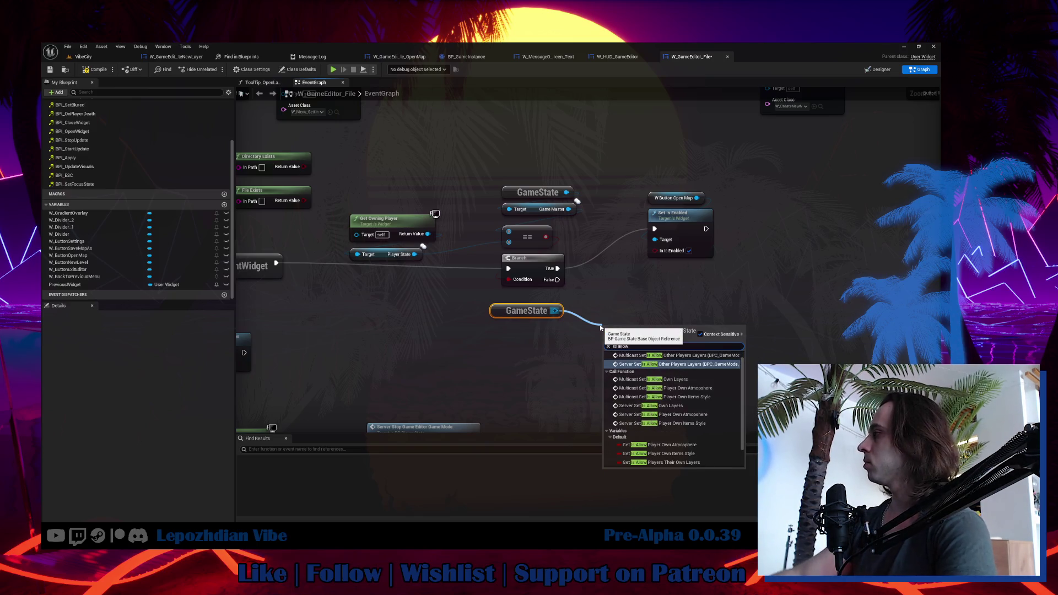
scroll(699, 428, down, 2)
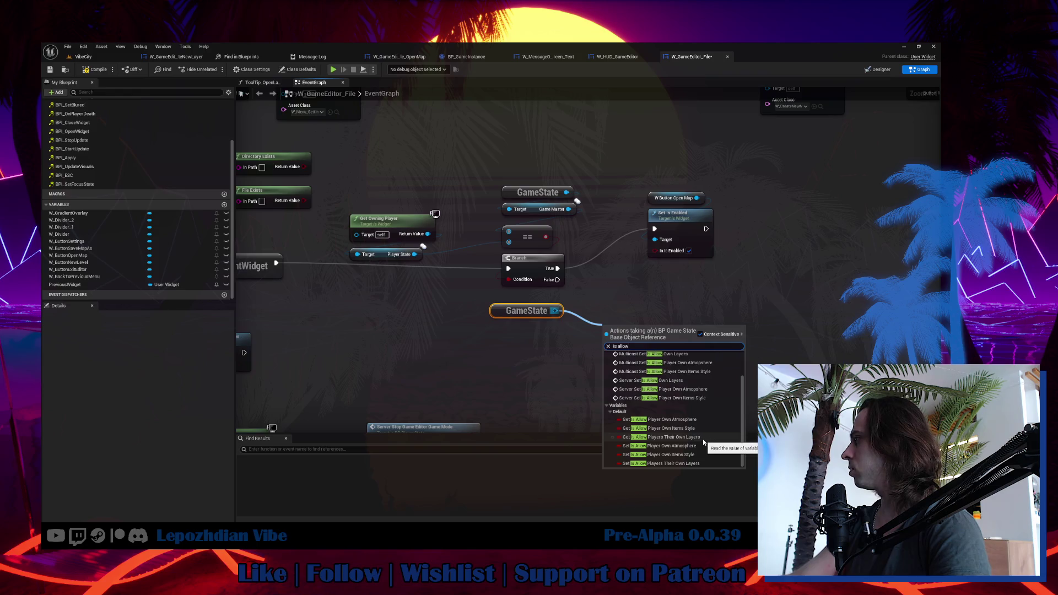
click(703, 438)
mouse_move(634, 335)
mouse_down()
mouse_move(528, 336)
mouse_move(570, 306)
mouse_up()
click(564, 282)
mouse_move(504, 269)
mouse_down()
mouse_move(618, 310)
mouse_move(601, 219)
mouse_up()
drag(670, 253, 589, 179)
drag(626, 242, 716, 243)
Wire a copied Set Is Enabled, unchecked, to the second Branch's False output.
key(ctrl+c)
key(ctrl+v)
drag(627, 314, 702, 326)
click(736, 348)
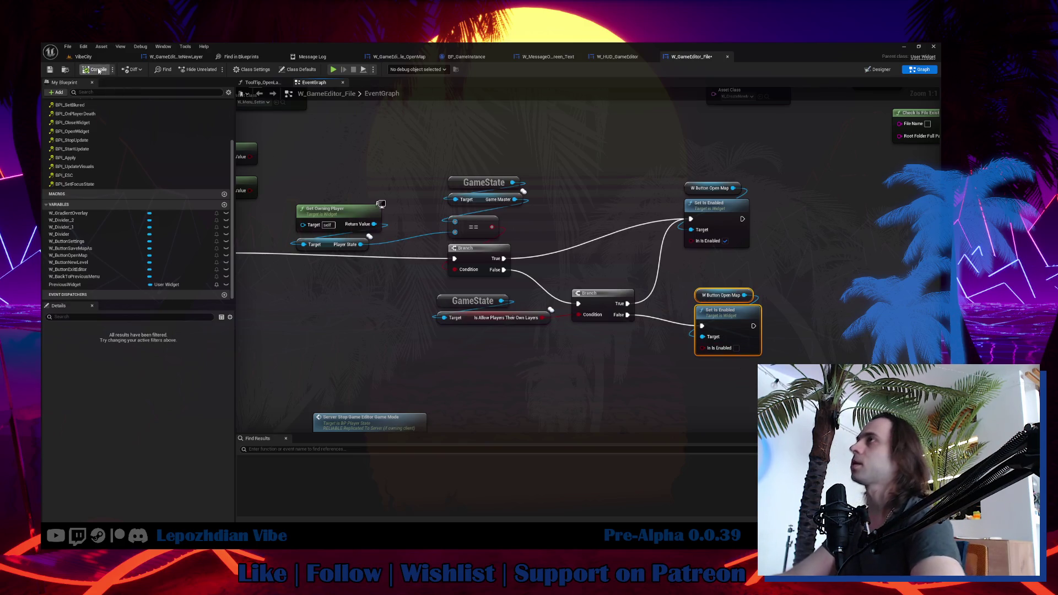
click(72, 55)
Save all assets and return to the W_GameEditor_File Designer.
click(68, 46)
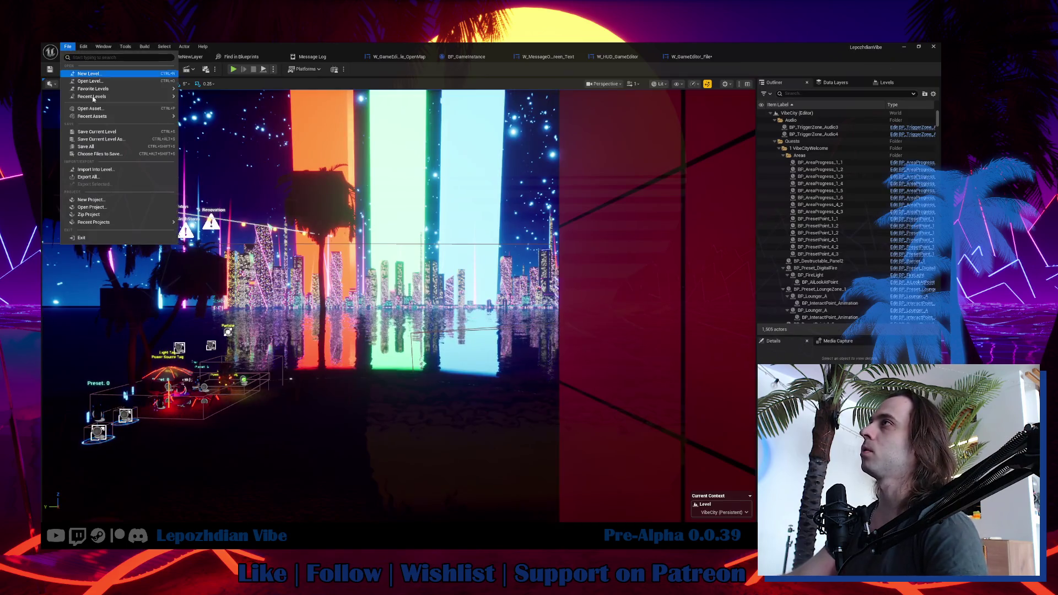
click(107, 147)
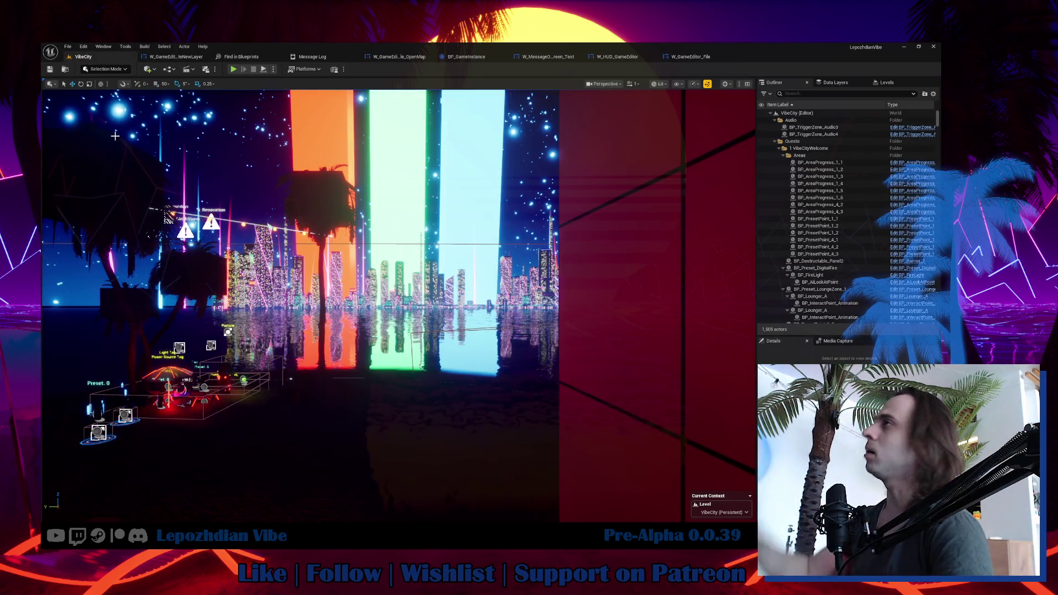
click(690, 56)
click(869, 69)
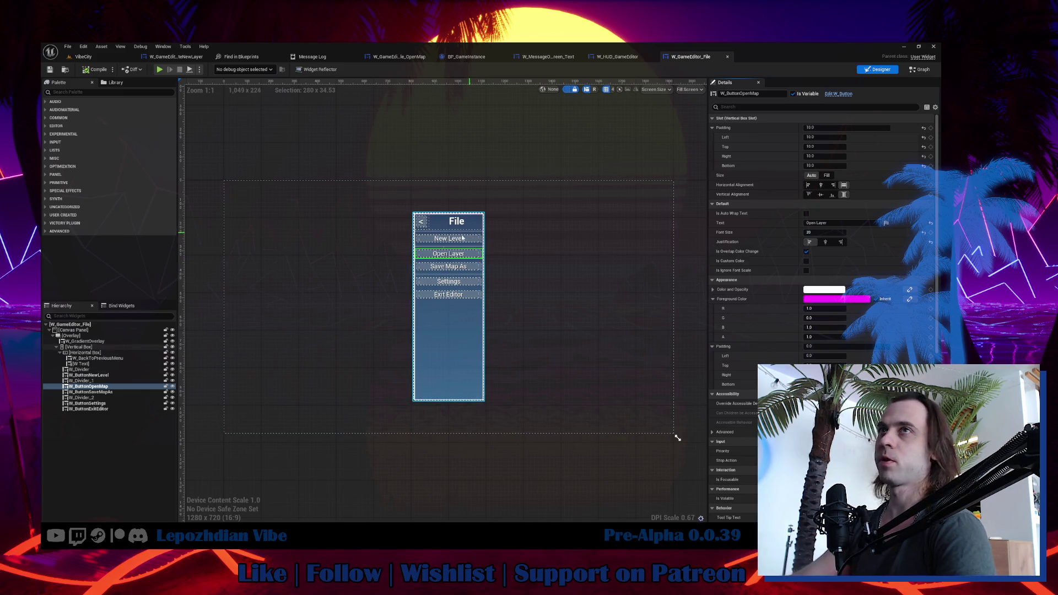
Add a Horizontal Box below Exit Editor containing a W_CheckBox.
click(84, 91)
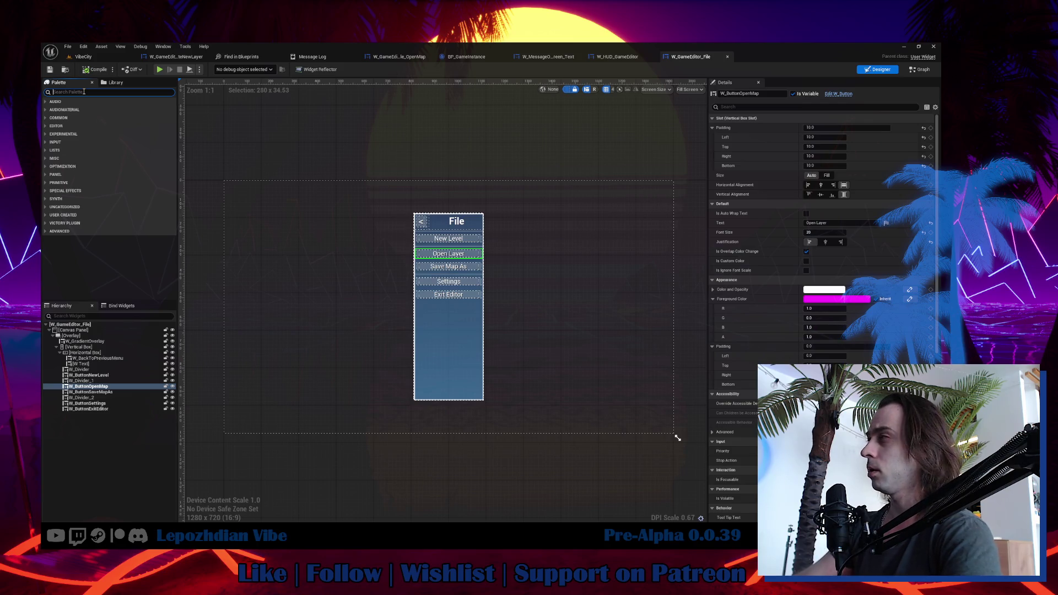
text(hor)
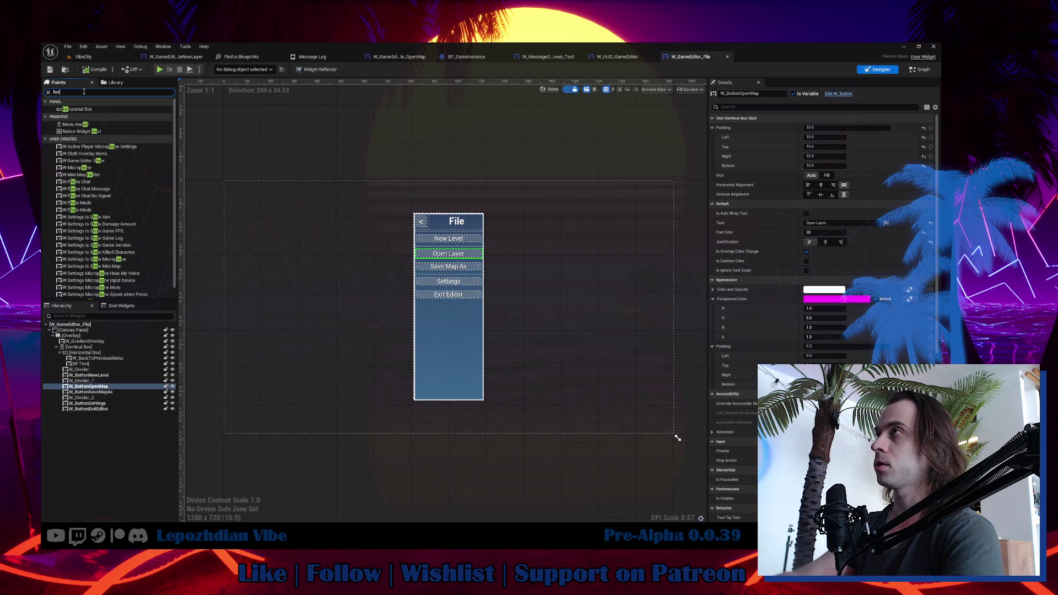
mouse_move(80, 114)
mouse_down()
mouse_move(130, 169)
mouse_move(94, 348)
mouse_up()
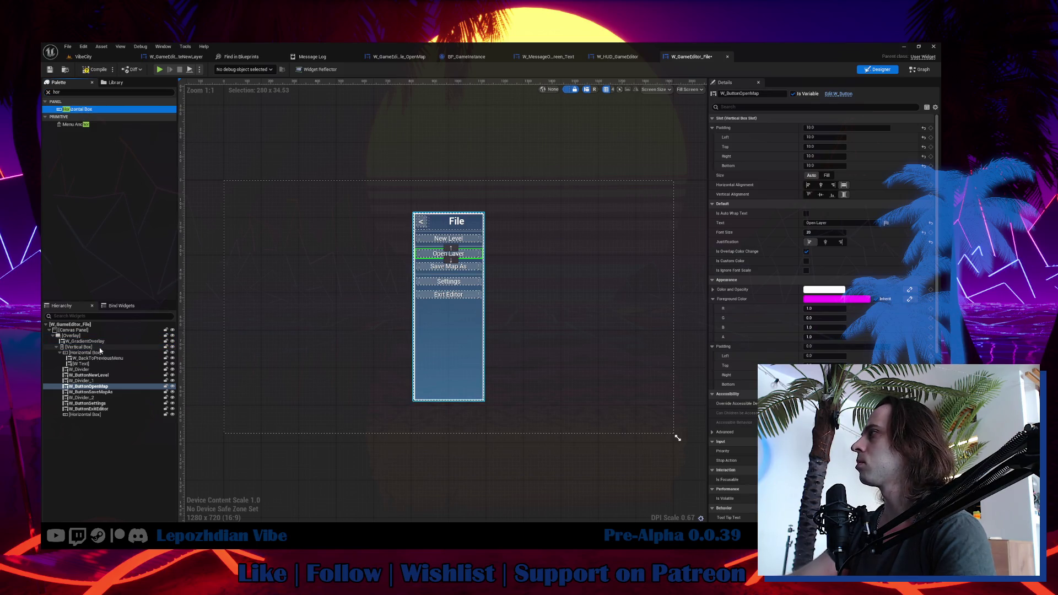
click(49, 92)
text(check)
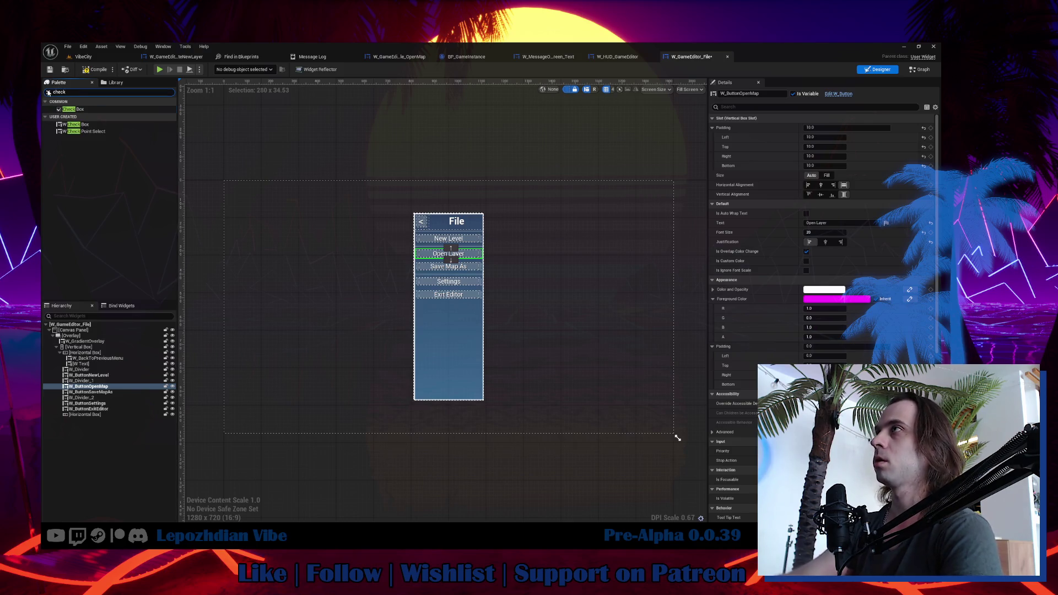
drag(78, 125, 103, 419)
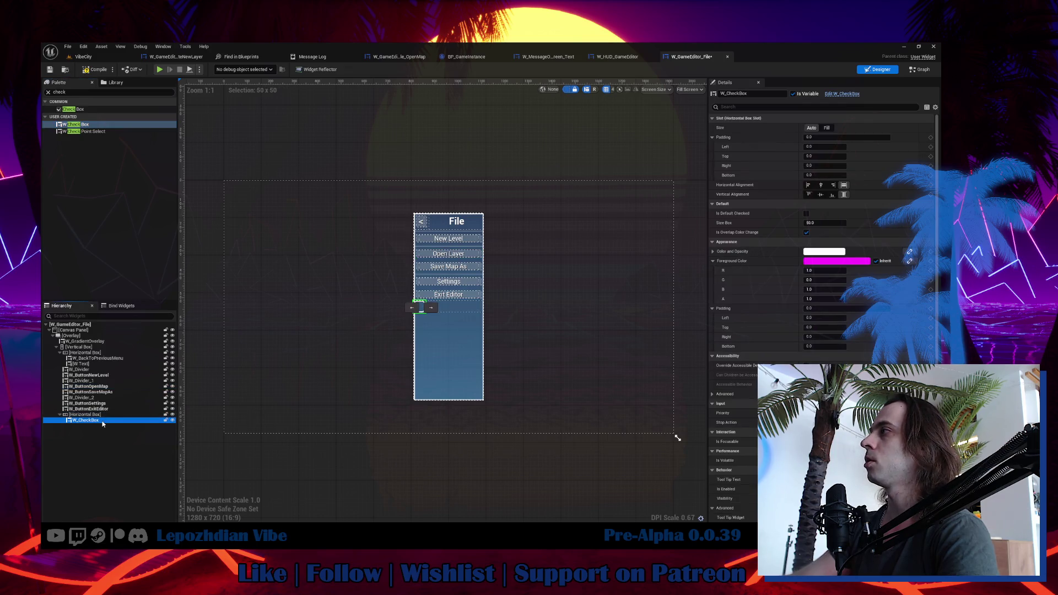
Give the Horizontal Box a padding of 10.
click(452, 307)
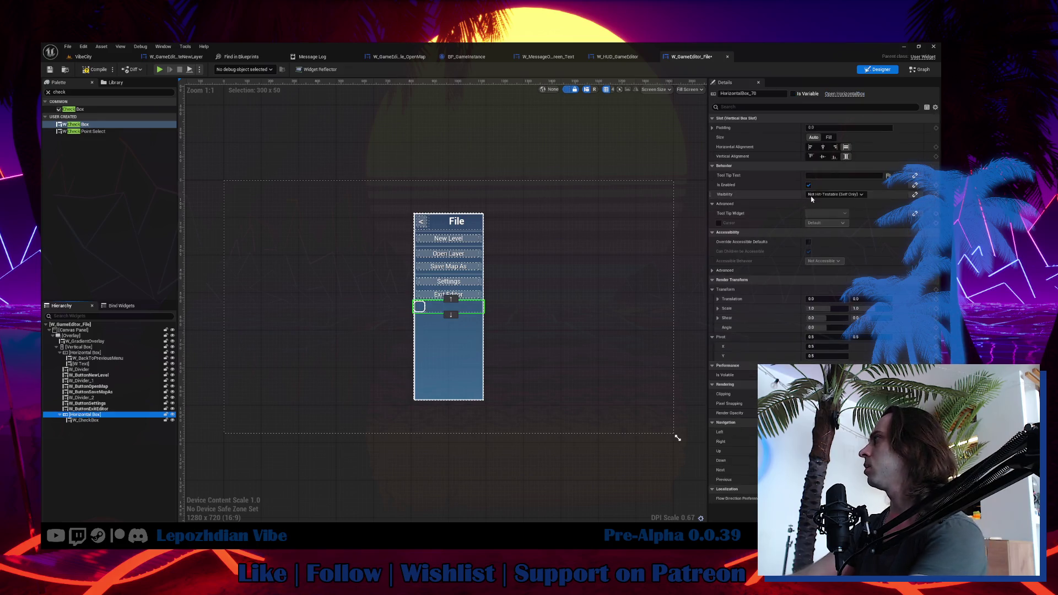
click(836, 128)
text(10)
key(Return)
scroll(393, 331, up, 6)
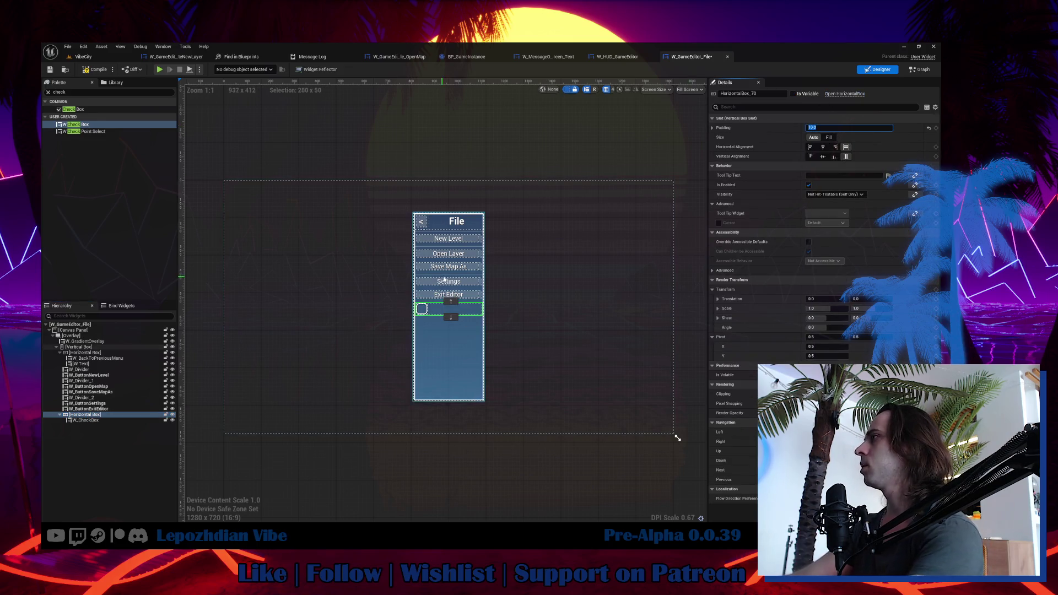
scroll(393, 331, up, 1)
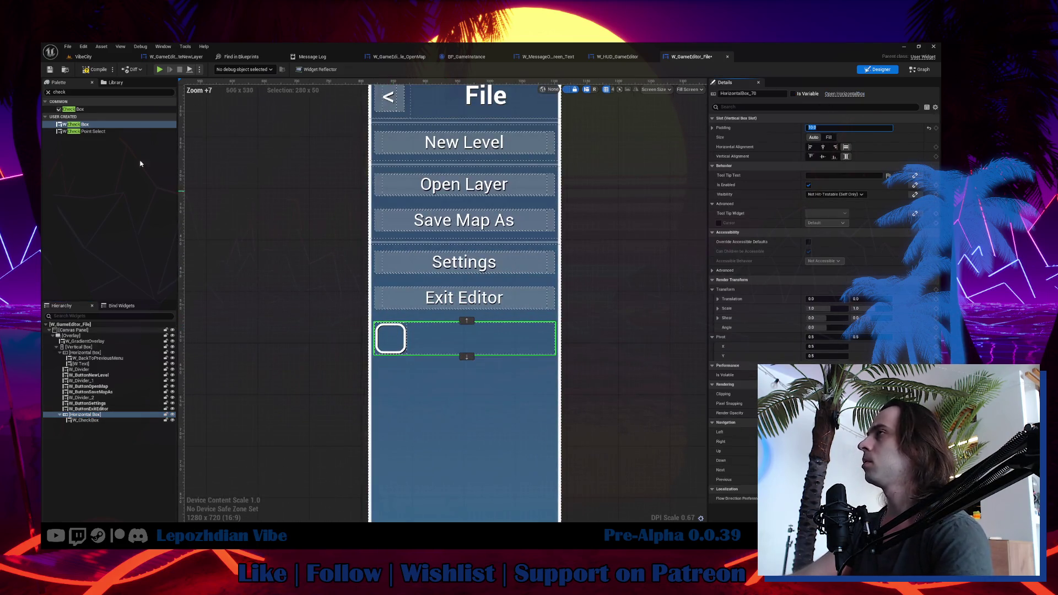
click(77, 92)
Add a W Text label reading 'Allow Other Player Layers' beside the checkbox.
text(text)
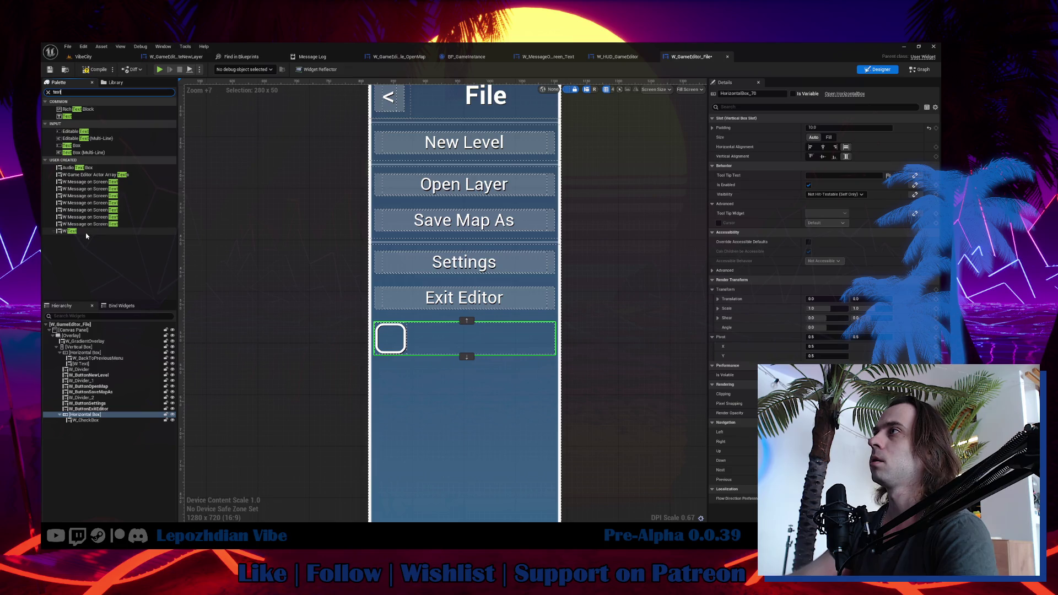
click(72, 231)
drag(101, 431, 99, 424)
click(826, 222)
text(Allow)
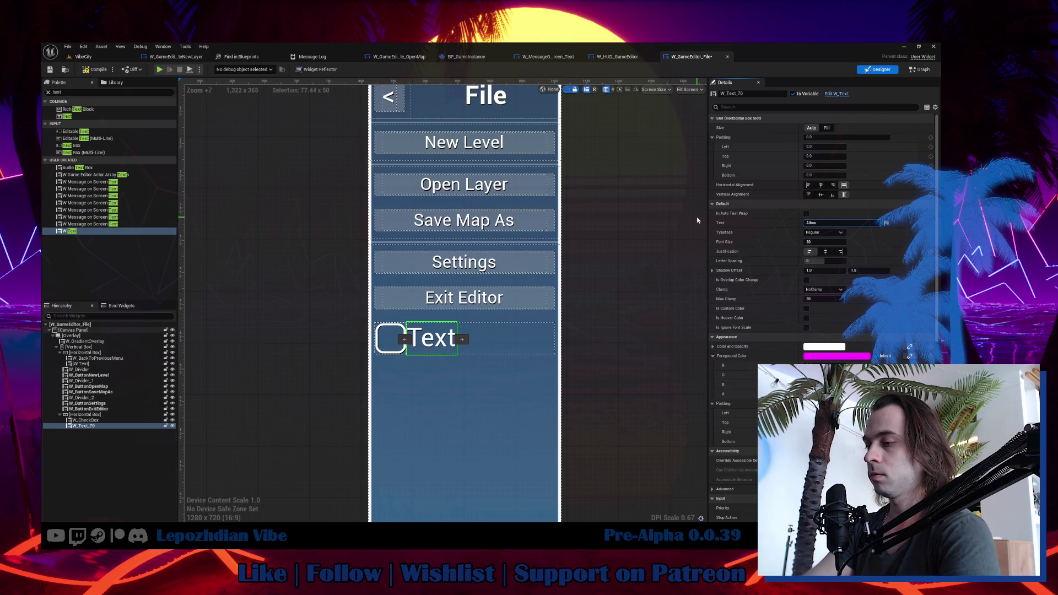
text( Other Player Laye)
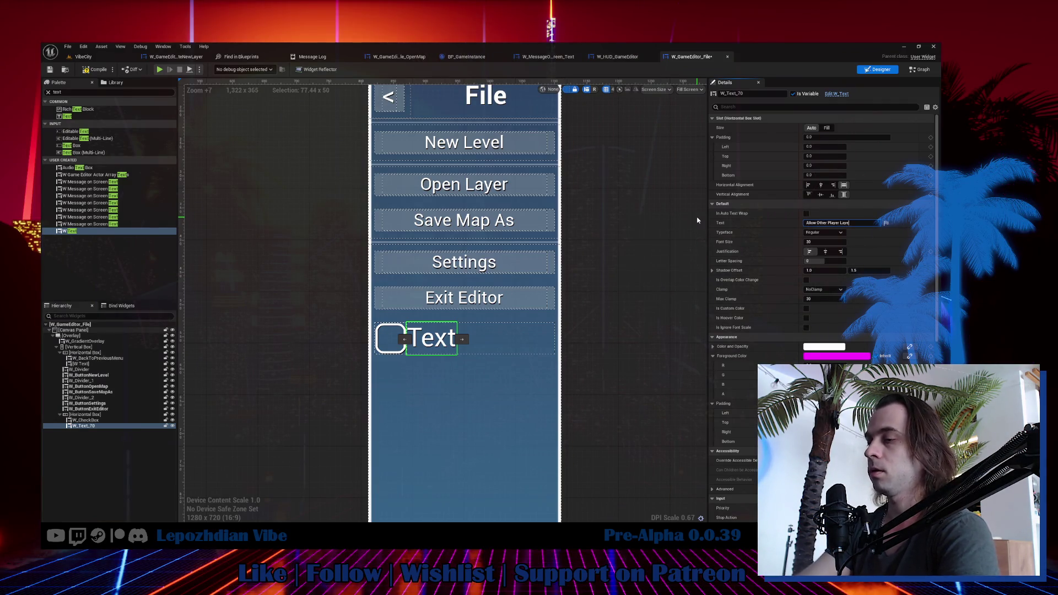
text(rs)
key(Return)
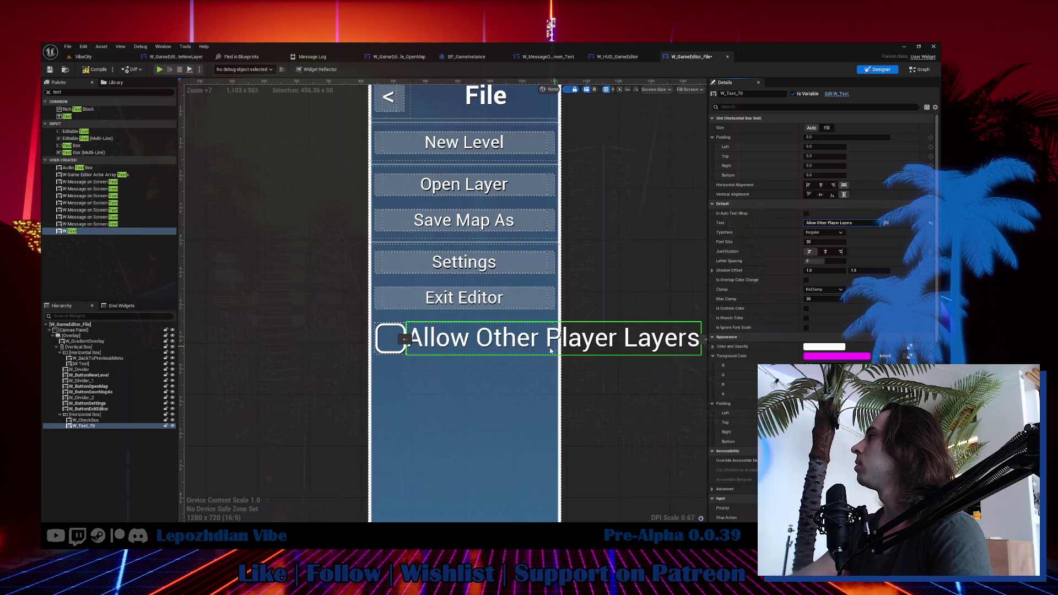
Widen the File menu overlay and give the label font size 20, centered, with auto wrap.
scroll(526, 380, down, 7)
drag(522, 384, 429, 361)
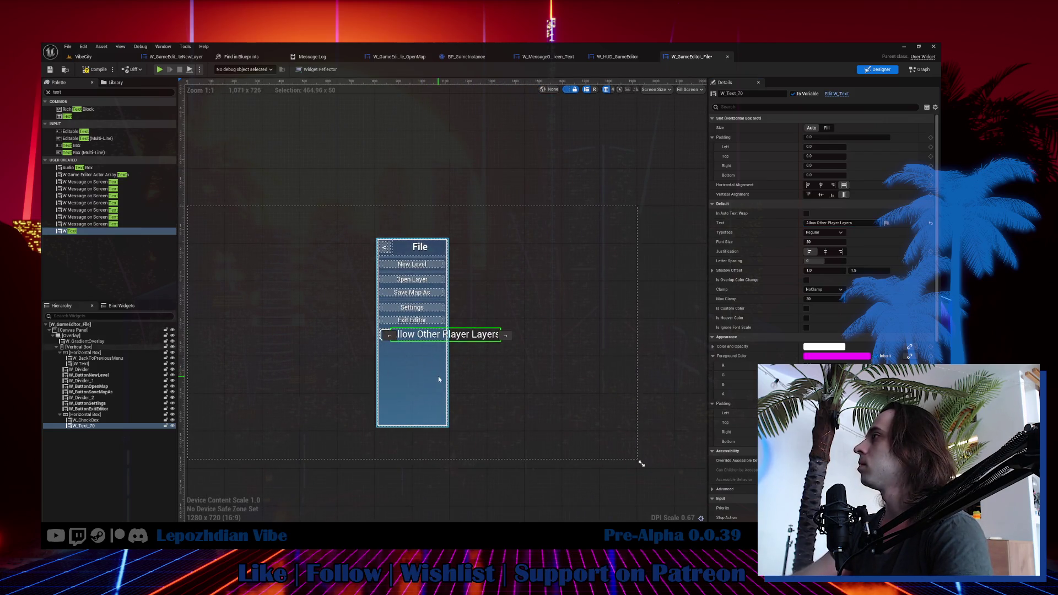
click(420, 376)
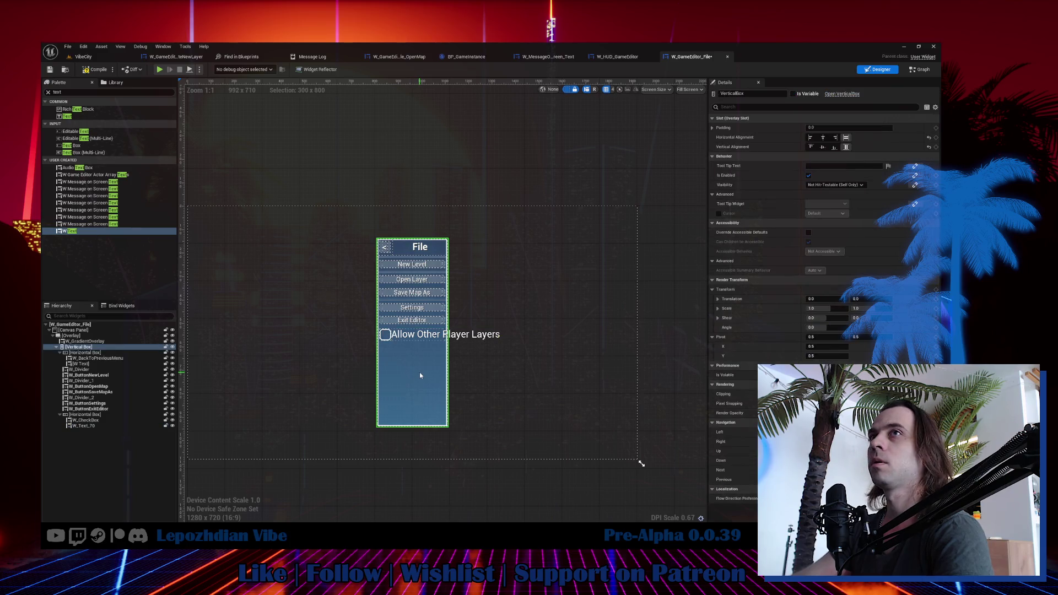
click(81, 336)
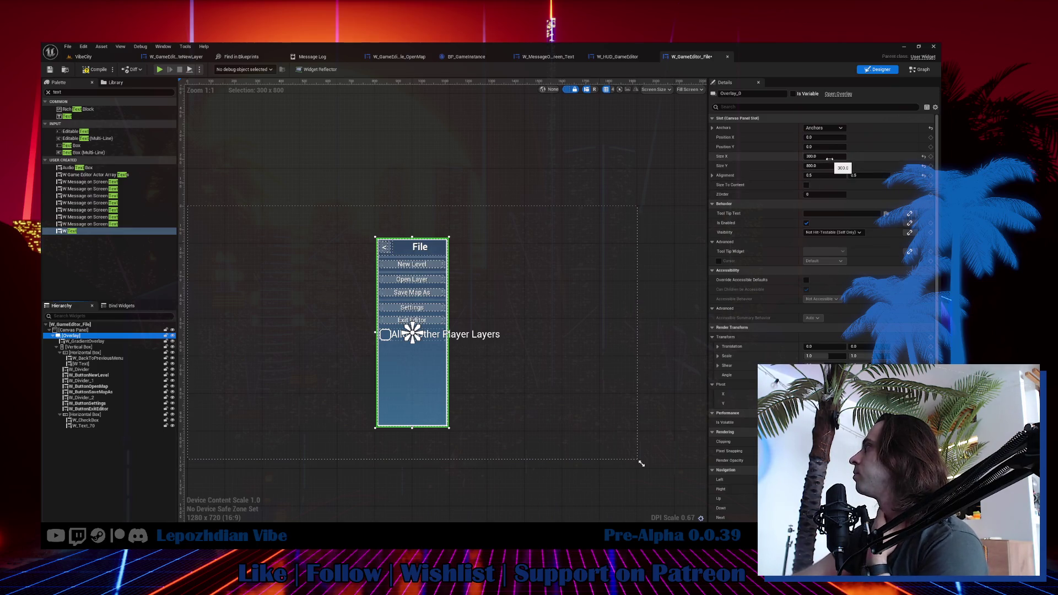
drag(832, 157, 931, 157)
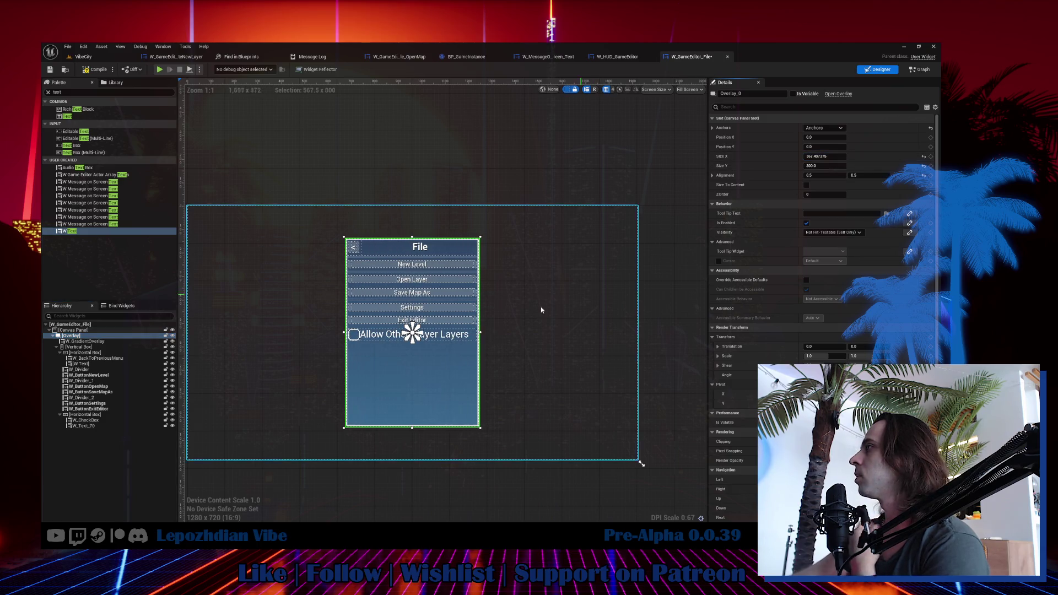
click(417, 334)
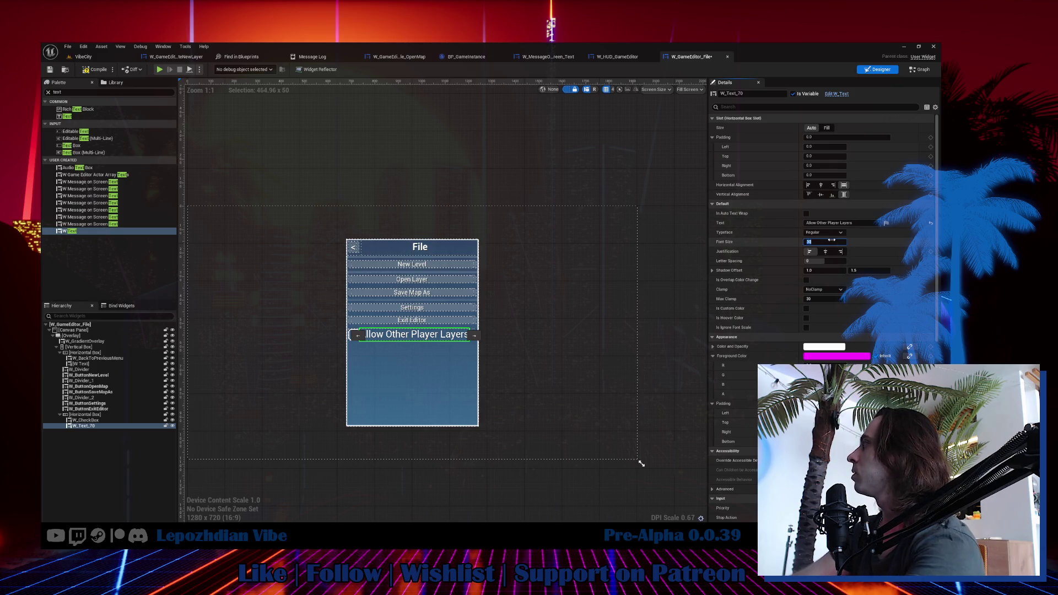
key(Return)
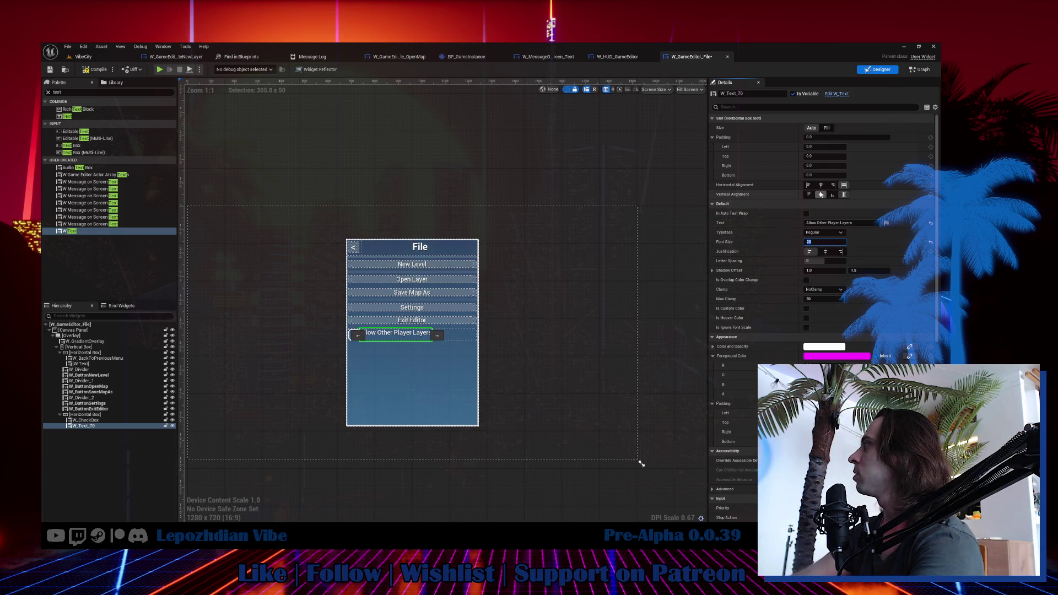
click(823, 185)
click(807, 215)
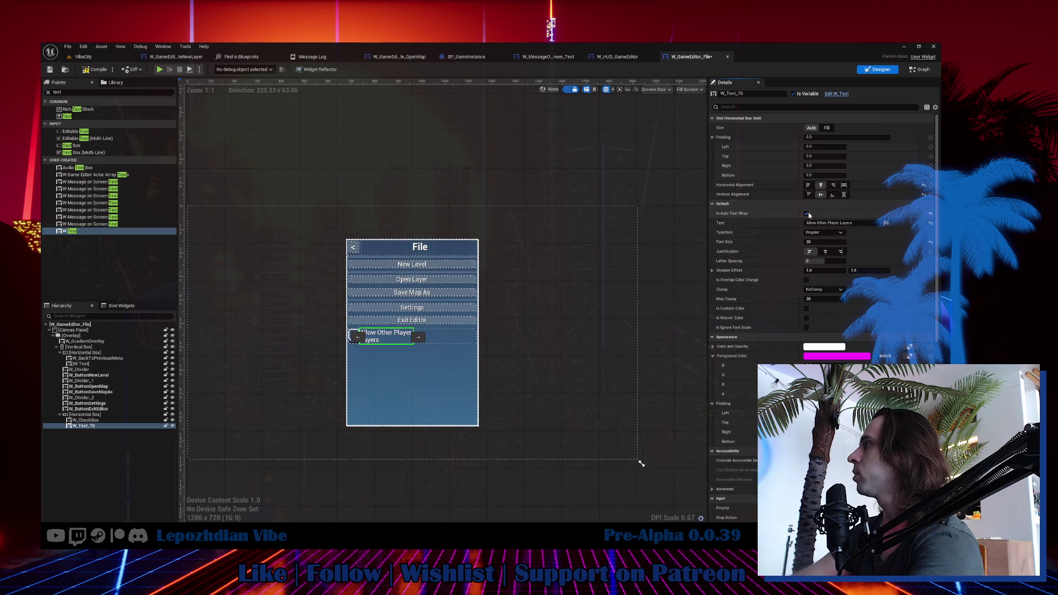
Set the menu overlay width to 300 and center-justify the label text.
click(71, 336)
drag(826, 156, 772, 156)
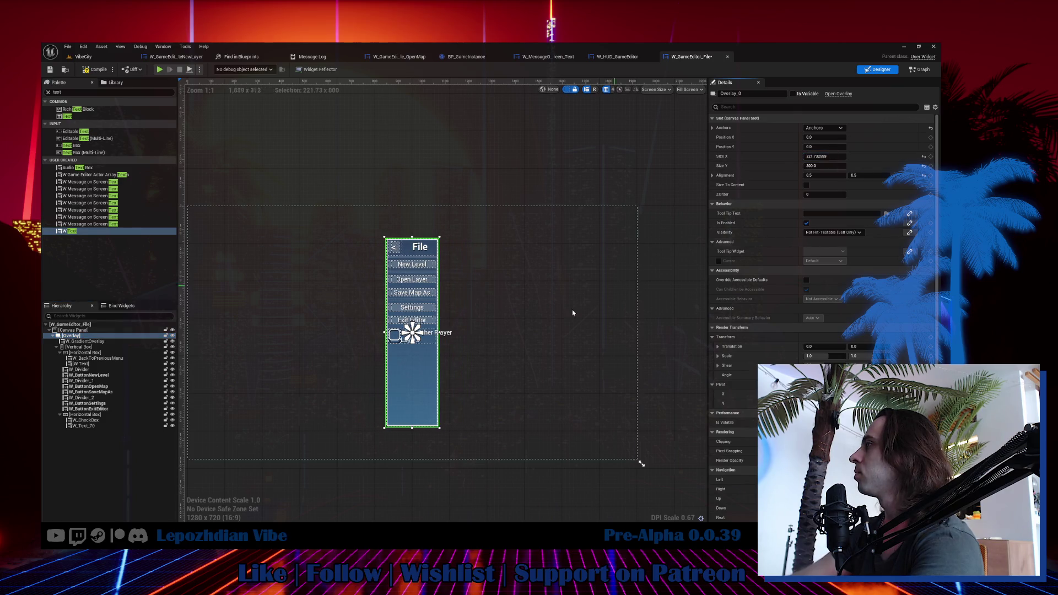
scroll(503, 330, up, 1)
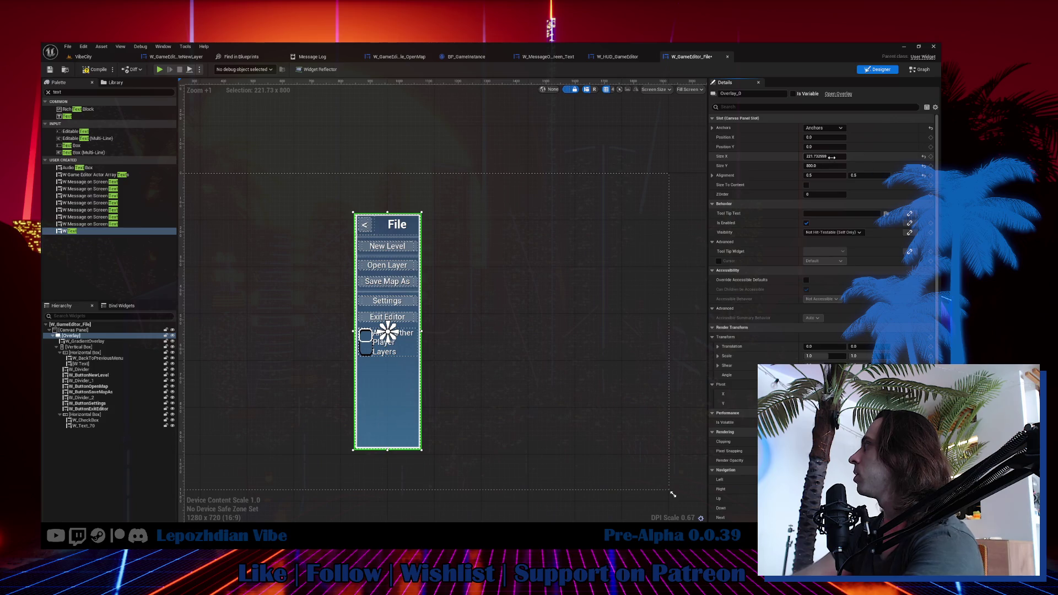
text(300)
key(Return)
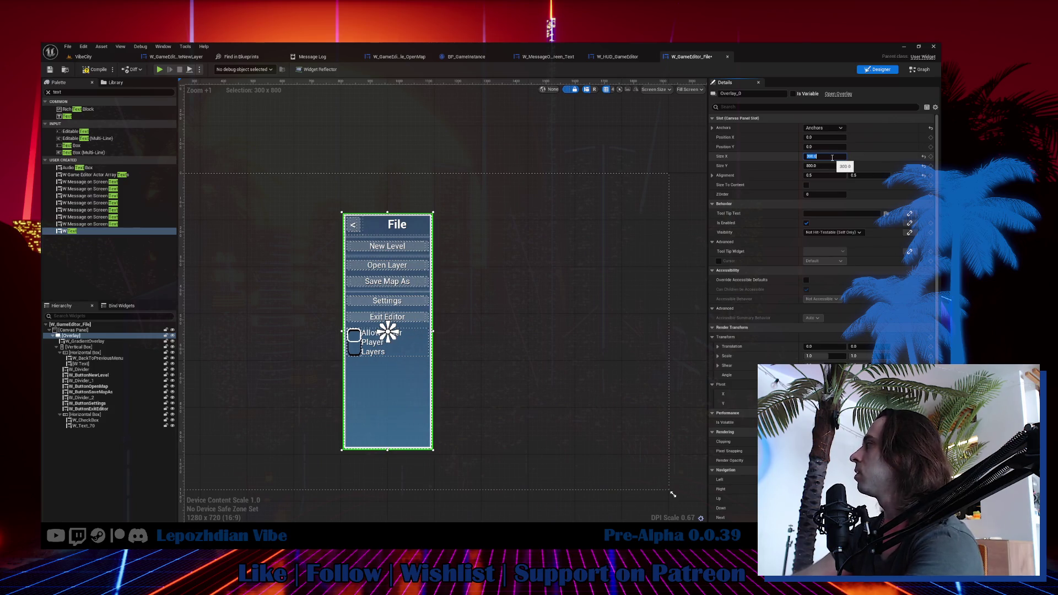
click(382, 341)
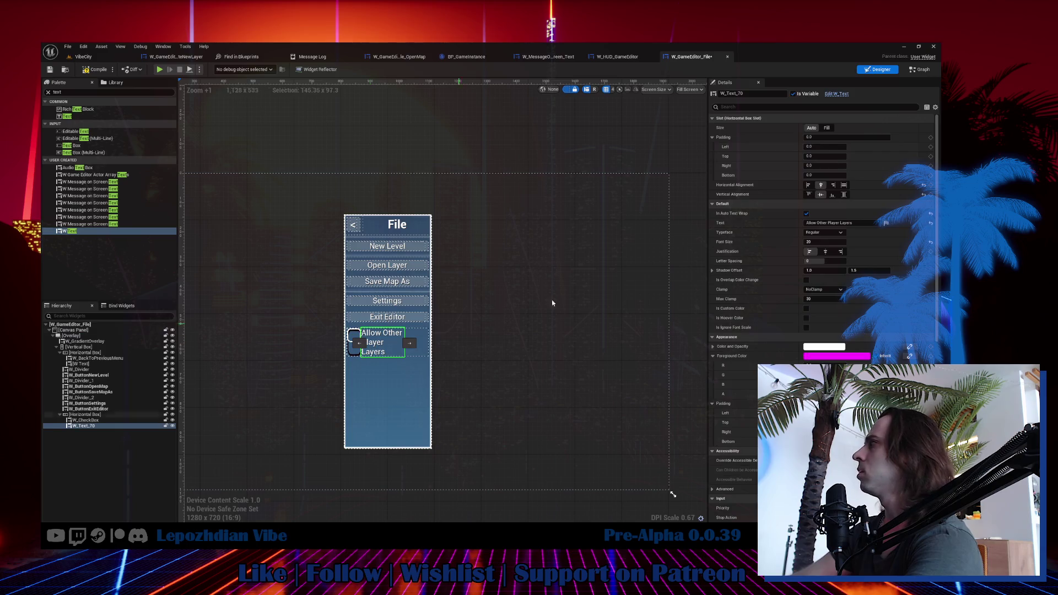
click(825, 251)
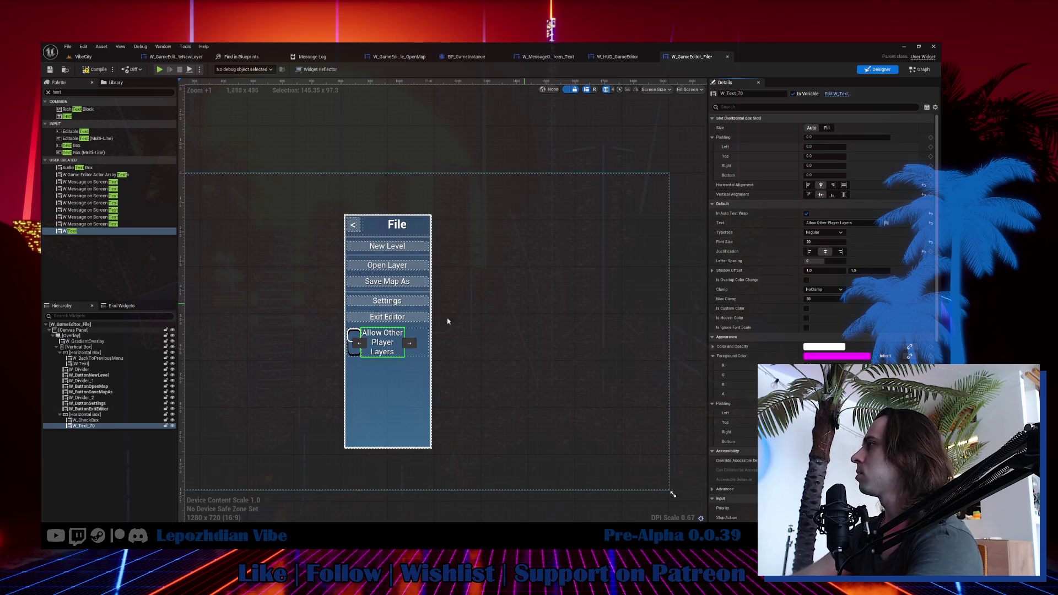
scroll(393, 336, up, 3)
Center the checkbox in its slot and mark the Horizontal Box as a variable.
click(330, 345)
scroll(393, 336, up, 2)
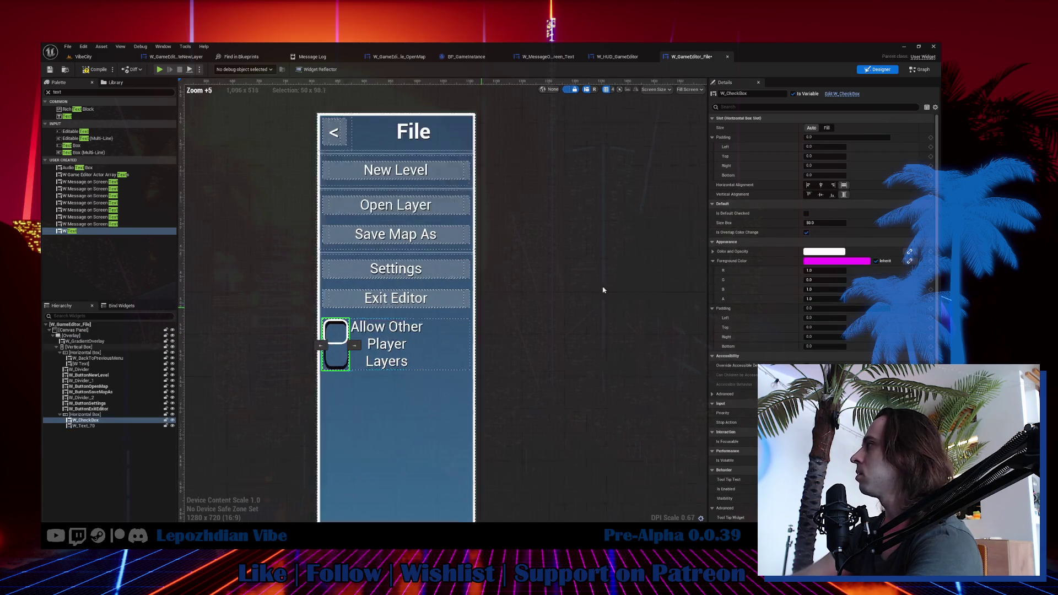
click(820, 194)
click(820, 185)
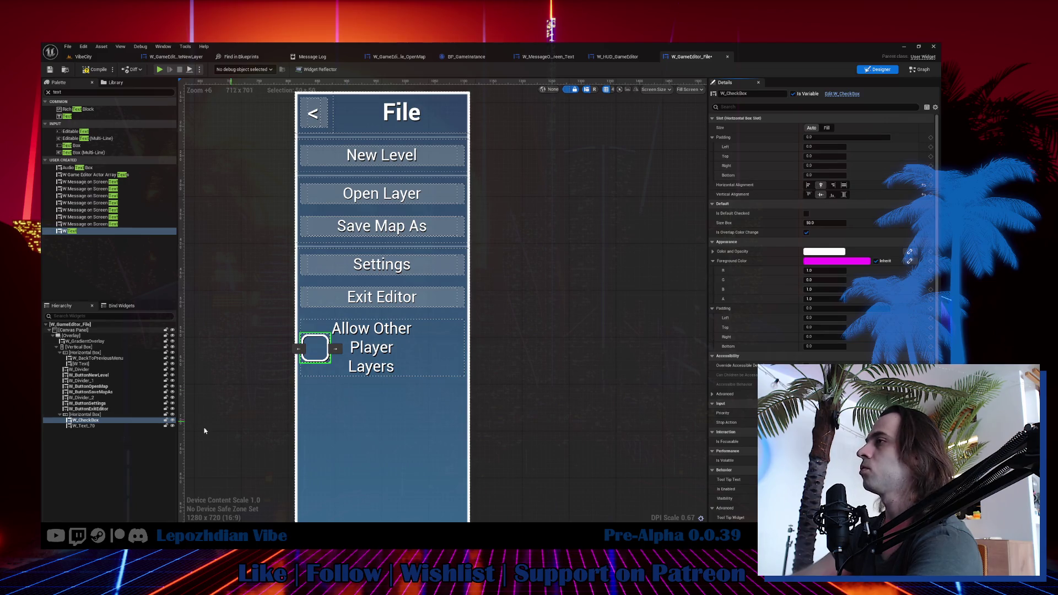
click(85, 414)
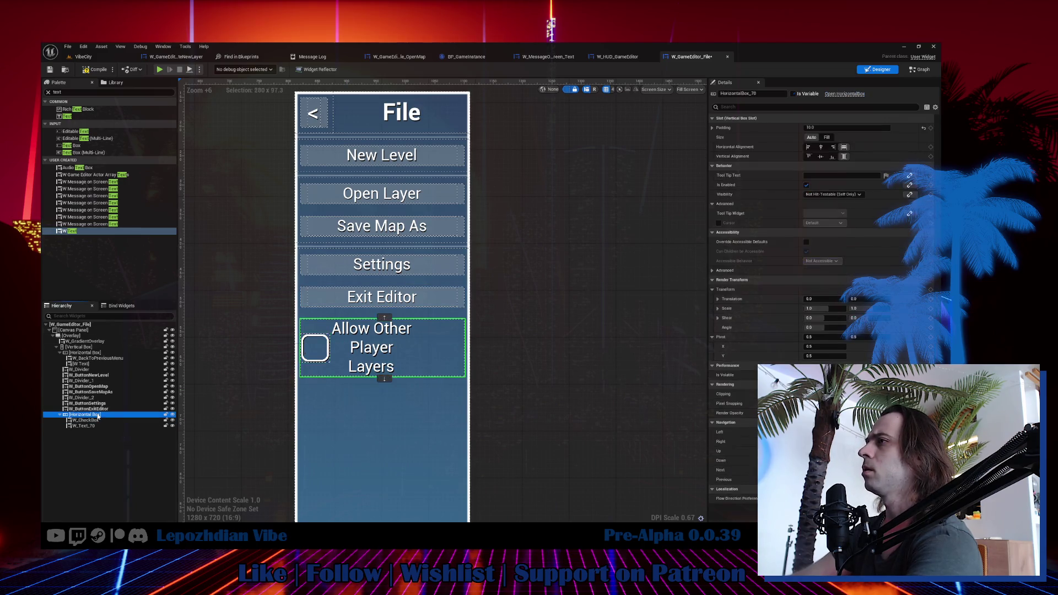
click(793, 94)
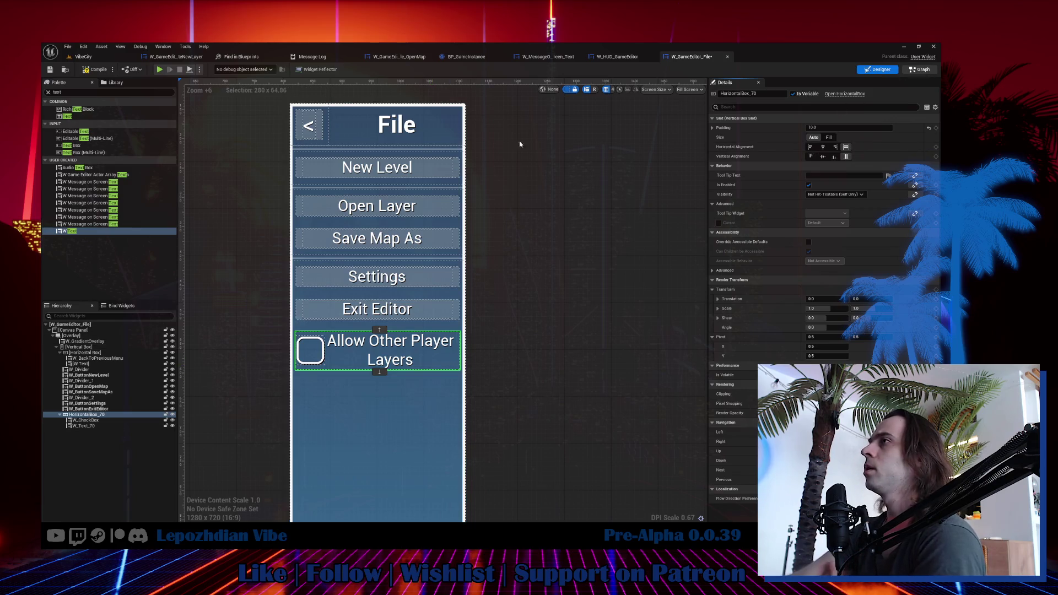
Place a HorizontalBox_70 getter node in the EventGraph.
click(919, 69)
mouse_move(66, 276)
mouse_down()
mouse_move(410, 333)
mouse_move(420, 345)
mouse_up()
click(374, 329)
text(set vis)
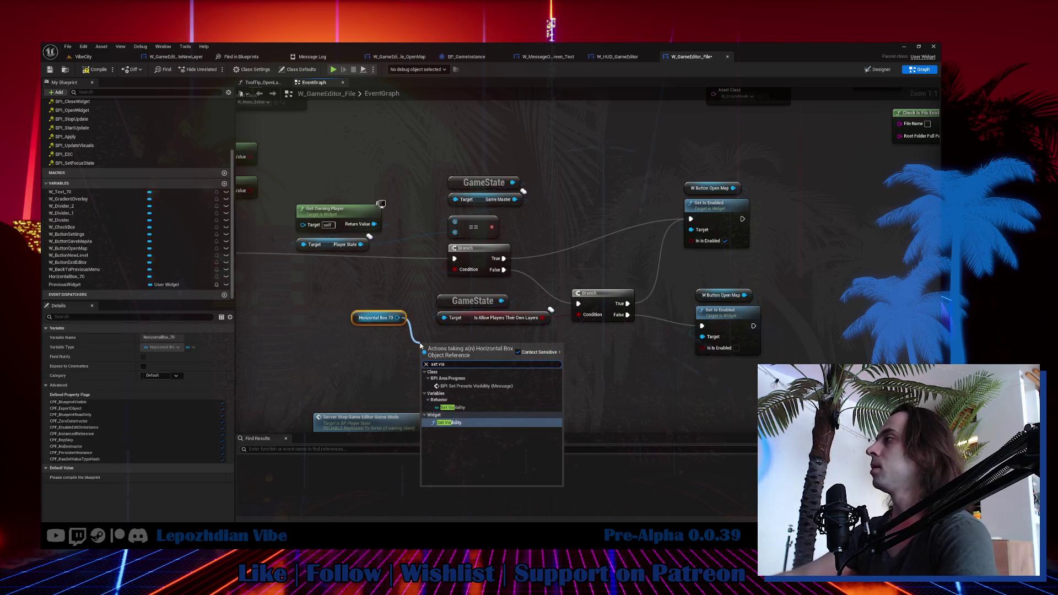
Set HorizontalBox_70 Visible on the game-master Branch's True path, before enabling Open Map.
click(464, 424)
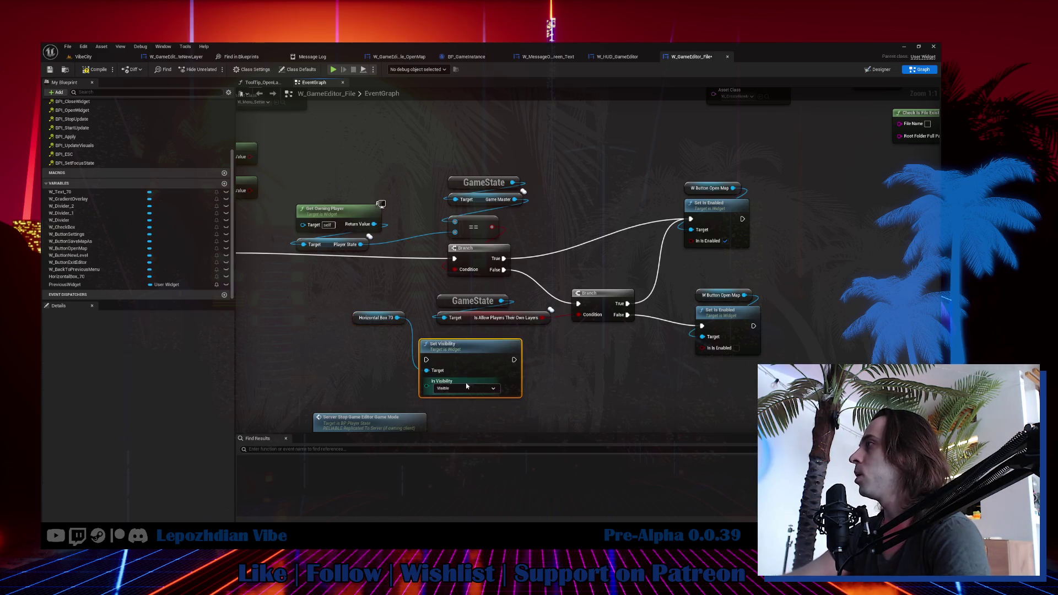
mouse_move(330, 146)
mouse_down()
mouse_move(473, 239)
mouse_move(466, 249)
mouse_up()
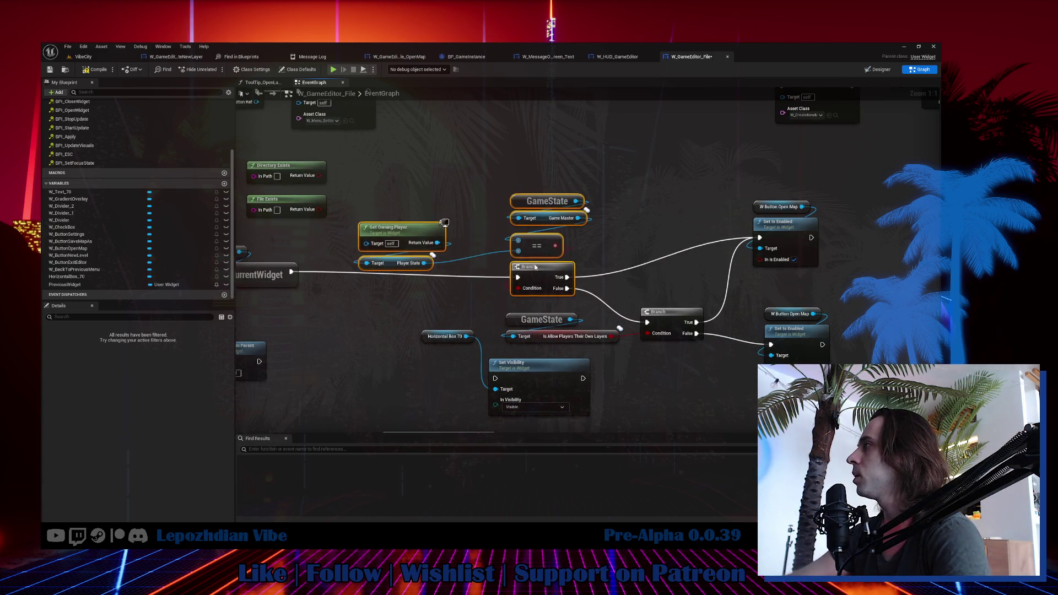
drag(535, 267, 519, 255)
mouse_move(401, 177)
mouse_down()
mouse_move(397, 270)
mouse_move(542, 176)
mouse_move(531, 175)
mouse_up()
click(528, 410)
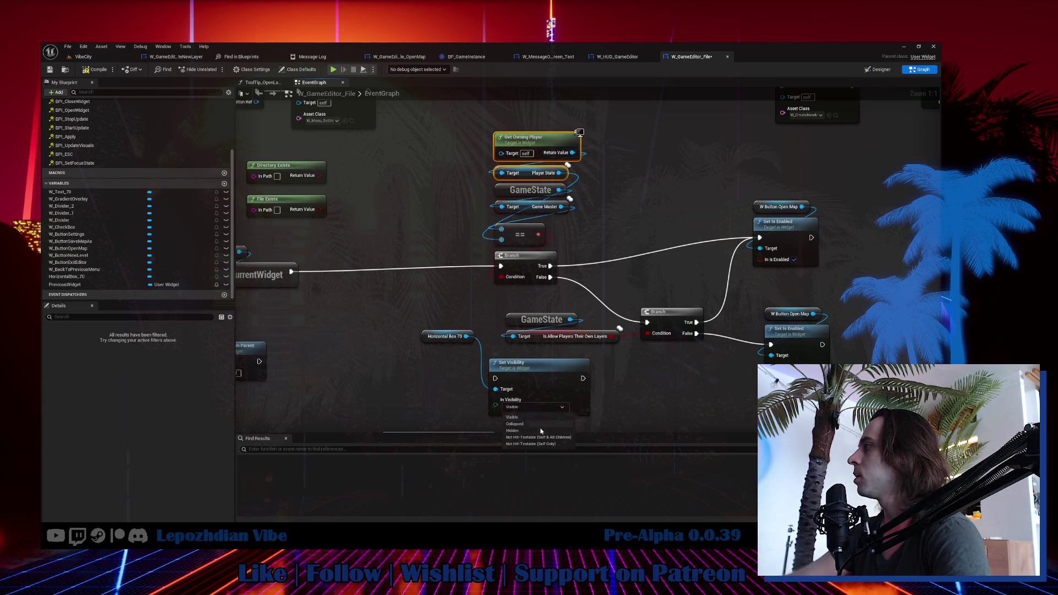
click(526, 421)
mouse_move(544, 370)
mouse_down()
mouse_move(477, 358)
mouse_move(911, 186)
mouse_move(670, 171)
mouse_up()
drag(551, 266, 646, 170)
mouse_move(587, 128)
mouse_down()
mouse_move(487, 286)
mouse_move(447, 227)
mouse_up()
mouse_move(631, 131)
mouse_down()
mouse_move(743, 176)
mouse_move(656, 213)
mouse_move(656, 230)
mouse_up()
mouse_move(736, 229)
mouse_down()
mouse_move(757, 237)
mouse_move(799, 216)
mouse_up()
mouse_move(549, 294)
mouse_down()
mouse_move(504, 246)
mouse_move(848, 363)
mouse_up()
Duplicate the visibility node as Collapsed on the non-game-master path.
drag(614, 264, 676, 309)
drag(563, 160, 554, 236)
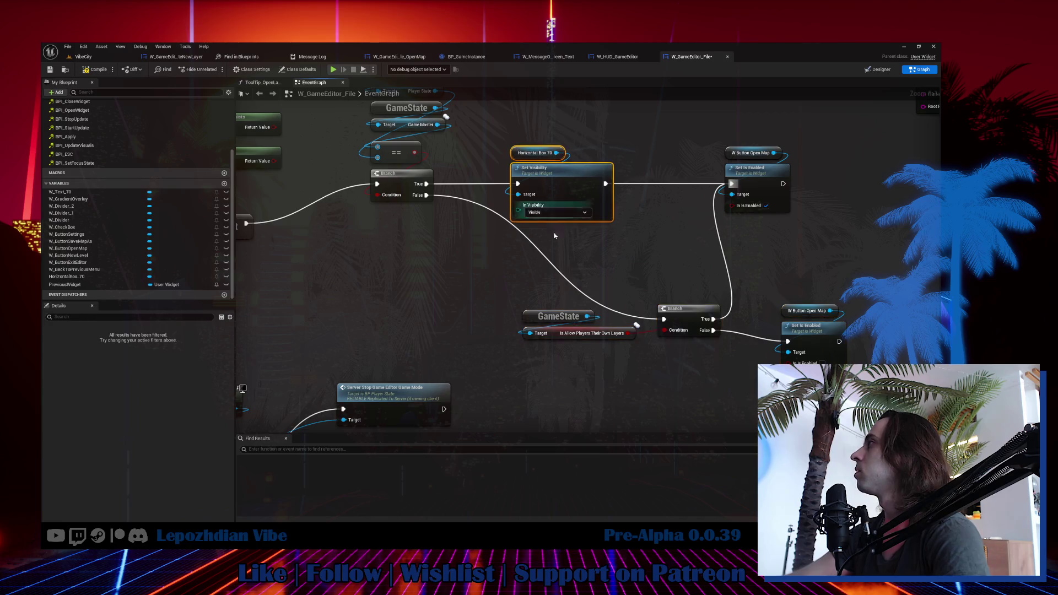
key(ctrl+c)
key(ctrl+v)
click(494, 291)
click(452, 310)
mouse_move(426, 196)
mouse_down()
mouse_move(579, 297)
mouse_move(551, 276)
mouse_move(656, 317)
mouse_move(433, 276)
mouse_move(440, 297)
mouse_up()
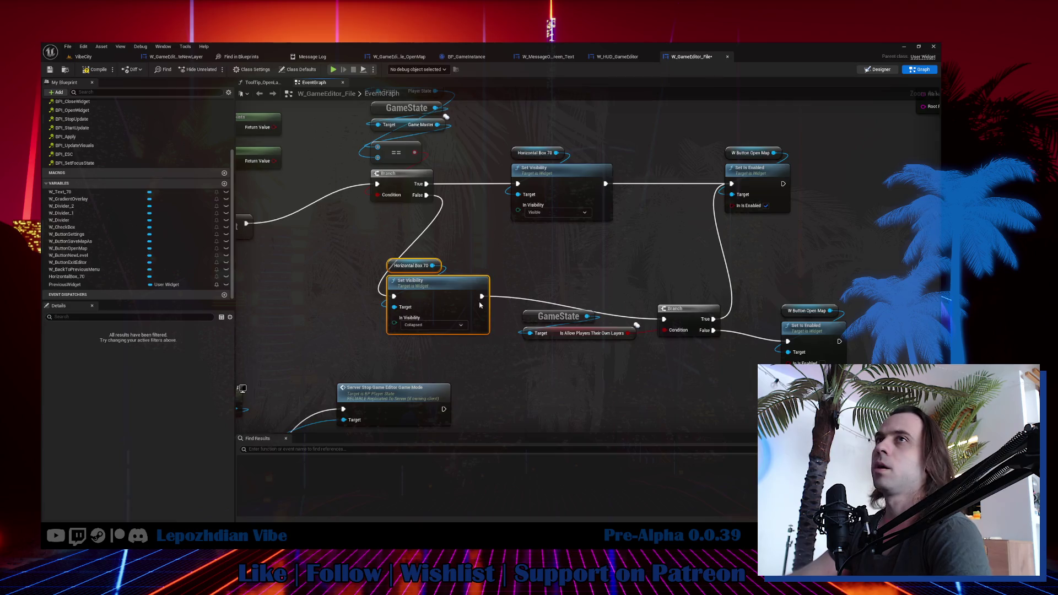
click(877, 70)
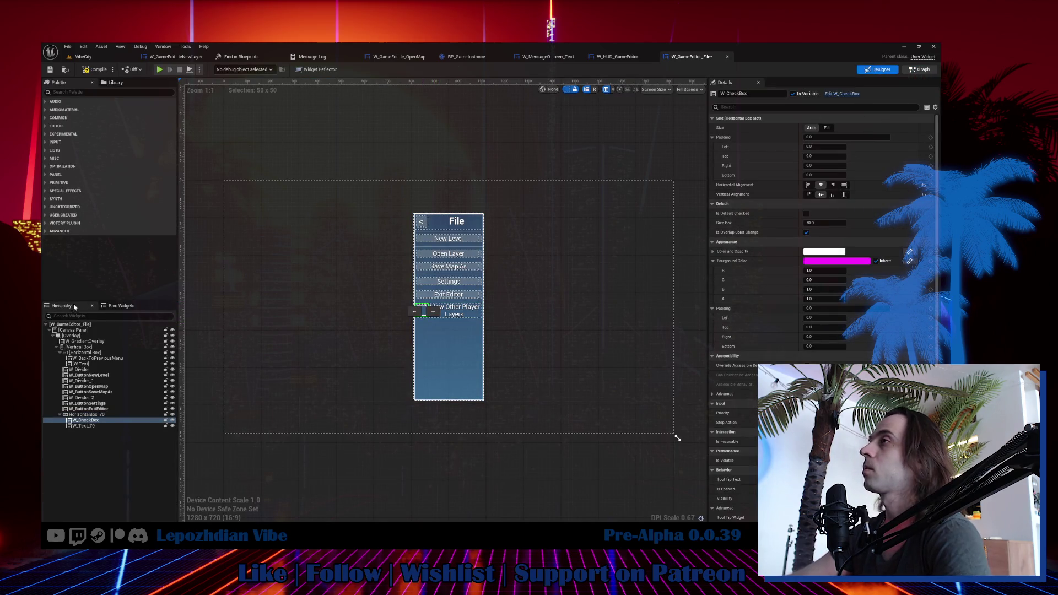
Add SetIsChecked on W Check Box, fed by Is Allow Players Their Own Layers.
key(shift+F4)
click(75, 227)
drag(458, 225, 460, 226)
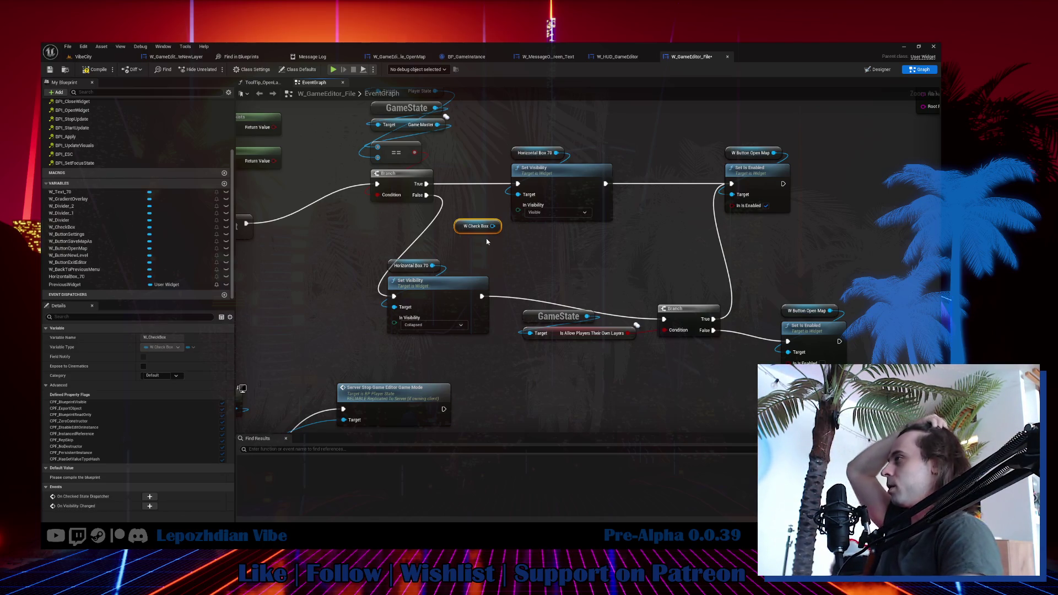
drag(495, 226, 538, 251)
text(set chec)
click(567, 286)
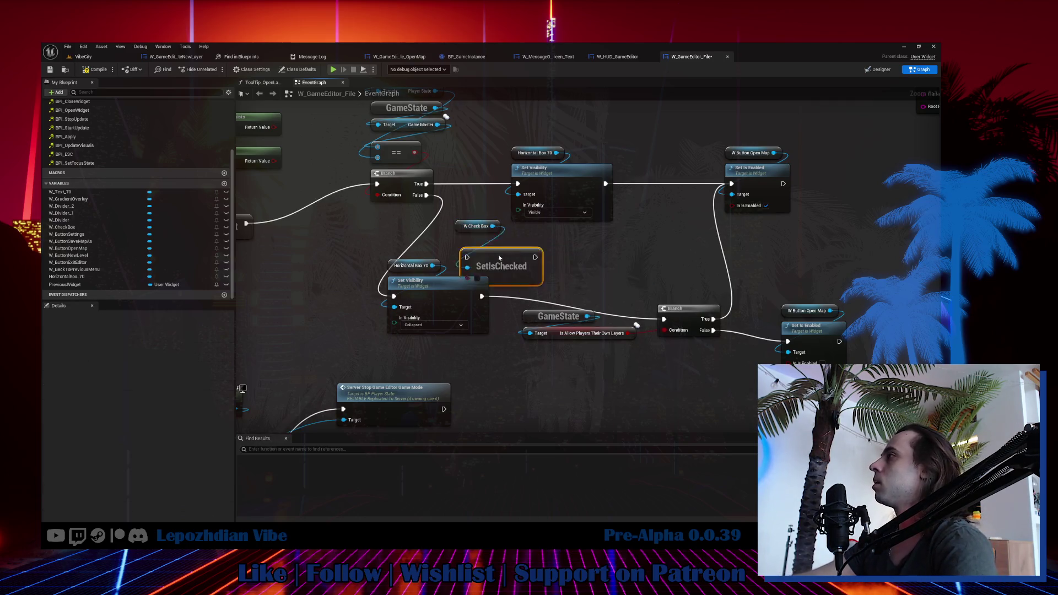
mouse_move(479, 238)
mouse_down()
mouse_move(659, 249)
mouse_move(672, 233)
mouse_move(654, 243)
mouse_up()
mouse_move(606, 184)
mouse_down()
mouse_move(654, 224)
mouse_move(657, 189)
mouse_move(826, 179)
mouse_move(804, 190)
mouse_up()
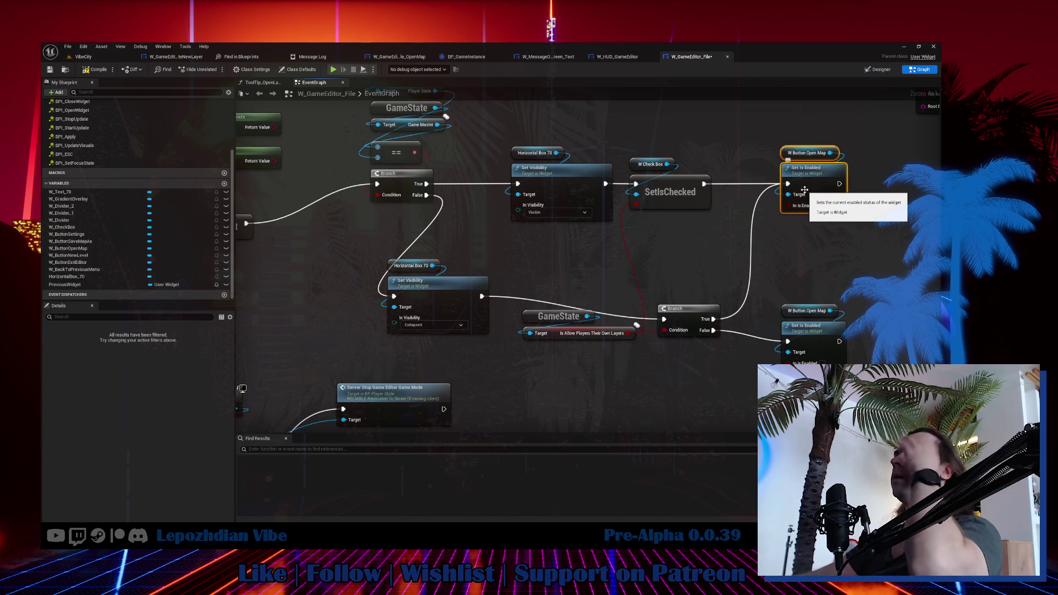
Add the checkbox's On Checked State Changed event in the Designer.
click(877, 69)
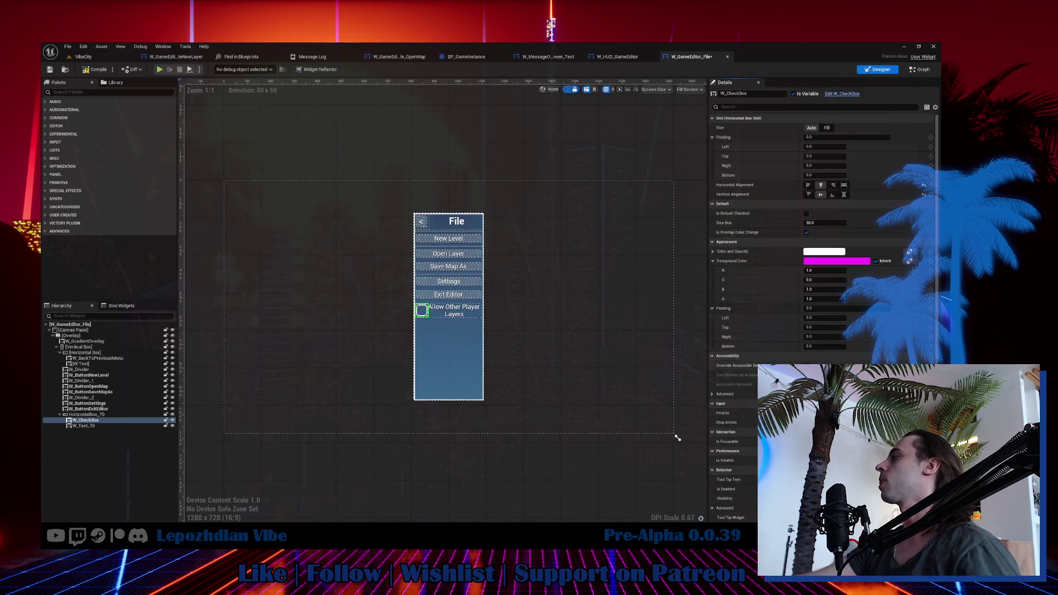
scroll(821, 303, down, 5)
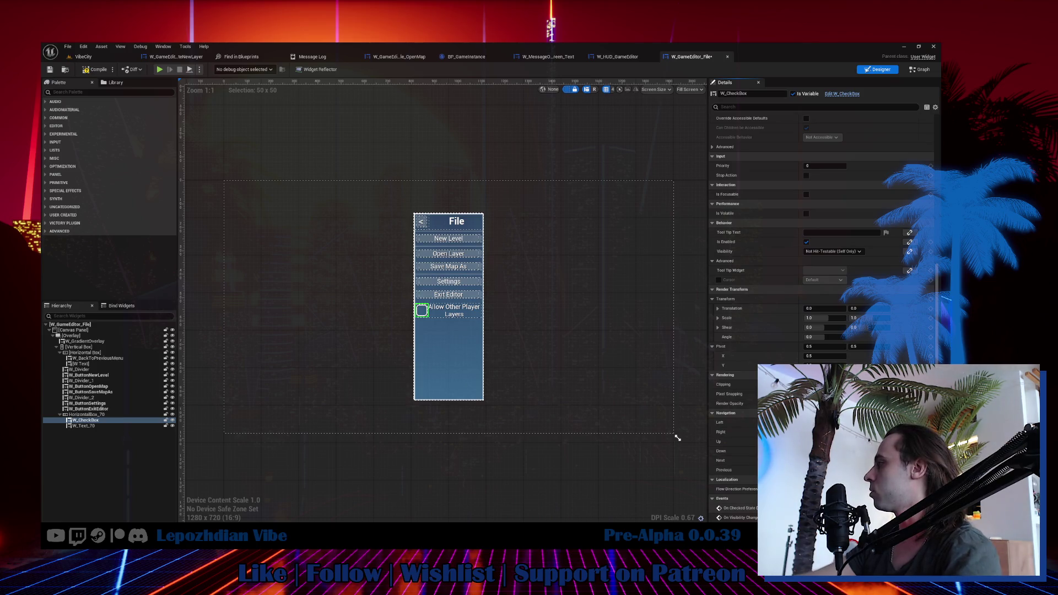
click(915, 508)
scroll(613, 352, down, 5)
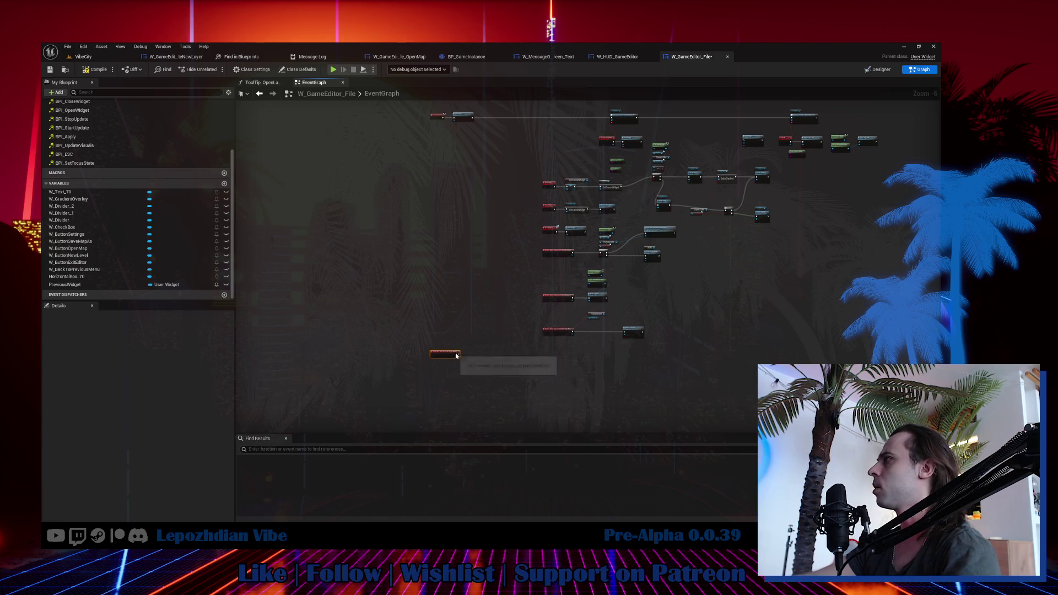
scroll(497, 367, up, 3)
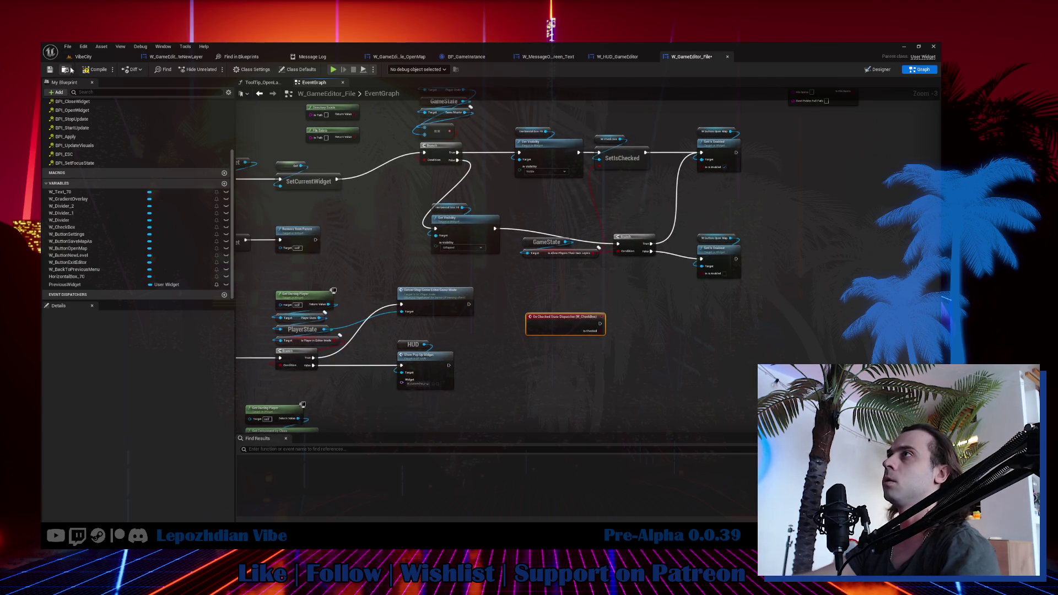
click(83, 56)
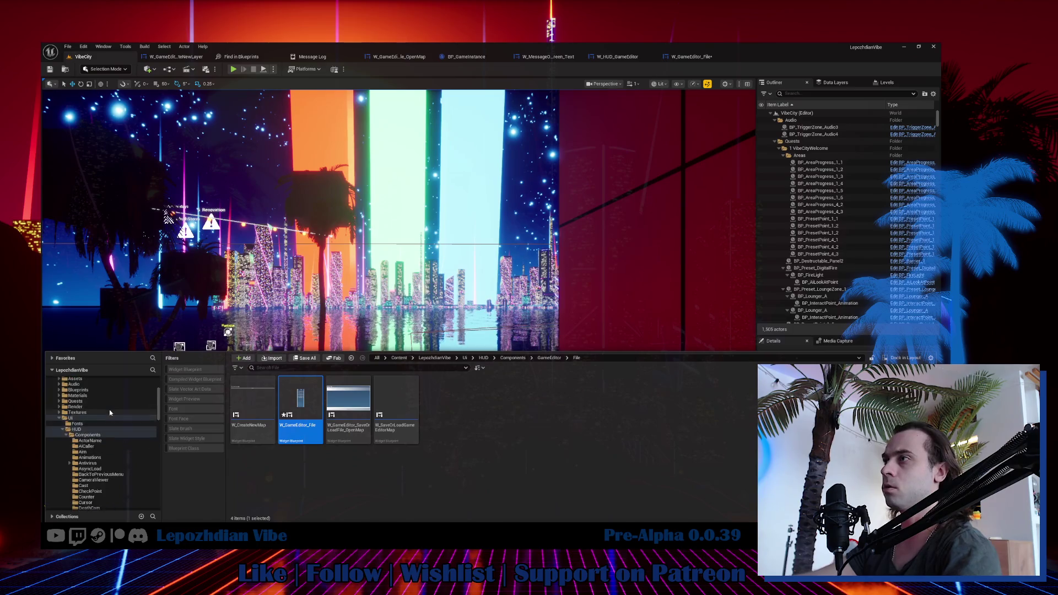
Search the project content for 'player state' and open the BP_PlayerState blueprint.
scroll(108, 409, up, 1)
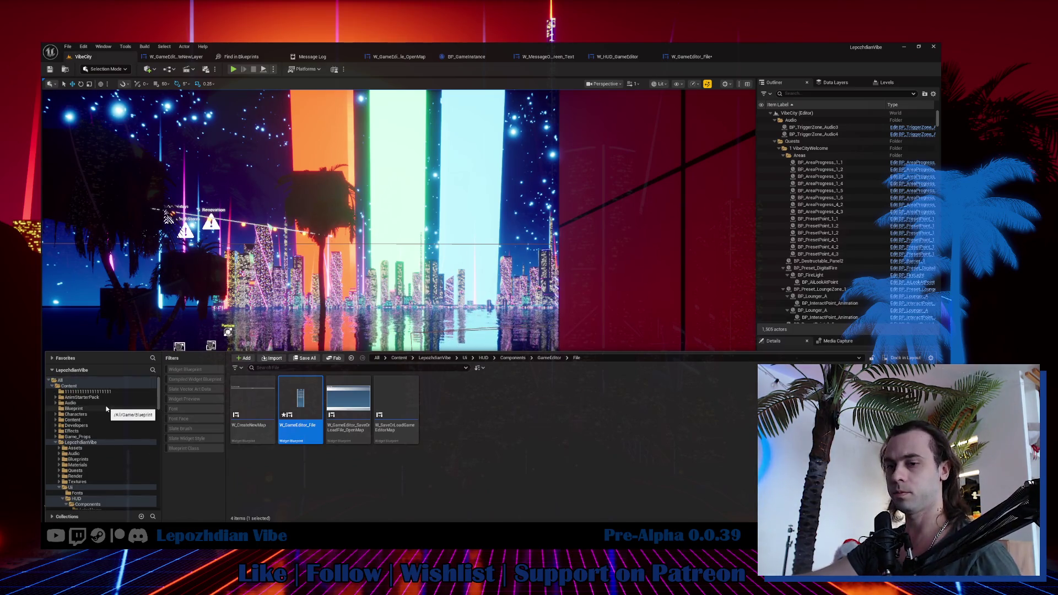
click(80, 442)
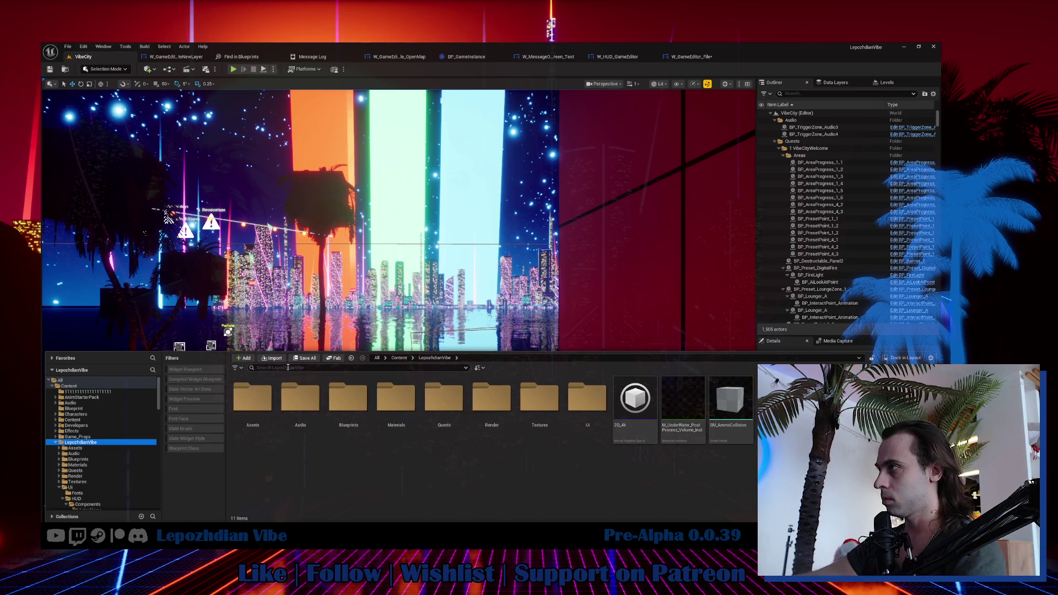
click(288, 367)
text(player sta)
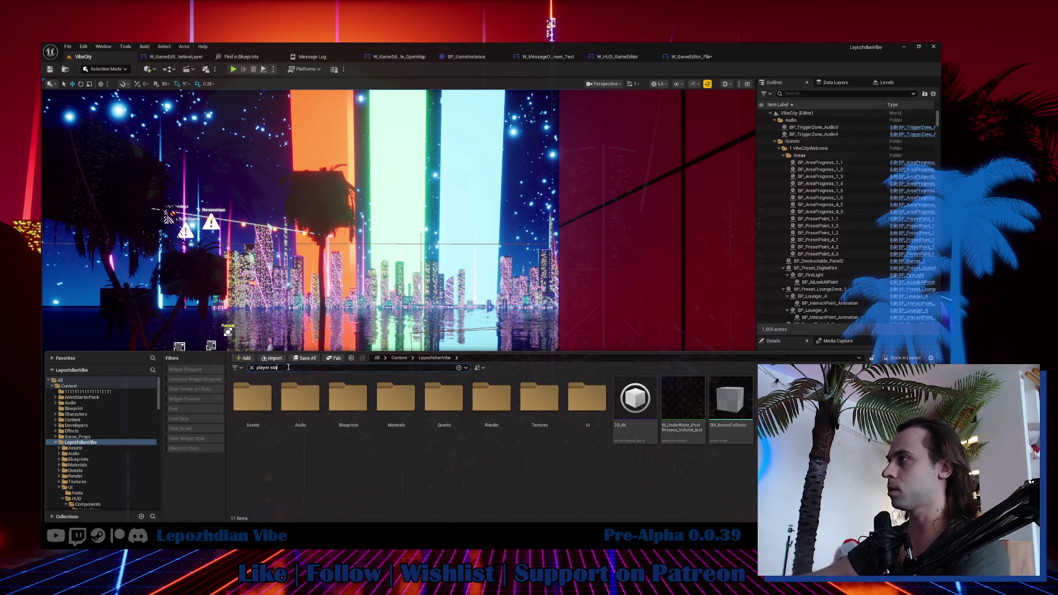
text(te)
click(310, 409)
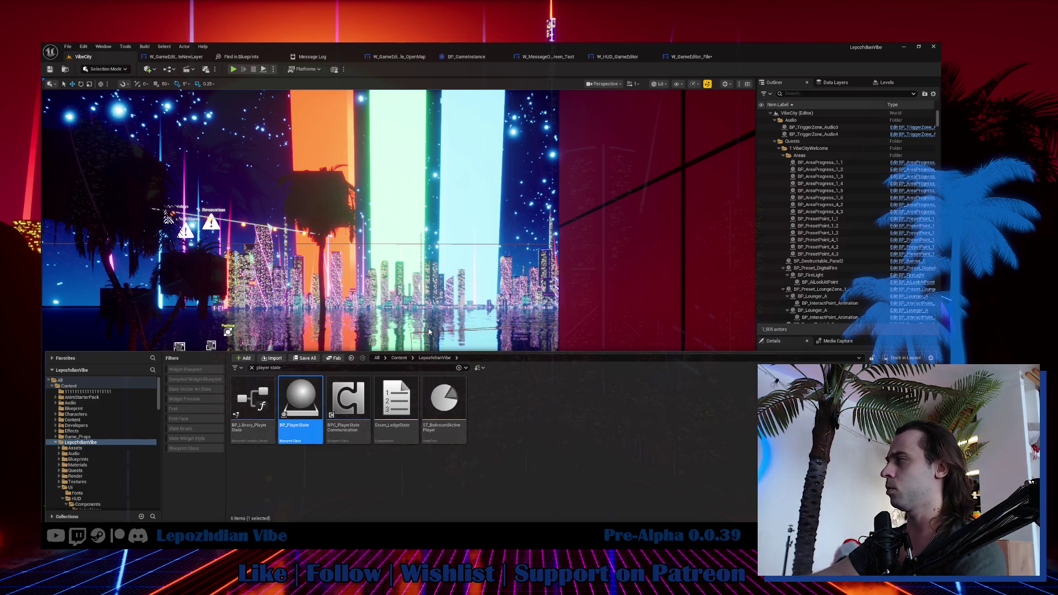
key(Return)
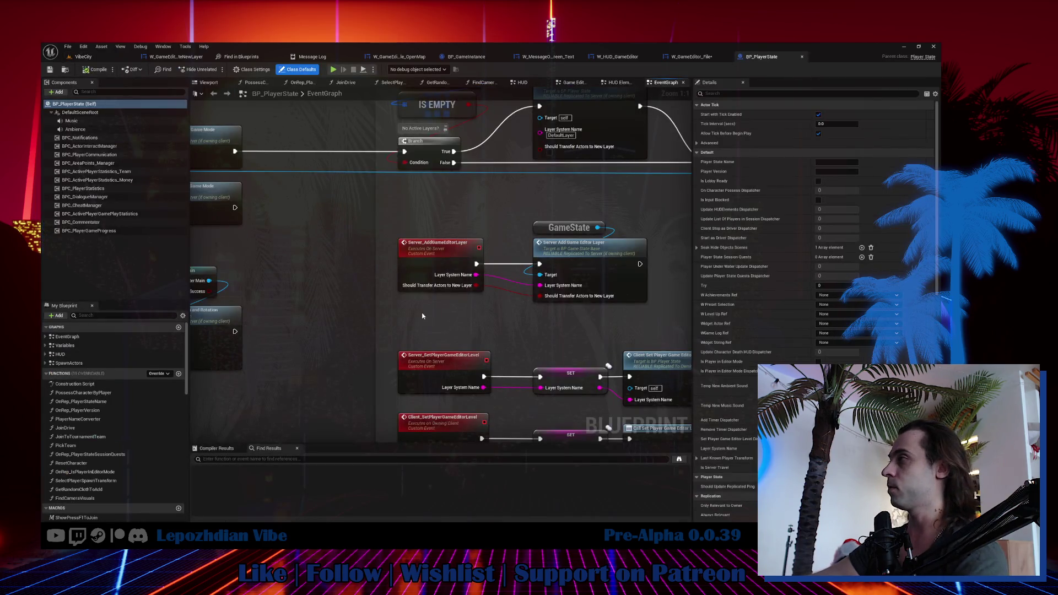
Add a Custom Event node to an empty spot in BP_PlayerState's EventGraph.
scroll(367, 315, down, 5)
drag(362, 324, 585, 212)
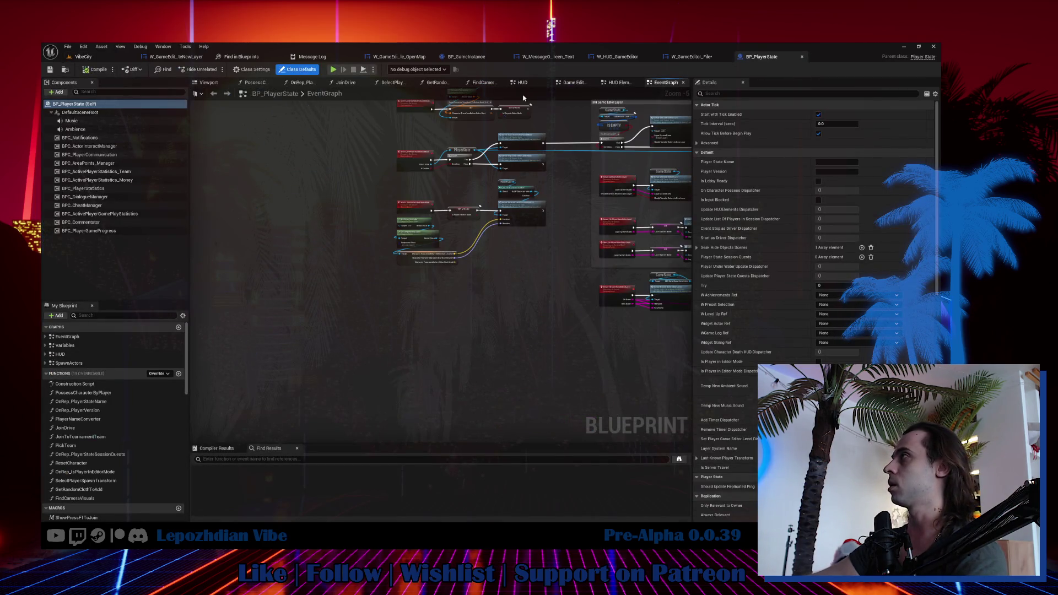
right_click(422, 318)
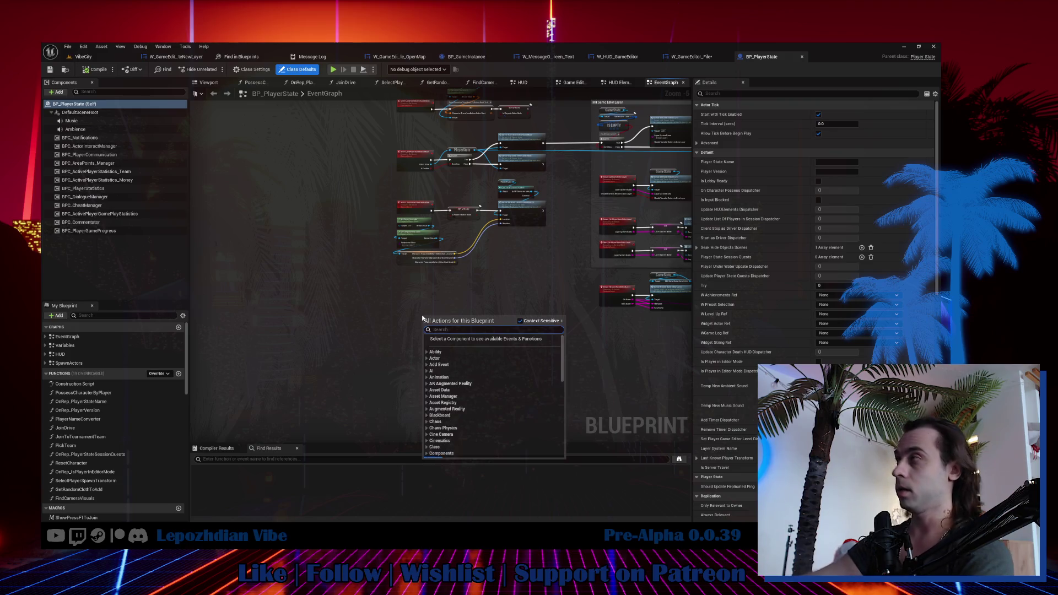
text(custom)
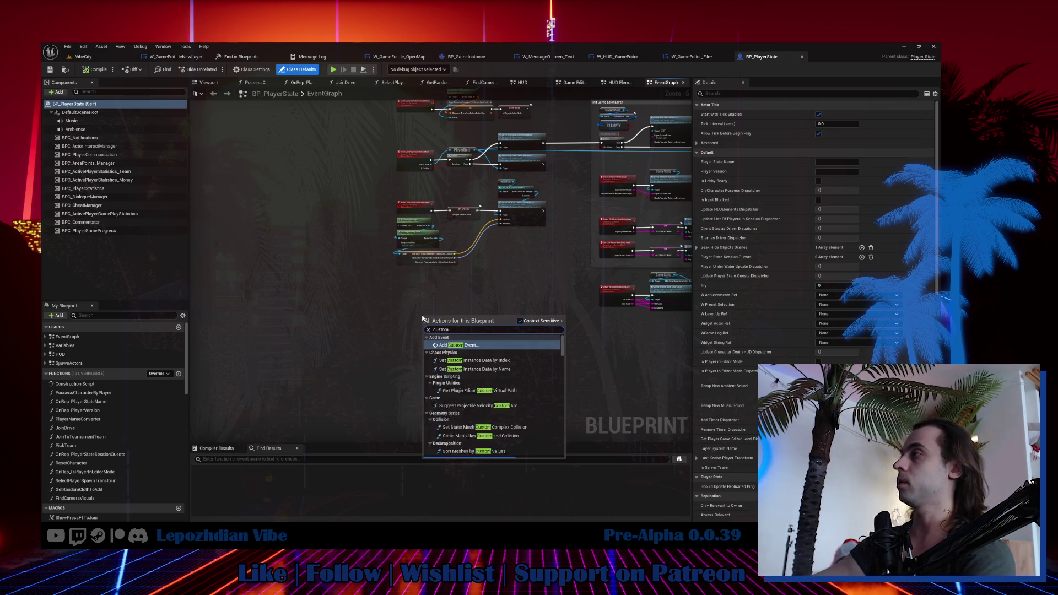
click(435, 308)
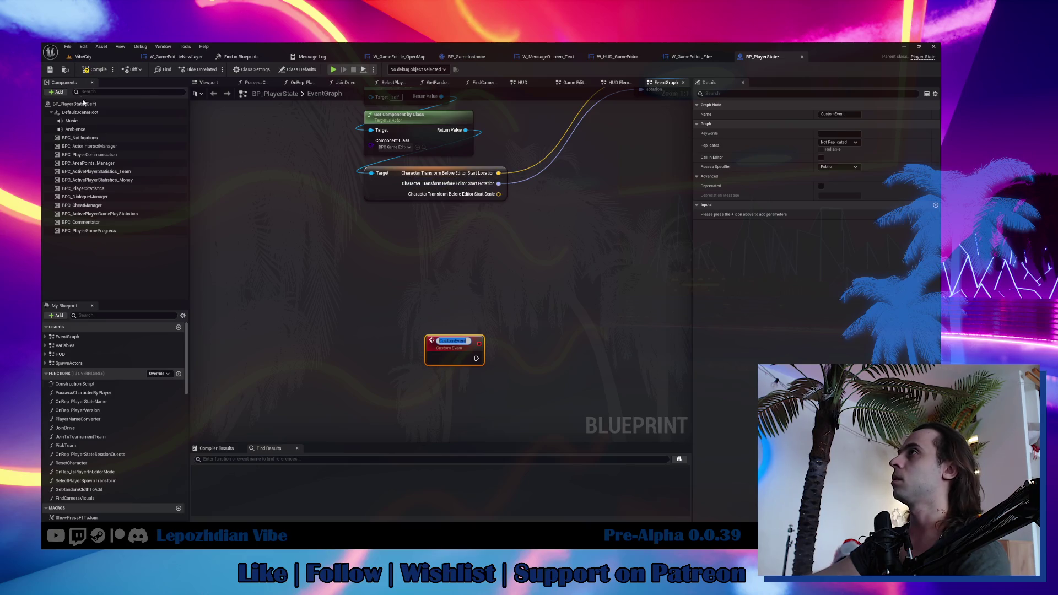
Return to the VibeCity level editor and search the whole Content folder in the Content Drawer.
click(88, 57)
key(ctrl+space)
click(69, 385)
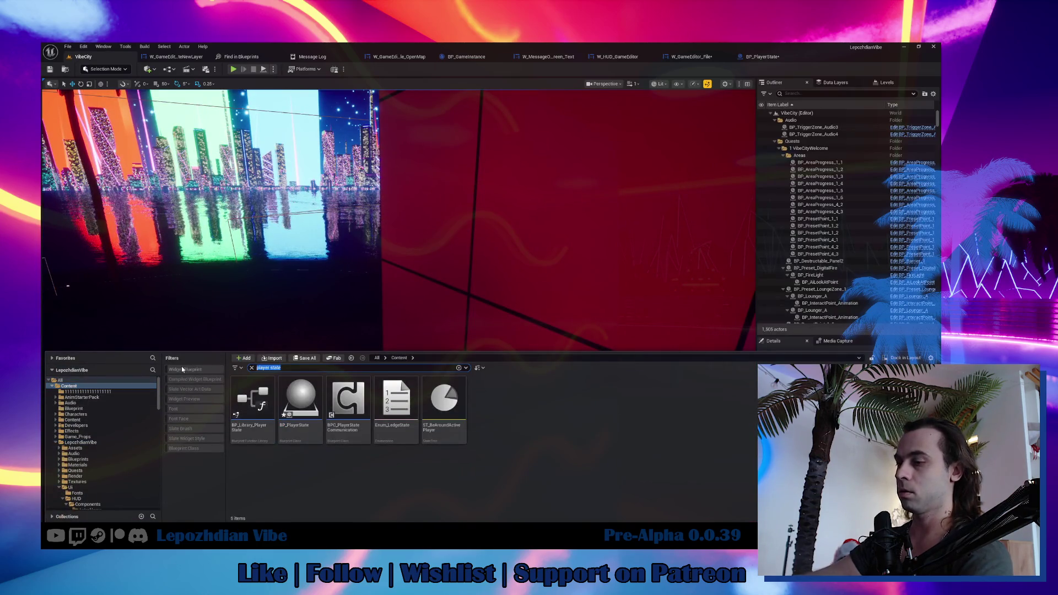
Open BP_GameStateBase and copy the Server_SetIsAllowOwnLayers event name.
text(game state)
click(450, 409)
double_click(259, 395)
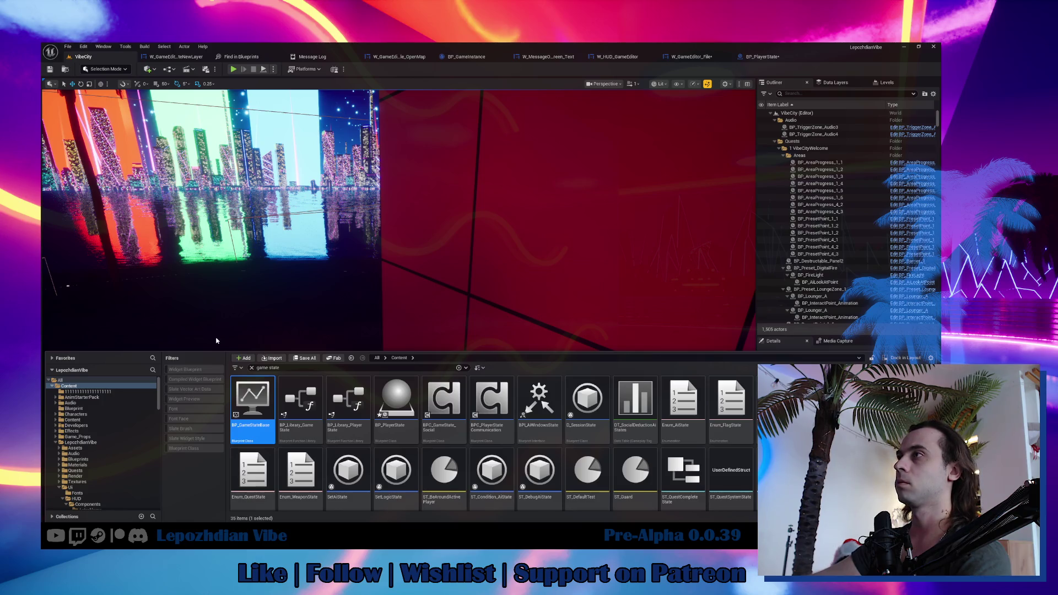
scroll(82, 386, down, 2)
scroll(53, 380, up, 2)
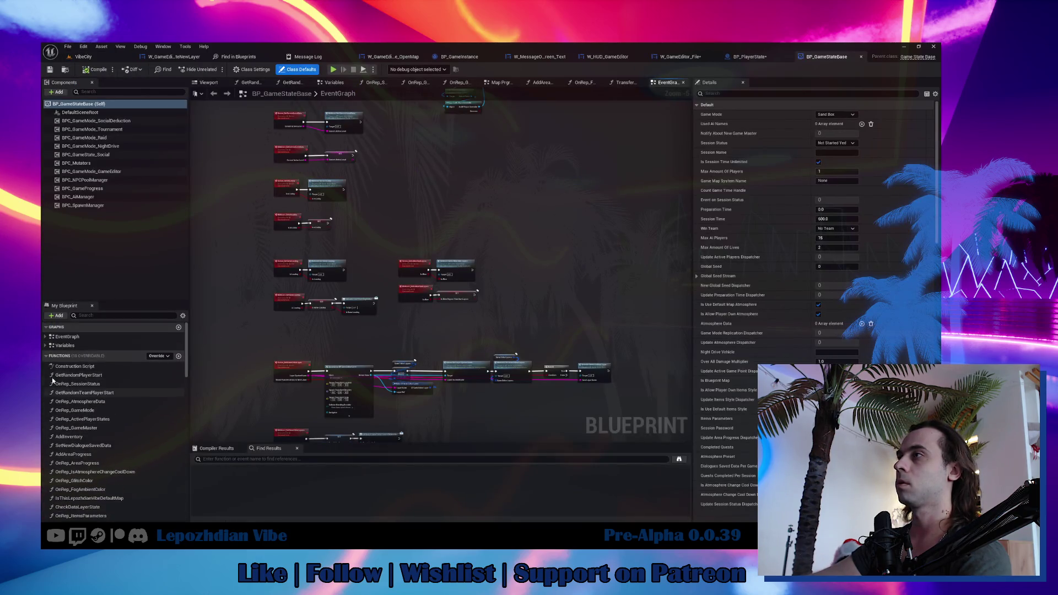
scroll(343, 316, up, 4)
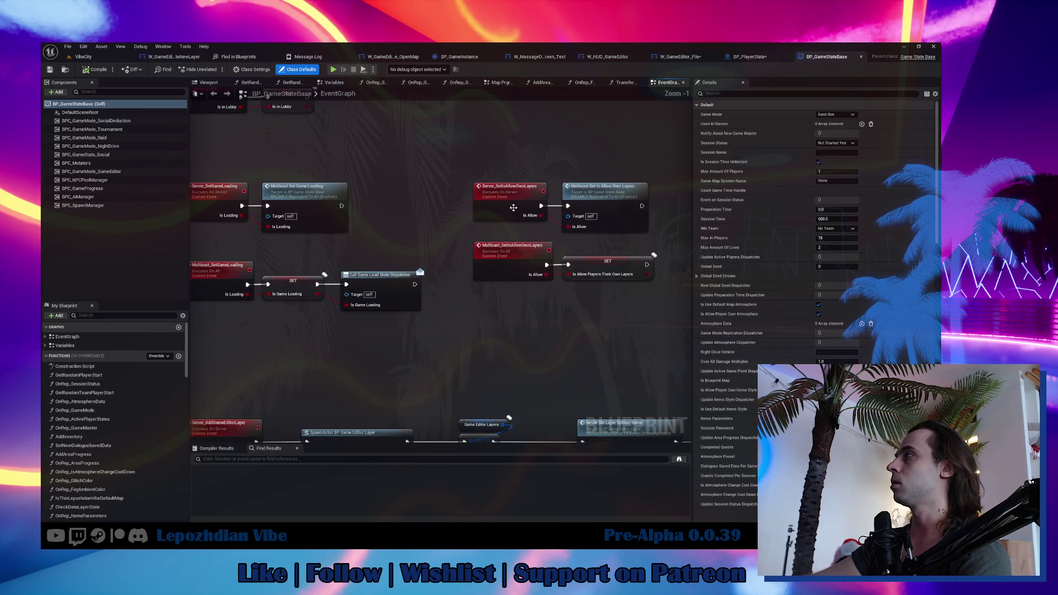
click(513, 207)
click(842, 115)
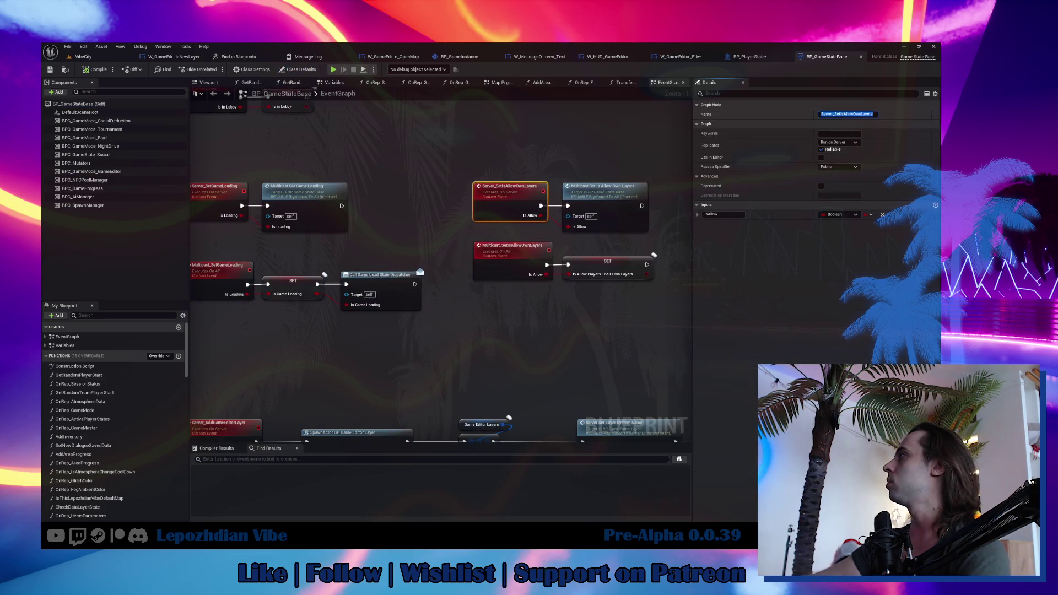
Paste Server_SetIsAllowOwnLayers as the name of BP_PlayerState's new custom event.
click(747, 57)
click(449, 342)
click(846, 114)
text(Server_SetIsAllowOwnLayers)
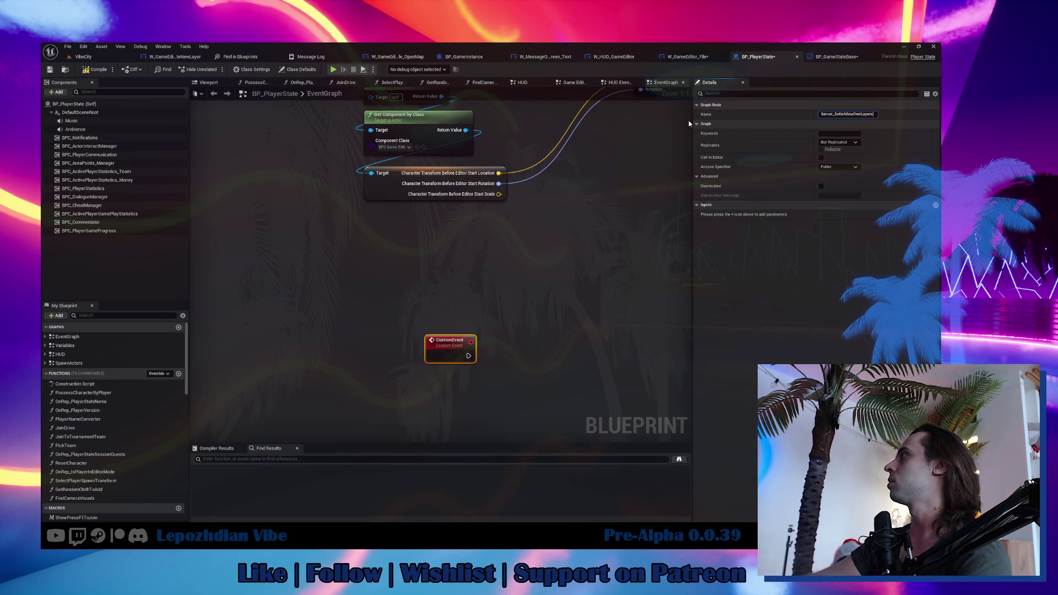
Set the event's replication to Run on Server and mark it Reliable.
click(849, 145)
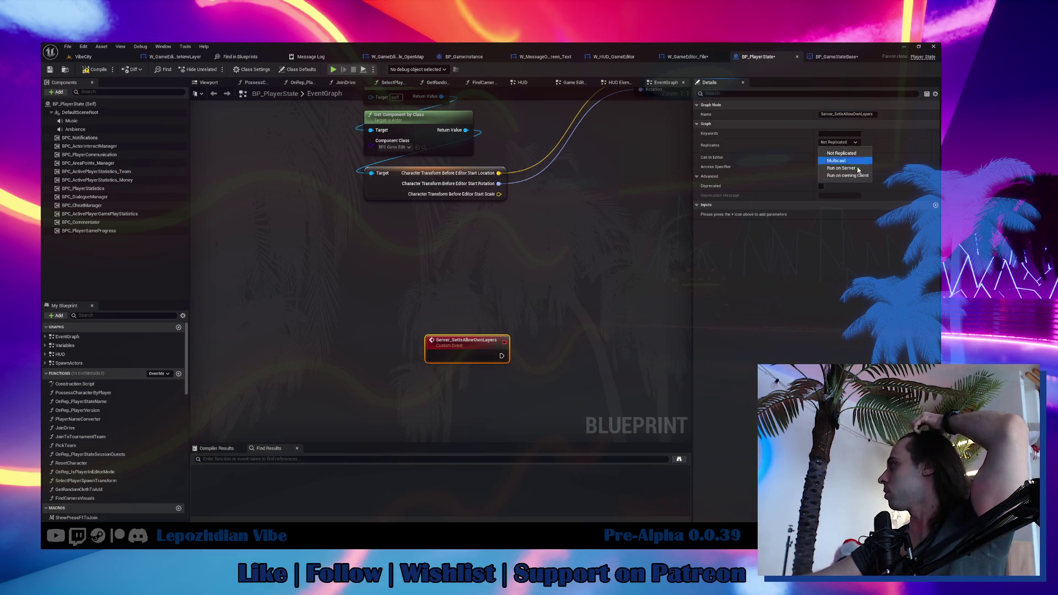
click(853, 168)
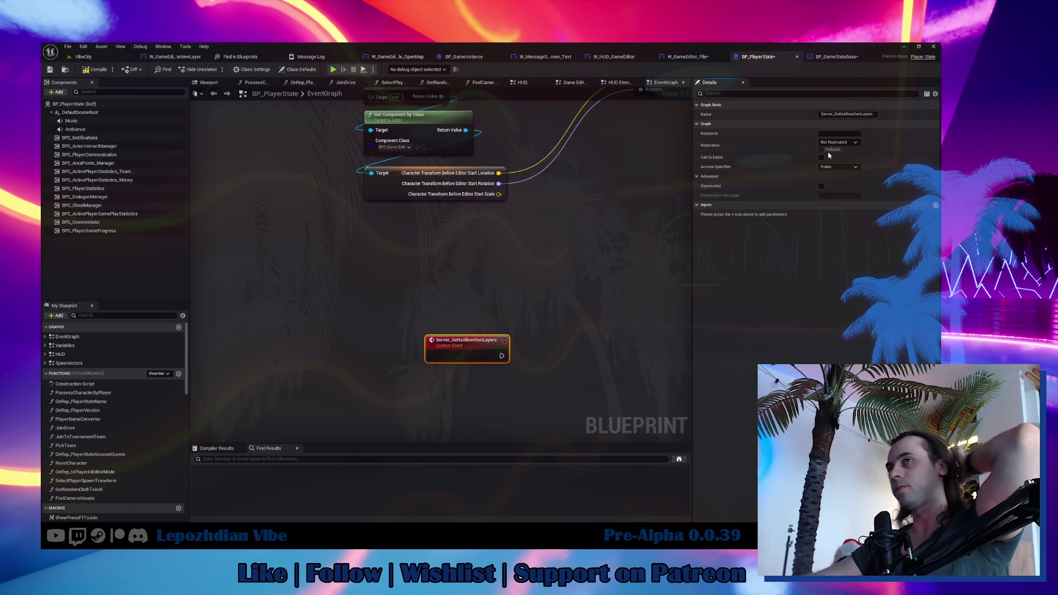
click(837, 143)
click(834, 165)
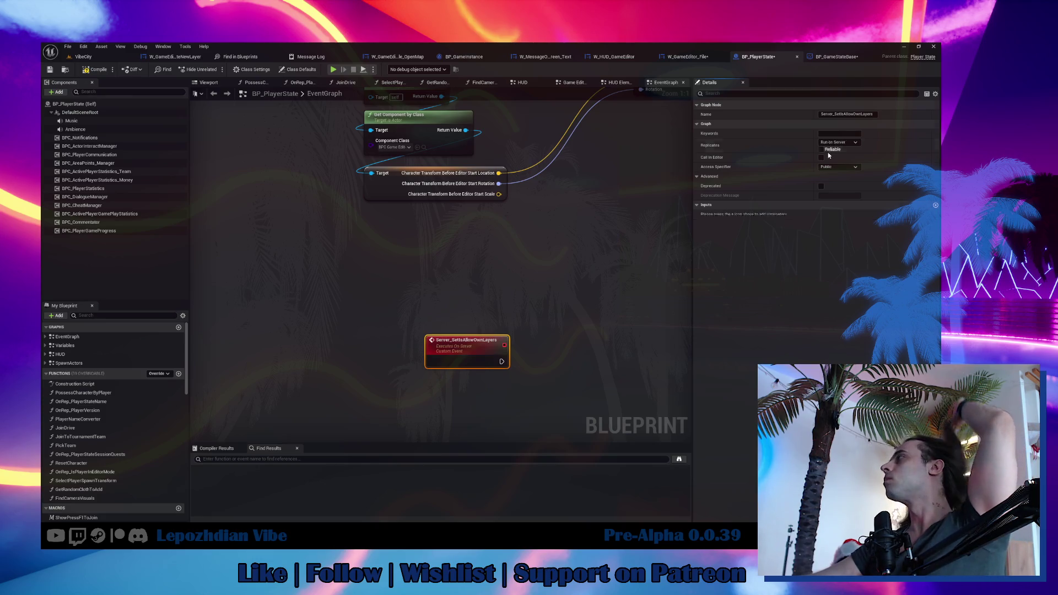
click(821, 150)
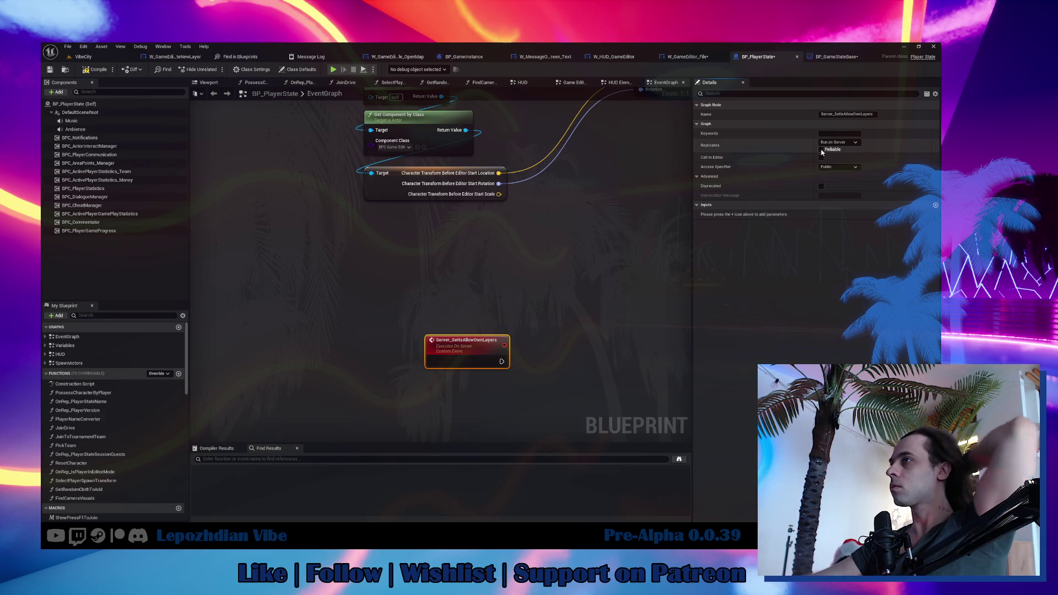
Add a Boolean input named IsAllow to the event and compile with F7.
drag(478, 344, 422, 283)
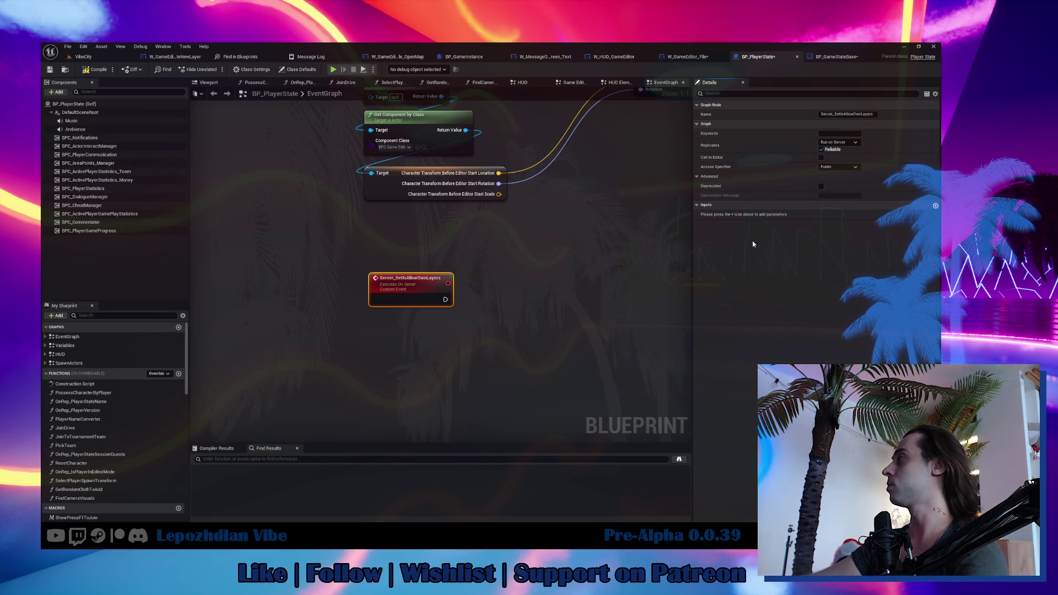
click(935, 206)
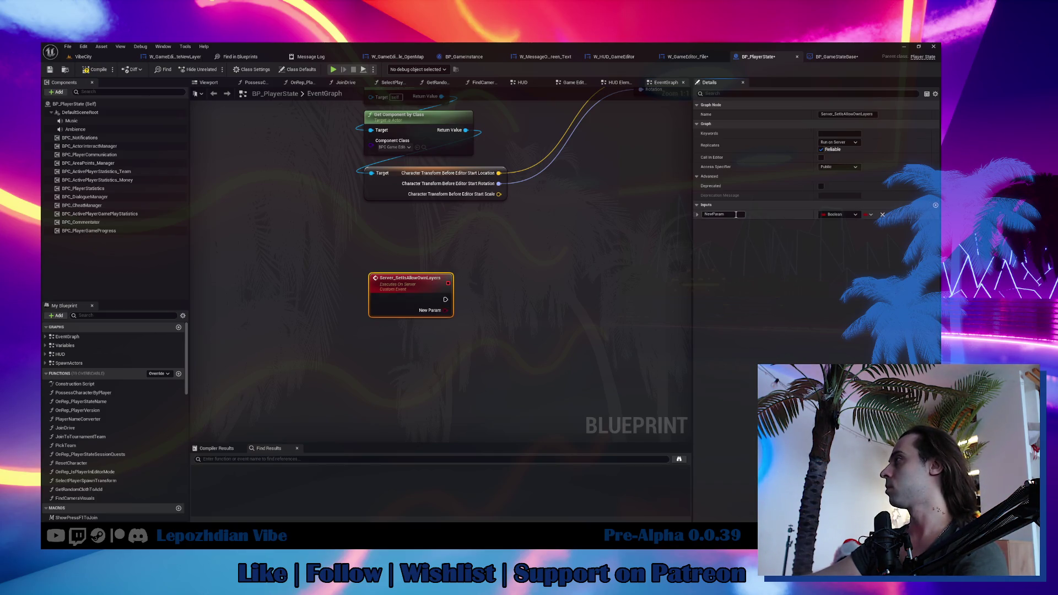
text(IsAllow)
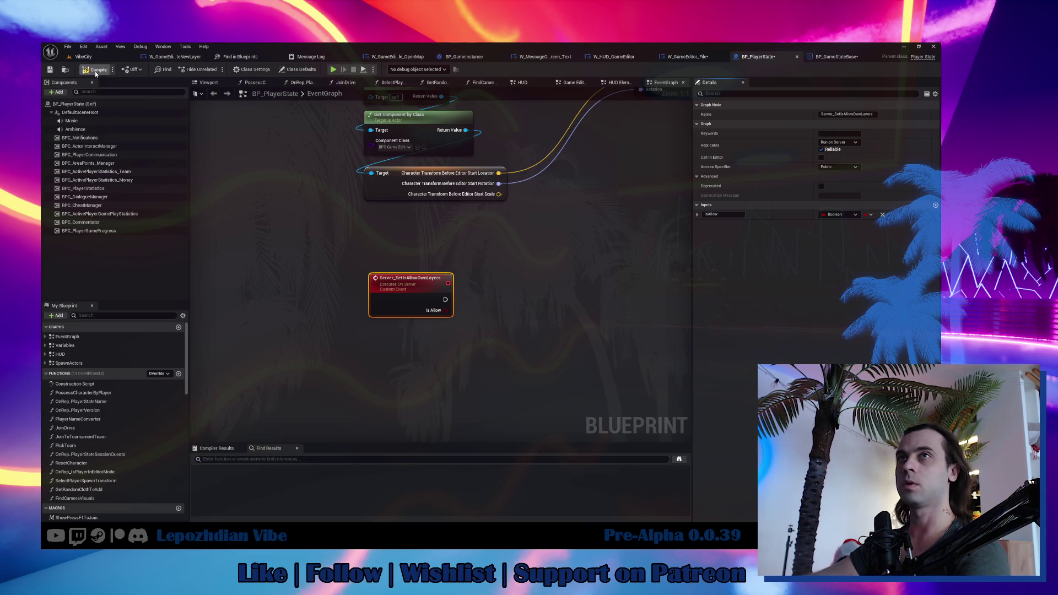
key(F7)
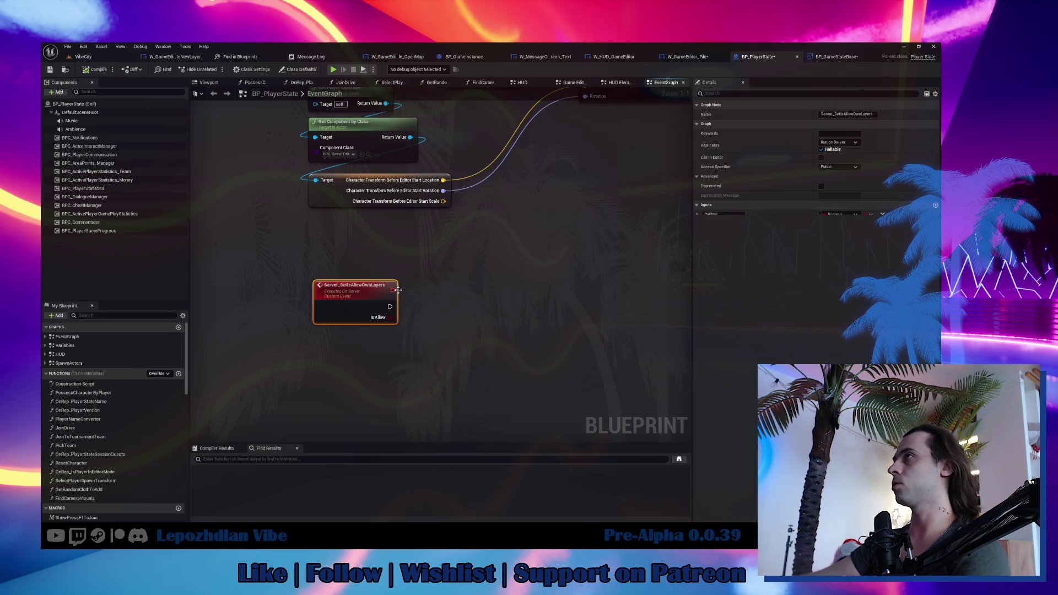
Add a Get Game State node beside the event.
right_click(401, 293)
key(Escape)
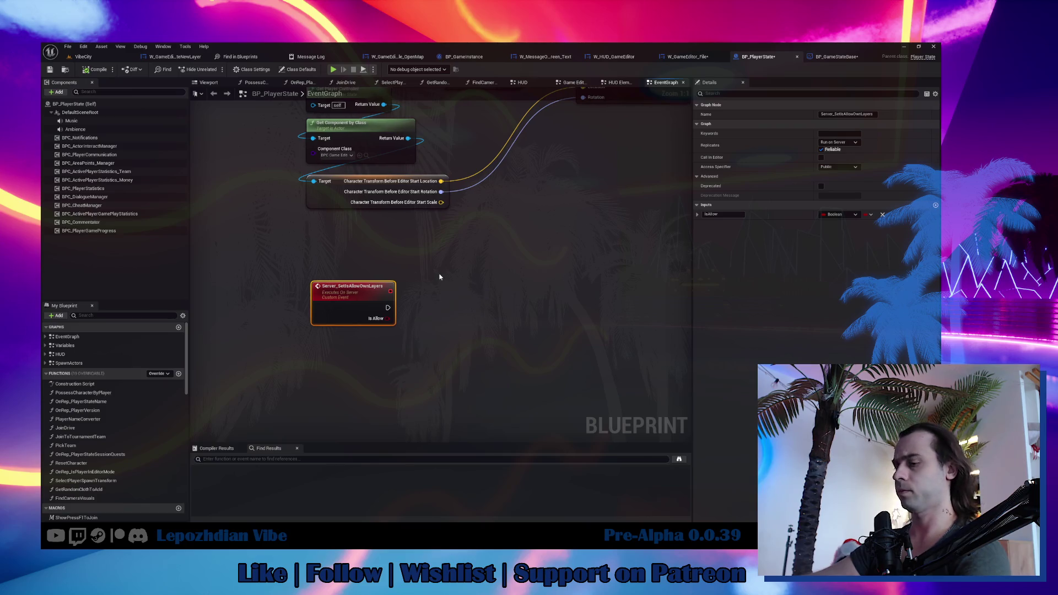
right_click(440, 276)
text(game state)
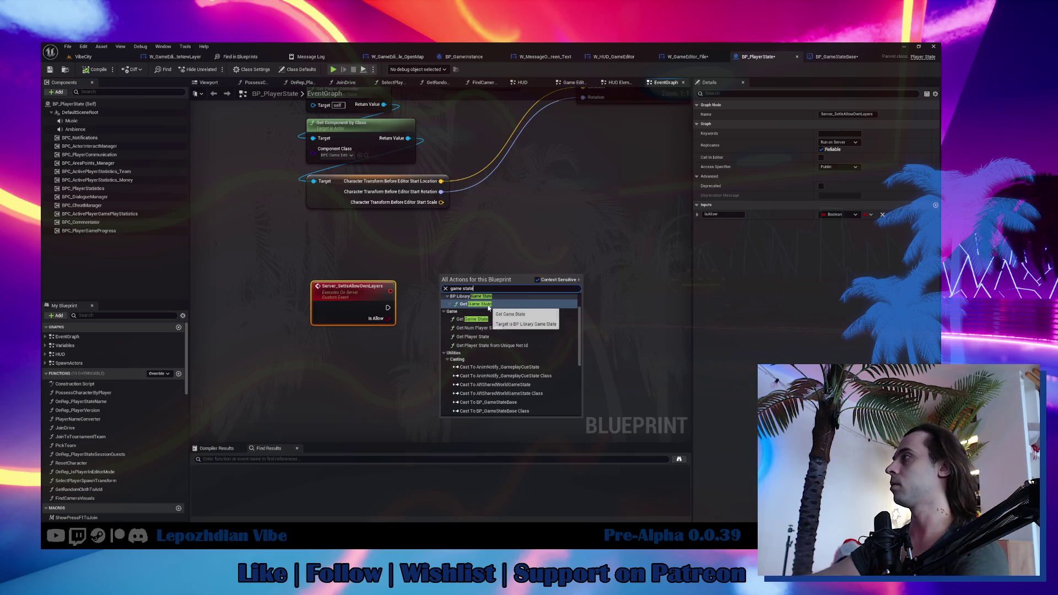
click(476, 319)
Call GameState's Server Set Is Allow Own Layers from the event and compile.
mouse_move(503, 281)
mouse_down()
mouse_move(524, 288)
mouse_move(474, 320)
mouse_move(486, 315)
mouse_move(387, 318)
mouse_move(442, 313)
mouse_up()
text(server set is allow)
click(573, 314)
mouse_move(444, 236)
mouse_down()
mouse_move(500, 305)
mouse_move(489, 299)
mouse_up()
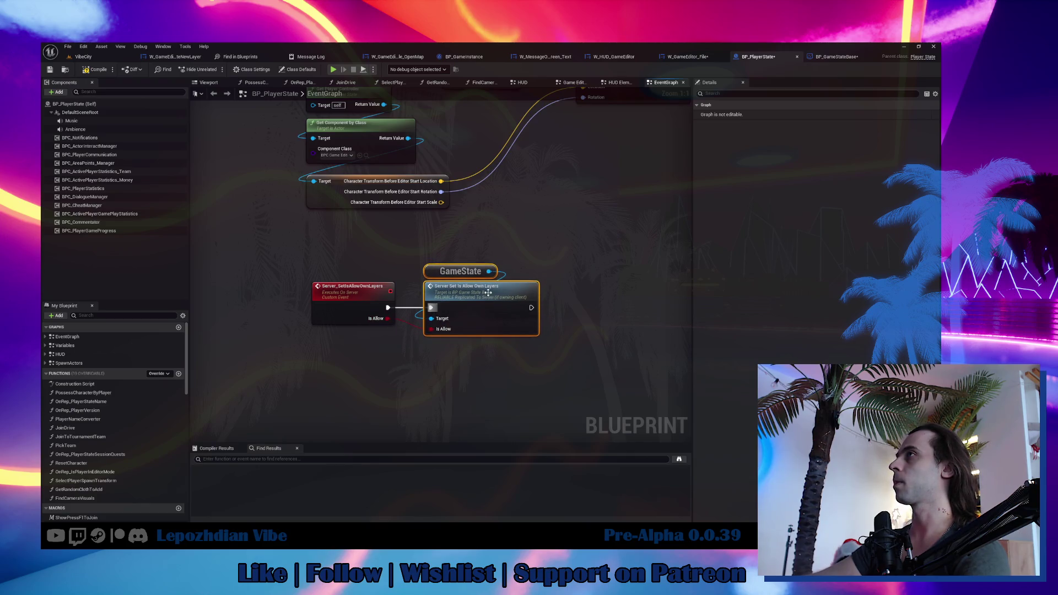
click(86, 72)
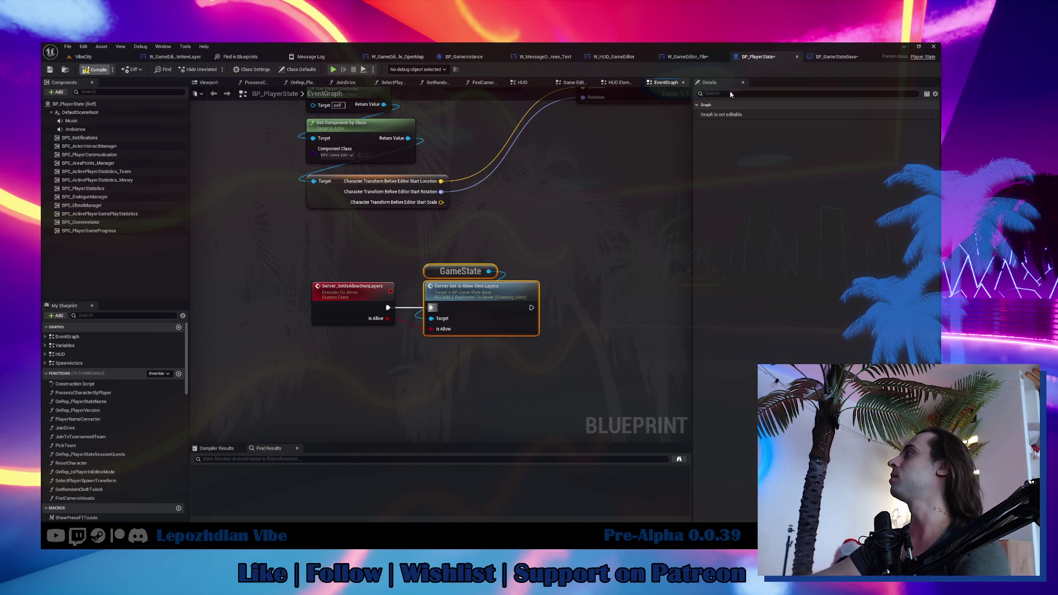
Add an event dispatcher named UpdateGameEditorUiDispatcher to BP_GameStateBase.
click(833, 64)
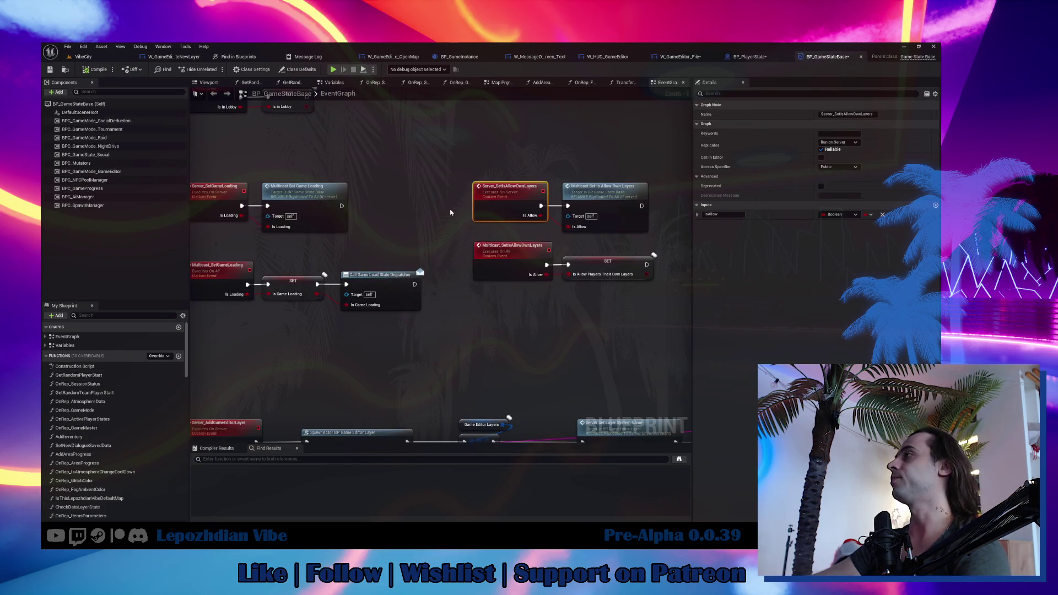
drag(448, 209, 328, 226)
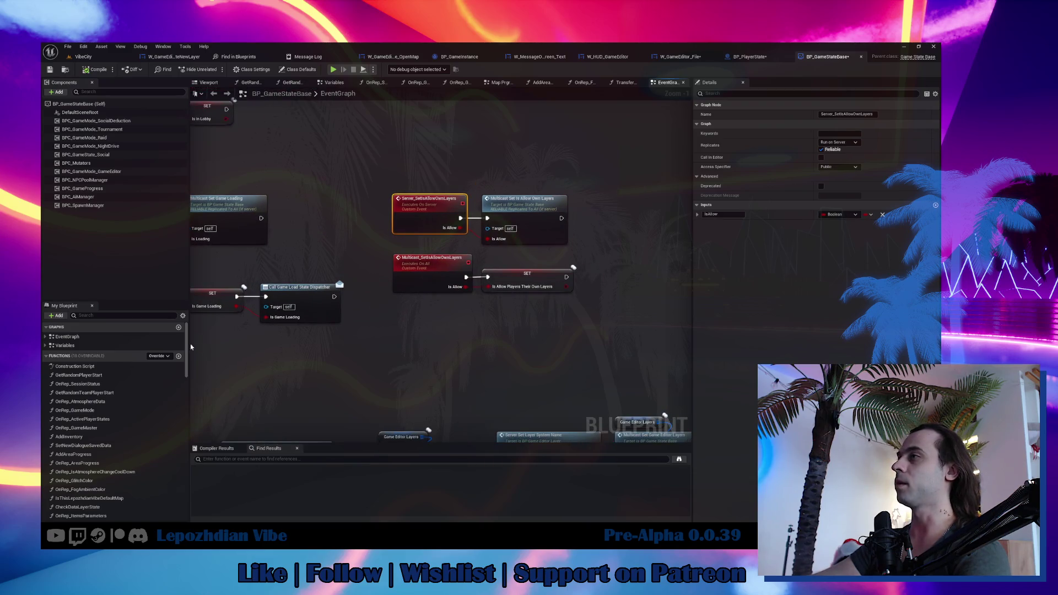
drag(186, 347, 182, 495)
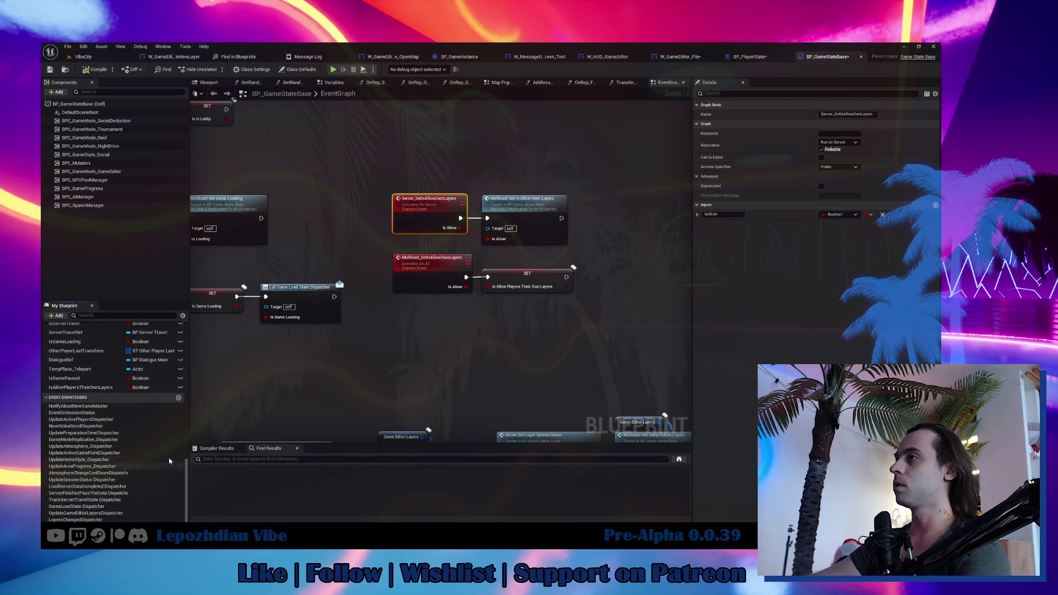
click(178, 399)
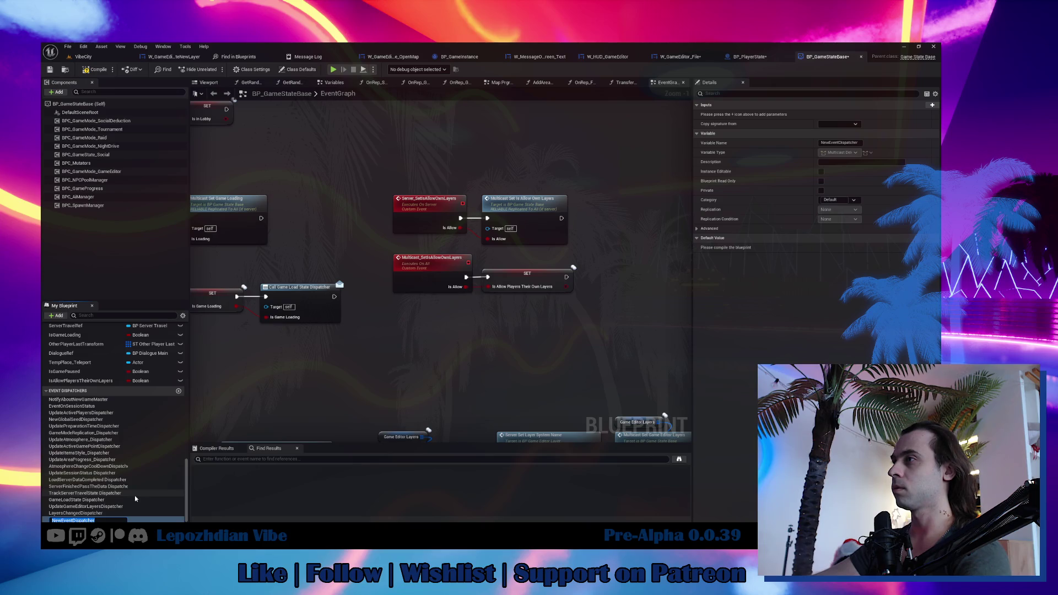
text(UpdateGameEditorUI)
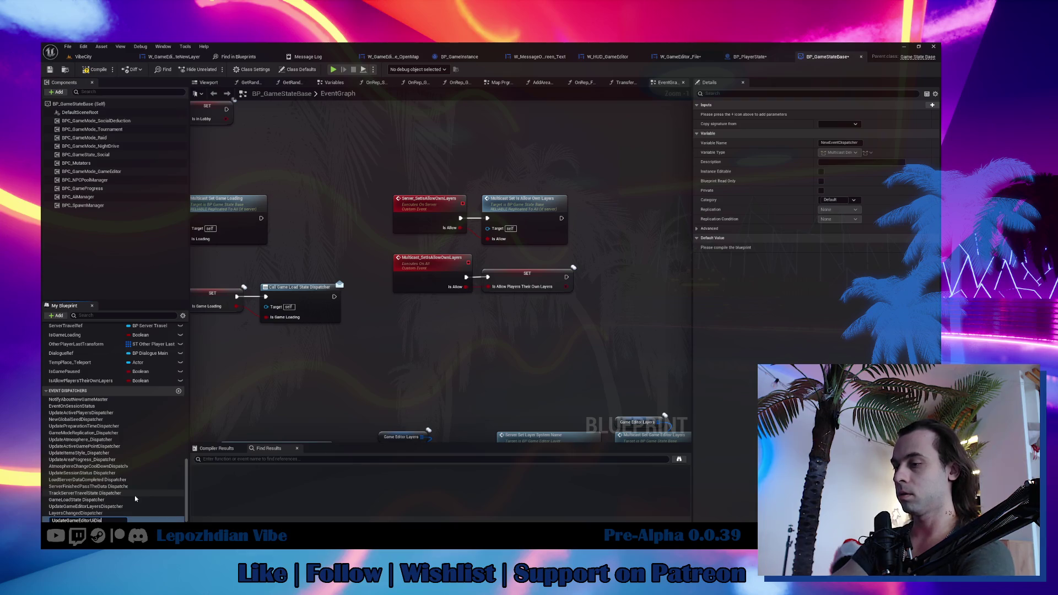
key(Return)
Call UpdateGameEditorUiDispatcher after the SET node and compile BP_GameStateBase.
mouse_move(110, 520)
mouse_down()
mouse_move(331, 440)
mouse_move(590, 264)
mouse_move(591, 277)
mouse_up()
click(601, 281)
click(99, 70)
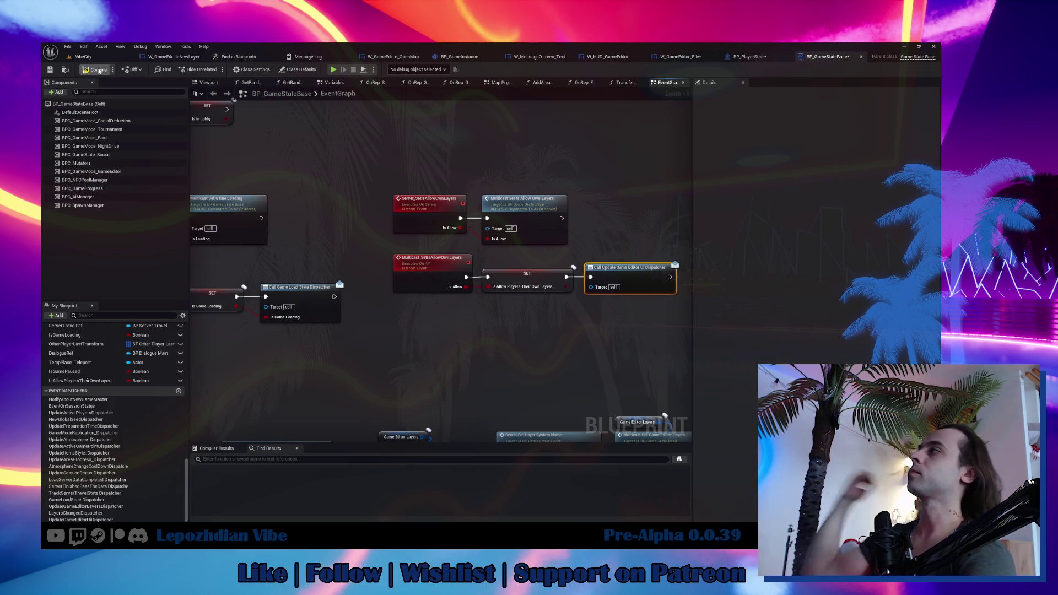
click(683, 56)
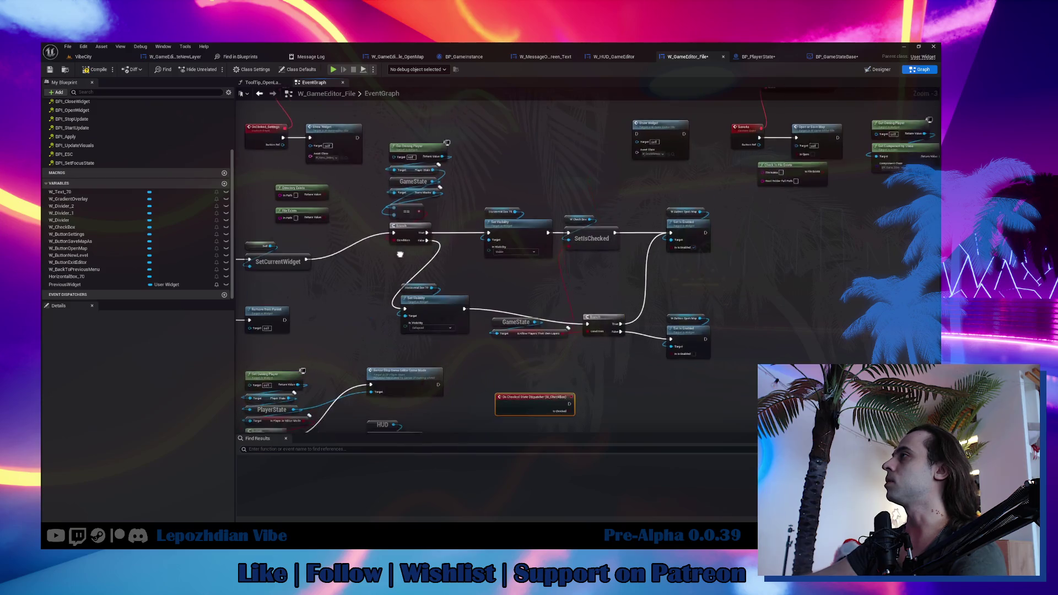
Make room in the File widget graph and add a Get Game State node.
mouse_move(411, 129)
mouse_down()
mouse_move(446, 243)
mouse_move(538, 324)
mouse_move(580, 280)
mouse_move(628, 264)
mouse_move(716, 367)
mouse_up()
mouse_move(418, 239)
mouse_down()
mouse_move(445, 254)
mouse_move(600, 265)
mouse_move(549, 257)
mouse_up()
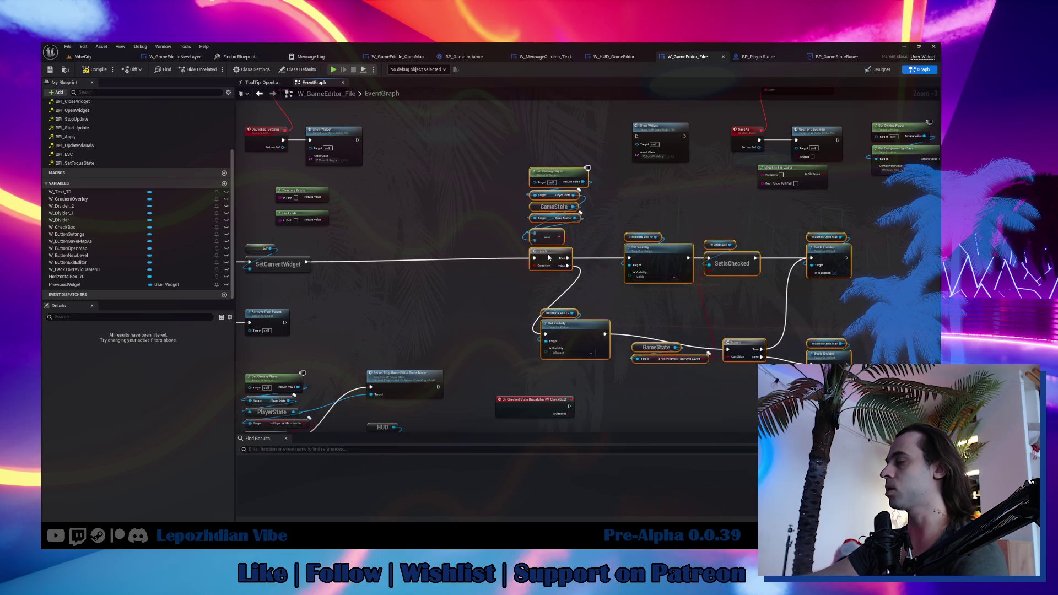
mouse_move(455, 289)
mouse_down()
mouse_move(455, 254)
mouse_move(676, 276)
mouse_move(656, 366)
mouse_move(882, 413)
mouse_move(496, 232)
mouse_move(314, 181)
mouse_up()
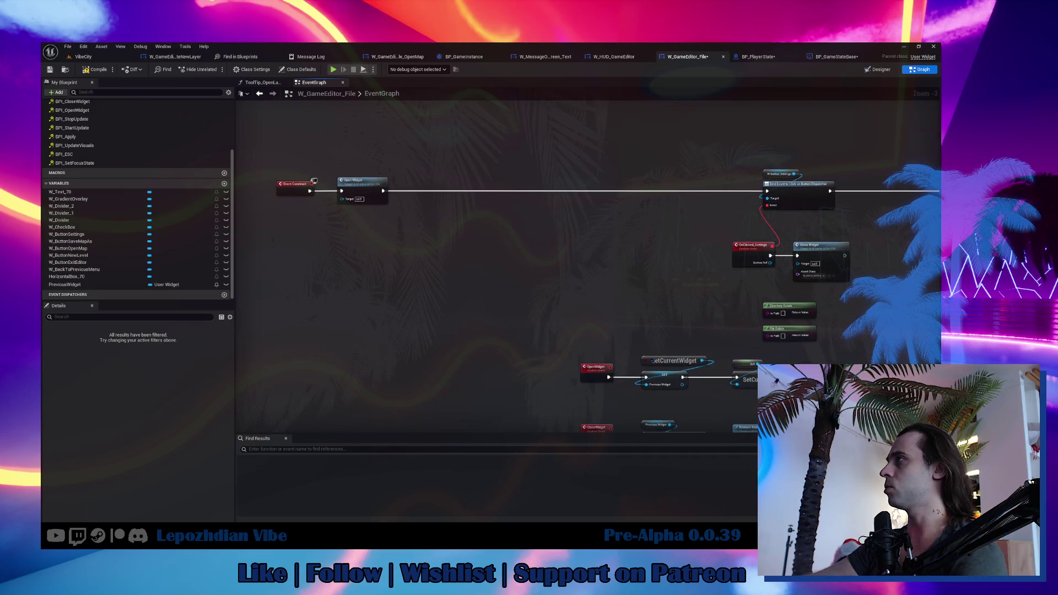
mouse_move(480, 261)
mouse_down()
mouse_move(485, 308)
mouse_move(471, 220)
mouse_move(523, 292)
mouse_move(457, 232)
mouse_up()
right_click(471, 279)
text(game state)
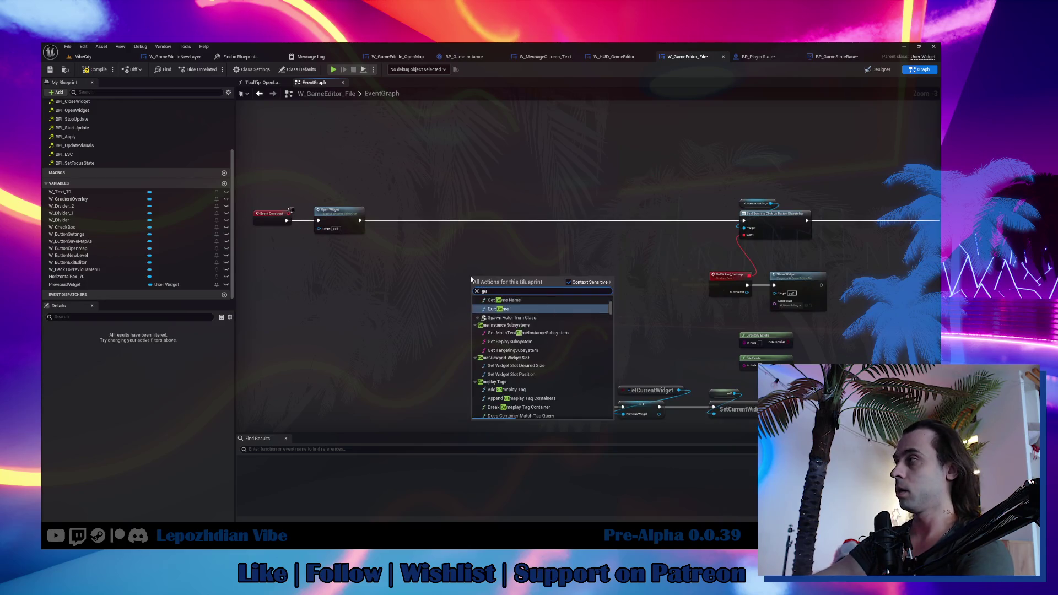
key(Return)
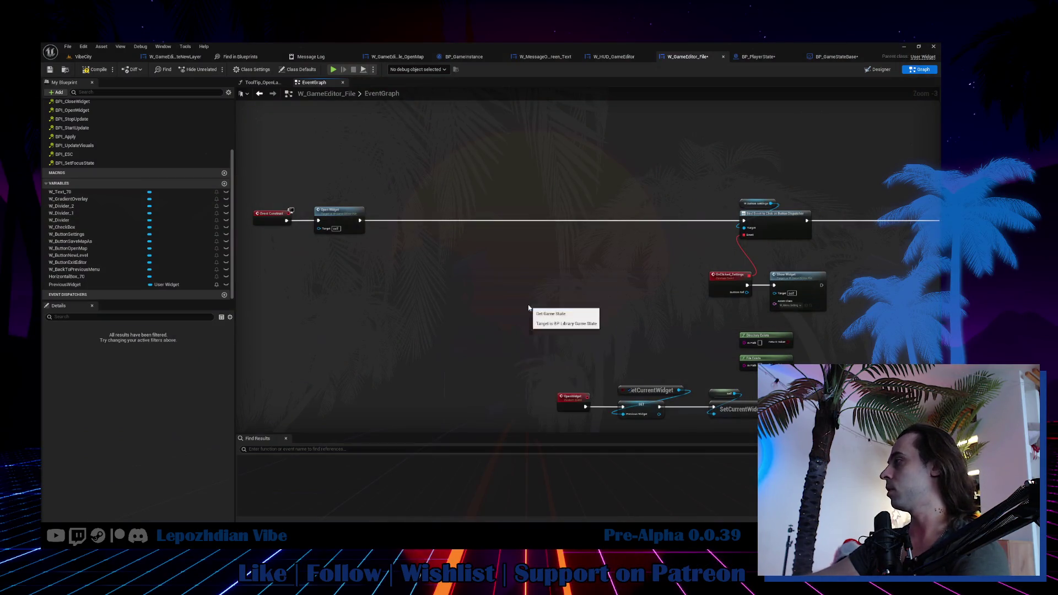
scroll(468, 276, up, 3)
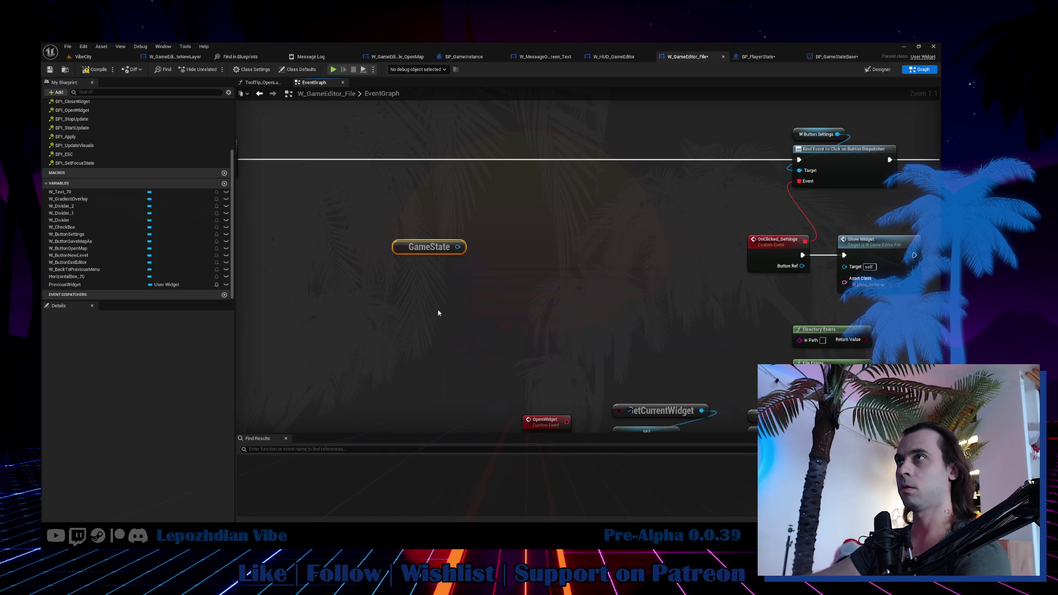
Bind GameState's Update Game Editor Ui Dispatcher, wired from Open Widget's execution.
drag(457, 247, 483, 254)
text(bind update game)
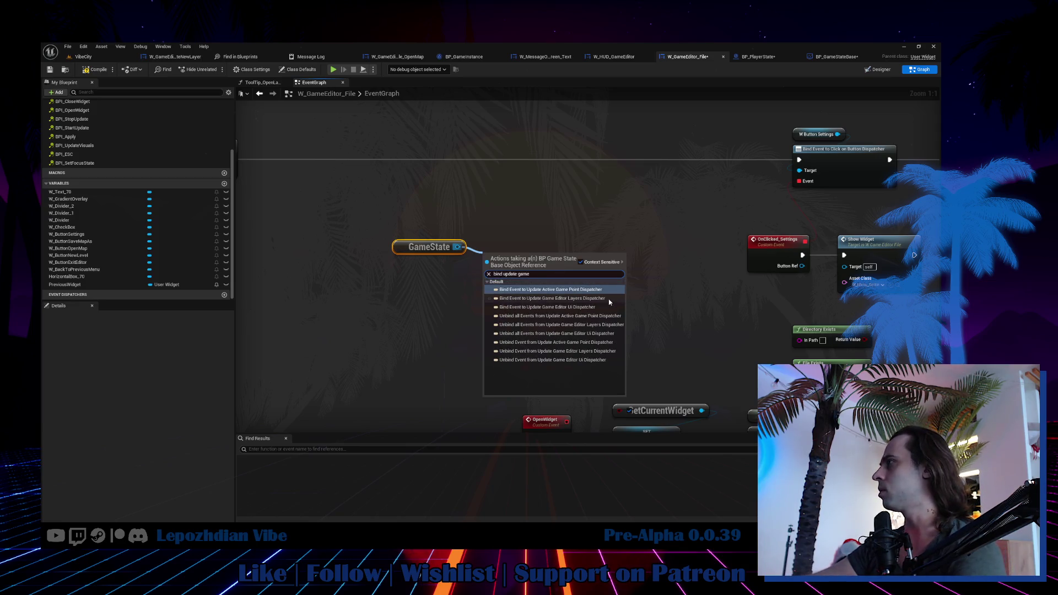
click(597, 307)
drag(553, 263, 464, 269)
drag(367, 184, 462, 225)
mouse_move(325, 198)
mouse_down()
mouse_move(544, 291)
mouse_move(493, 311)
mouse_up()
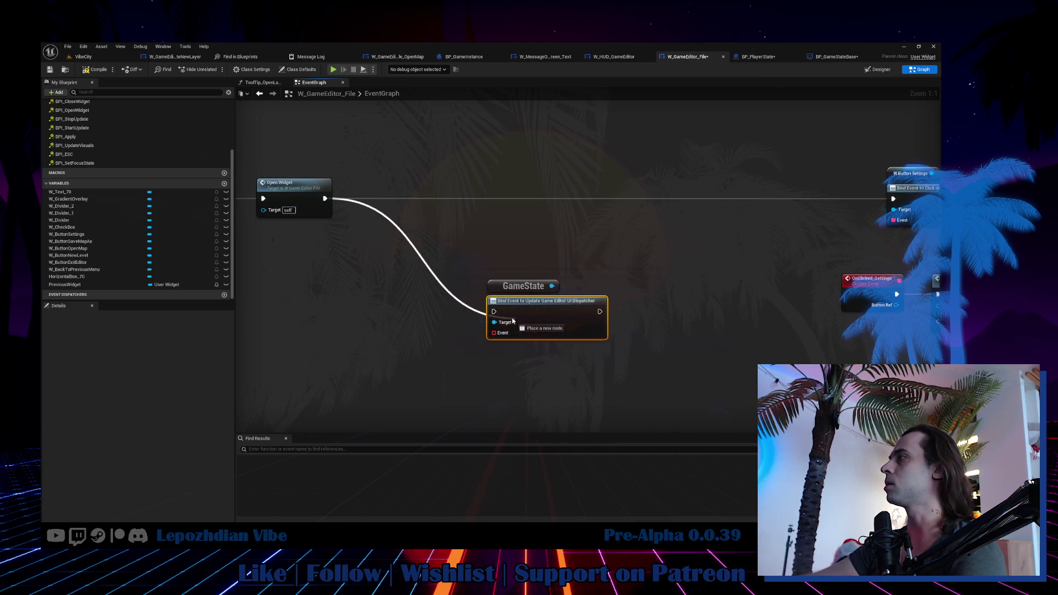
shift+click(523, 286)
mouse_move(557, 321)
mouse_down()
mouse_move(441, 207)
mouse_move(894, 200)
mouse_up()
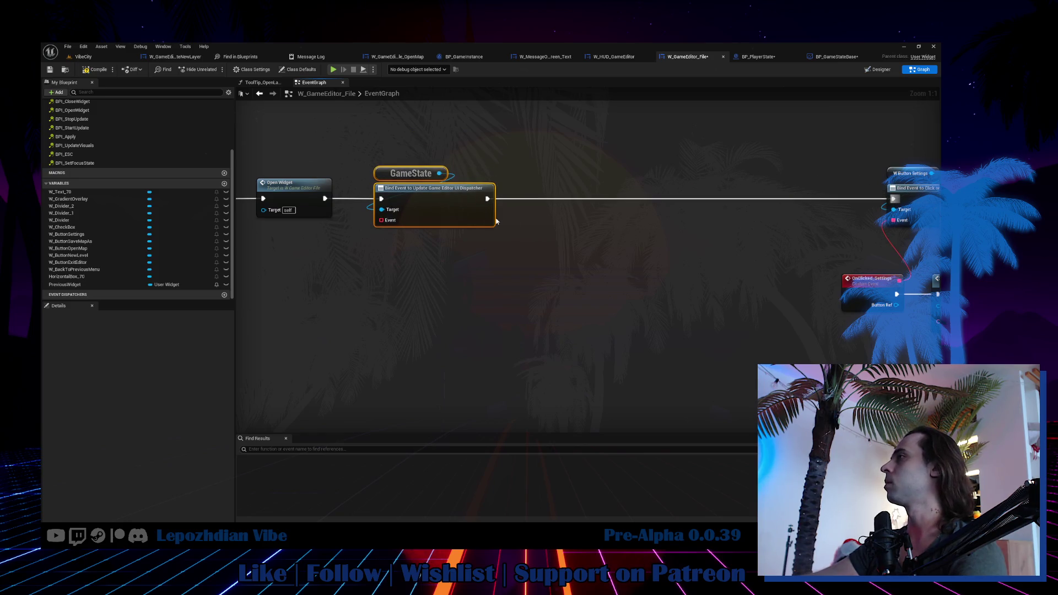
Create a custom event named UiUpdate from the bind node's Event pin.
drag(380, 220, 366, 284)
text(custom)
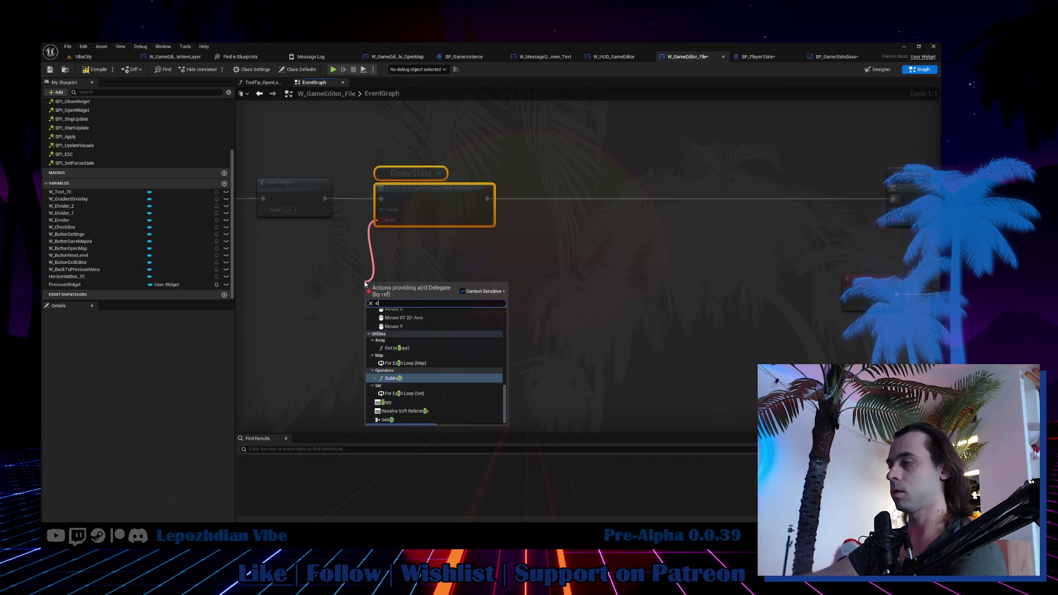
click(408, 316)
text(UiUpdate)
key(Return)
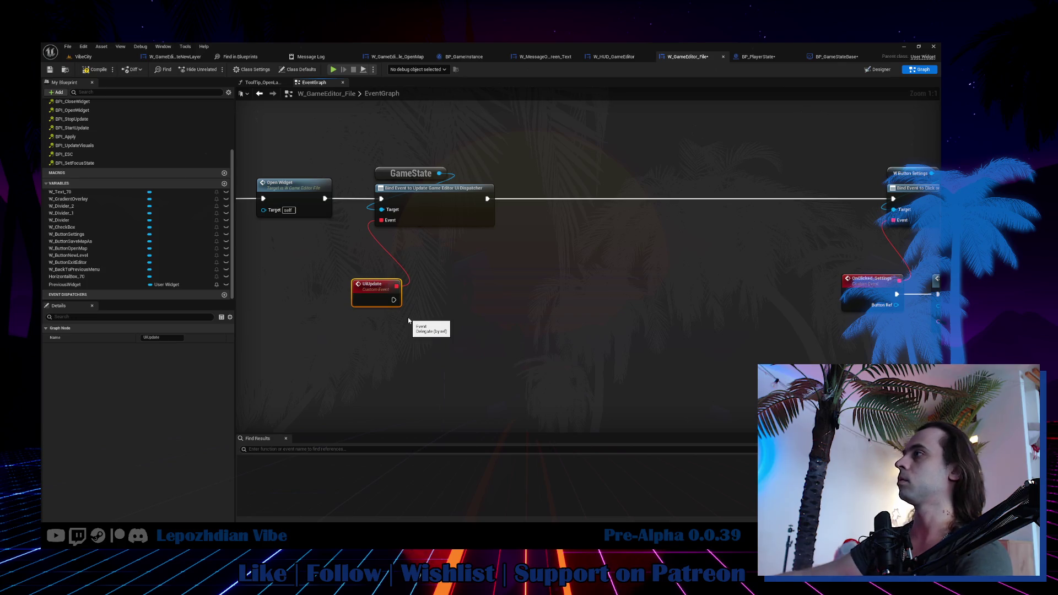
drag(373, 291, 351, 263)
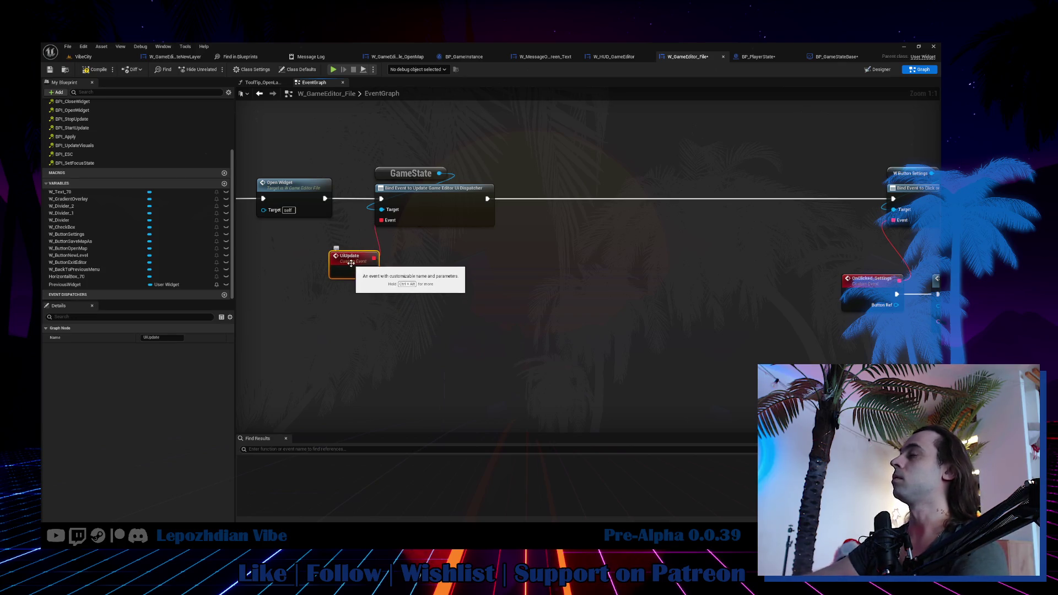
Replace the direct link with a Create Event node set to the UiUpdate function.
alt+click(381, 220)
drag(381, 220, 424, 278)
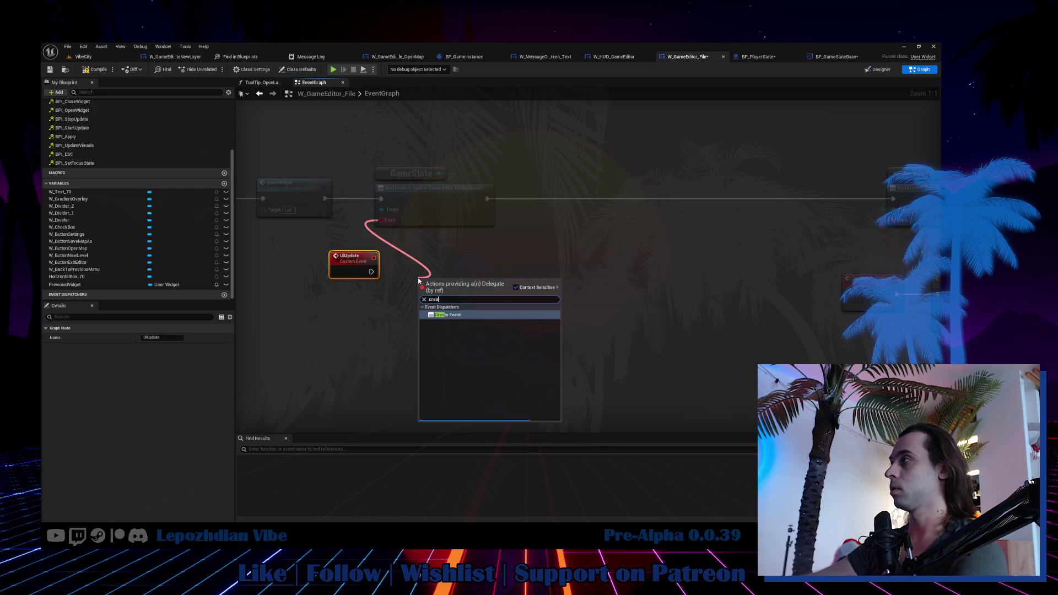
click(461, 309)
click(447, 310)
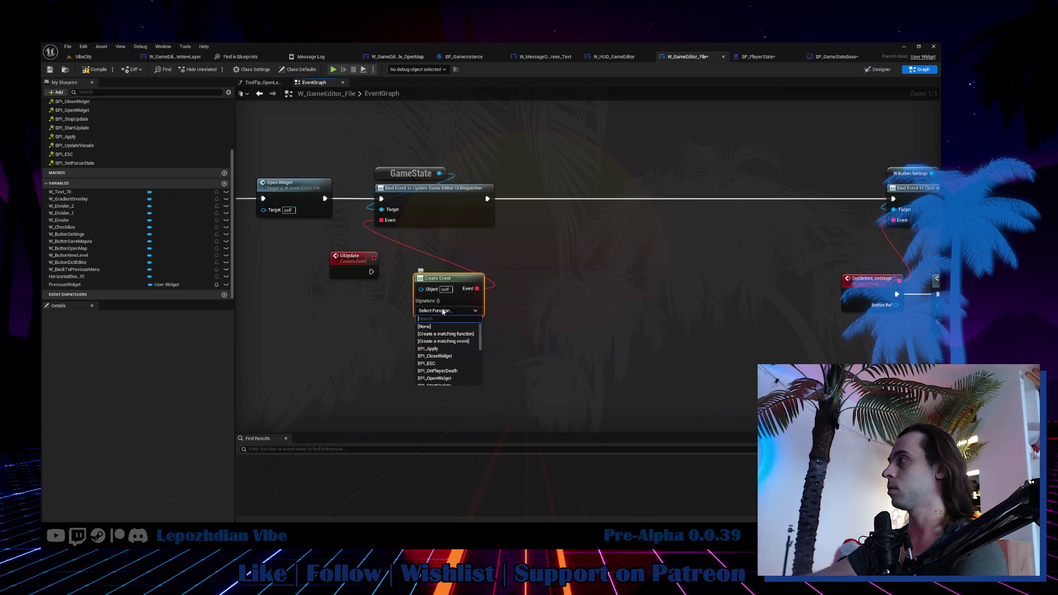
scroll(457, 369, down, 10)
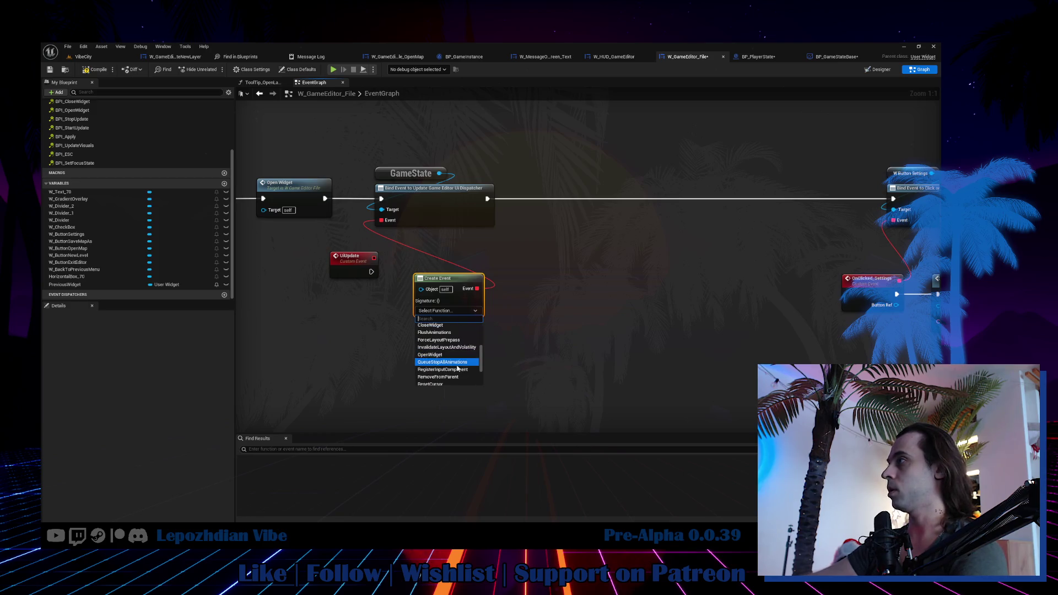
text(ui)
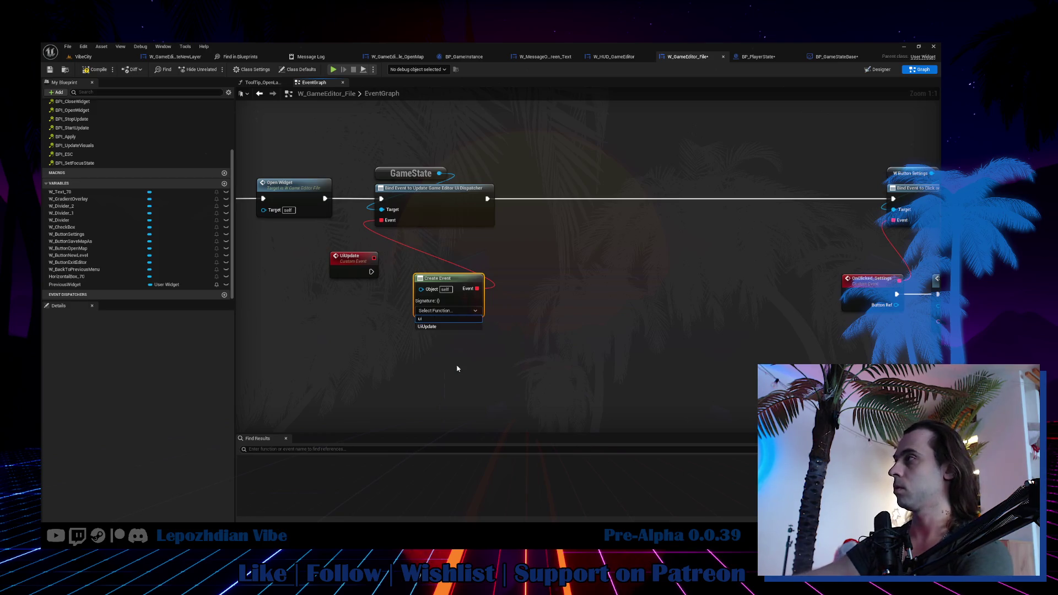
click(430, 327)
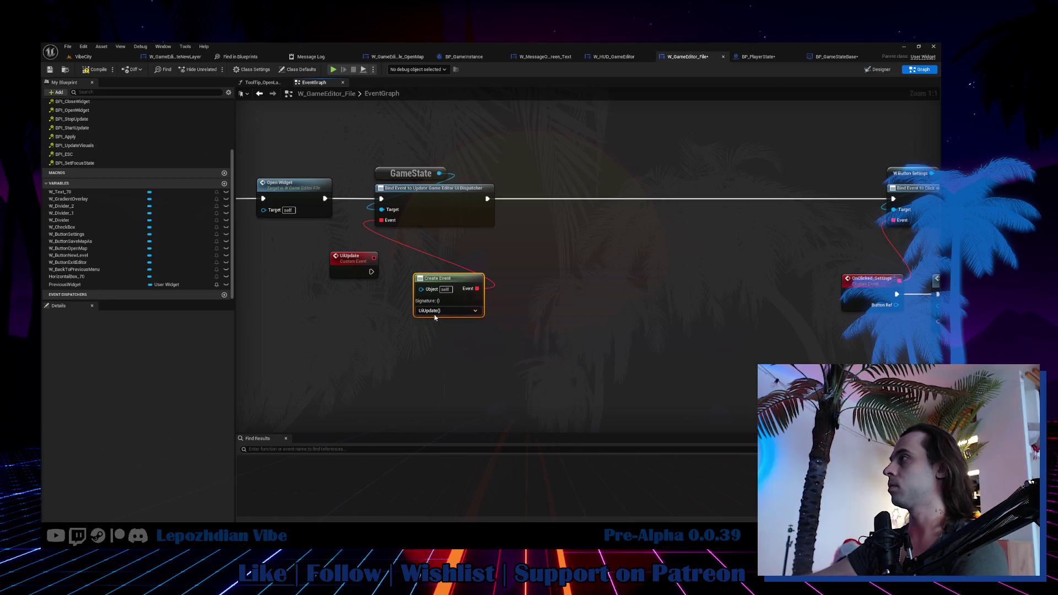
drag(341, 261, 307, 297)
drag(441, 278, 398, 236)
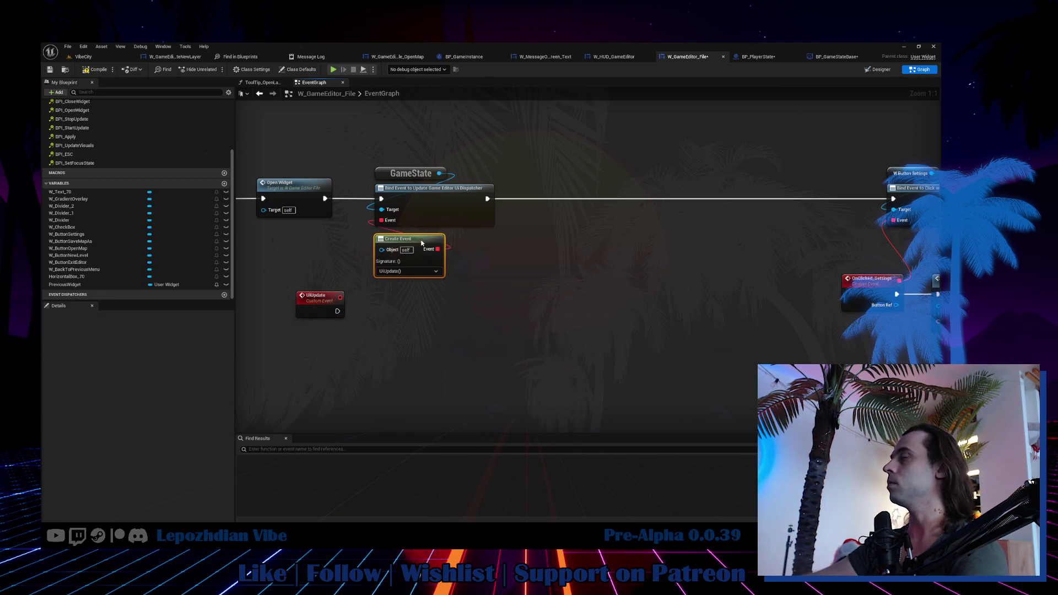
Move UiUpdate to the visibility logic and connect it to the game-master check branch.
scroll(405, 324, down, 2)
scroll(405, 324, down, 1)
click(374, 315)
drag(375, 315, 628, 189)
scroll(397, 281, up, 3)
mouse_move(366, 259)
mouse_down()
mouse_move(467, 279)
mouse_move(540, 266)
mouse_up()
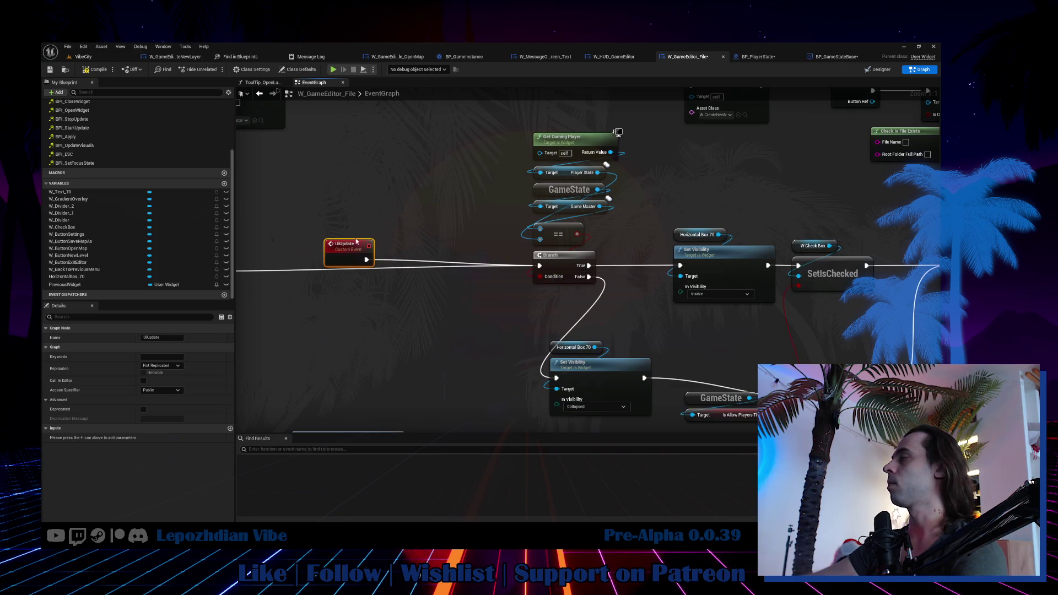
Position the UiUpdate event just before the game-master branch.
drag(356, 241, 464, 219)
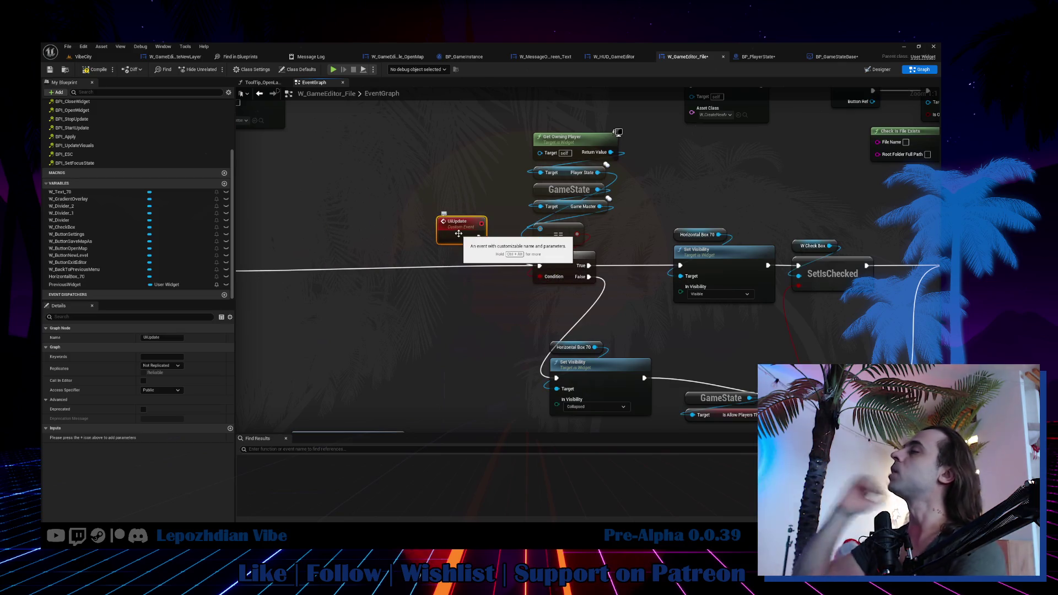
scroll(458, 233, down, 4)
scroll(362, 336, down, 1)
scroll(491, 252, up, 3)
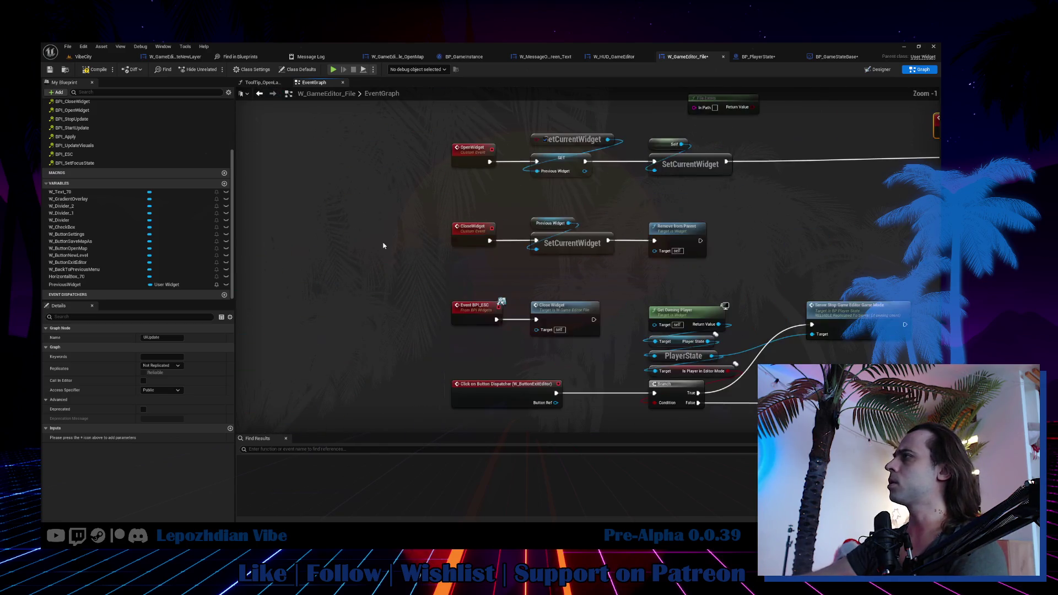
scroll(383, 246, up, 1)
Paste a GameState getter near CloseWidget, search its Unbind Event, and wire Do Once to Server Set.
drag(384, 246, 281, 302)
drag(523, 272, 647, 273)
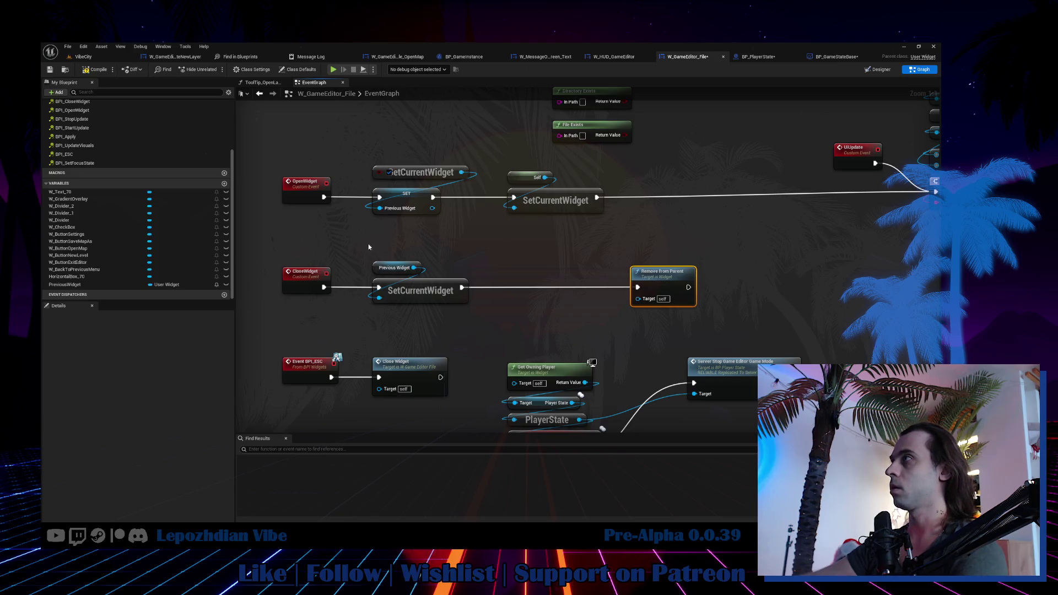
scroll(369, 246, down, 3)
scroll(504, 240, up, 3)
drag(487, 231, 313, 215)
key(ctrl+v)
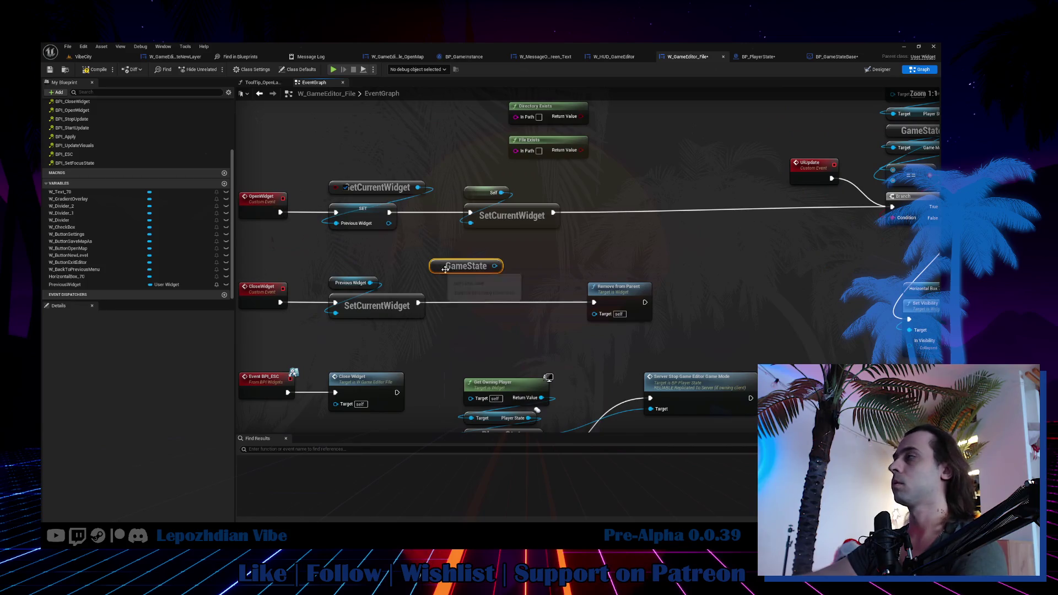
mouse_move(494, 266)
mouse_down()
mouse_move(586, 284)
mouse_move(515, 275)
mouse_up()
text(un)
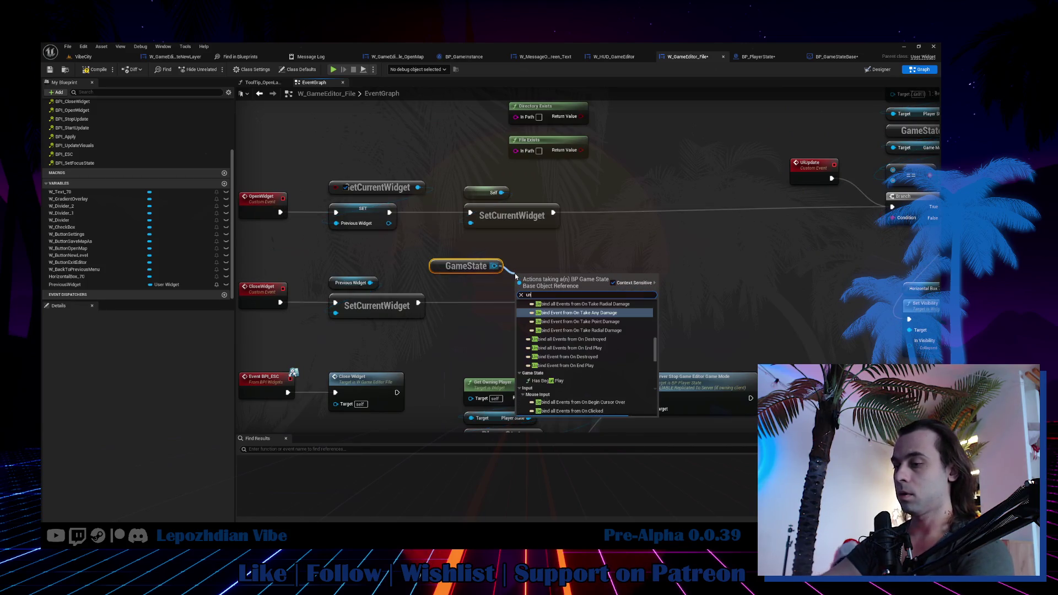
text(bind event)
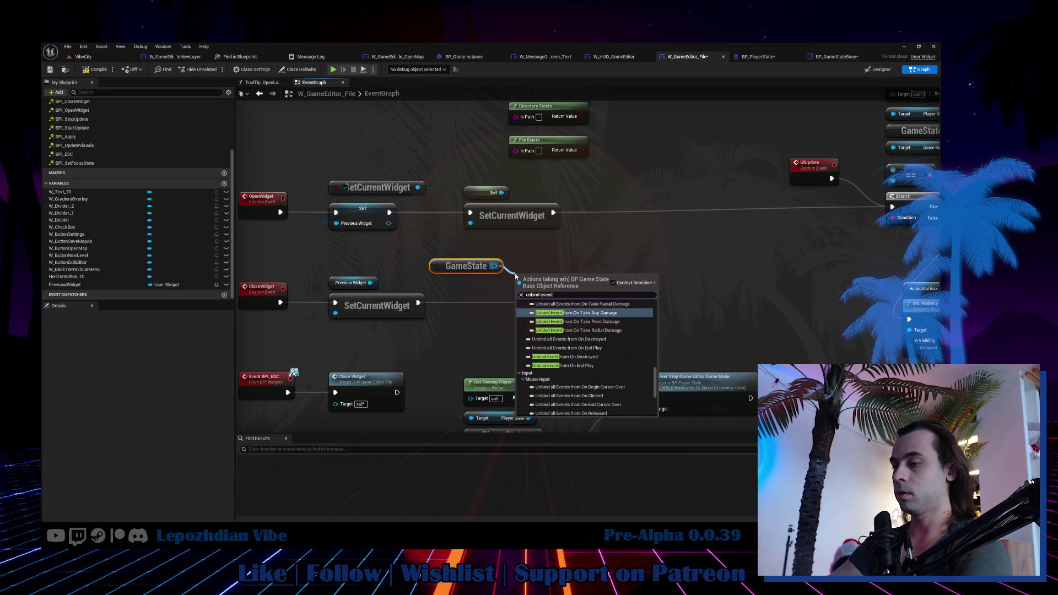
text( game e)
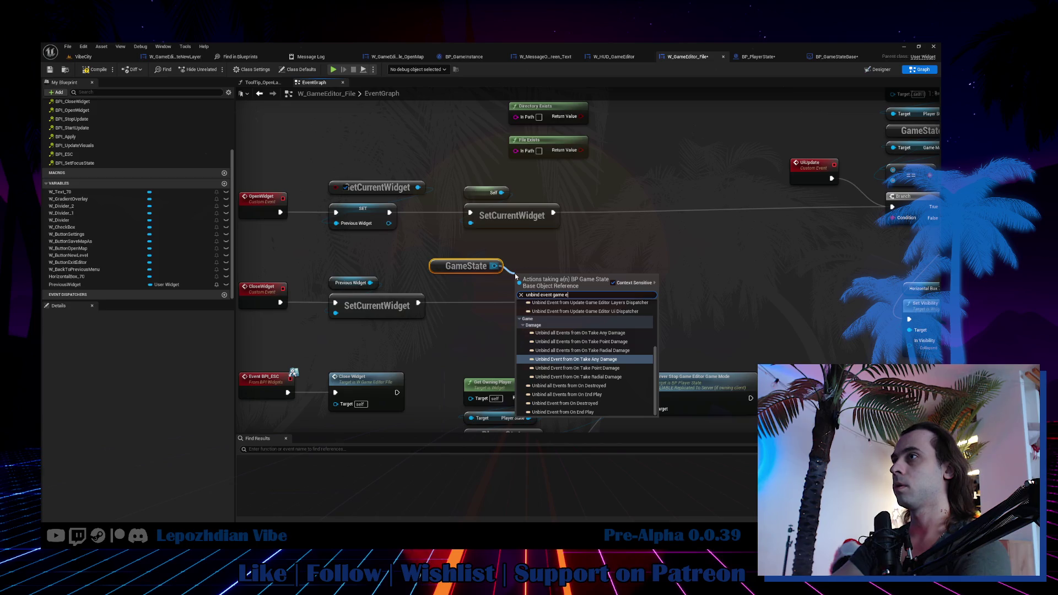
text(di)
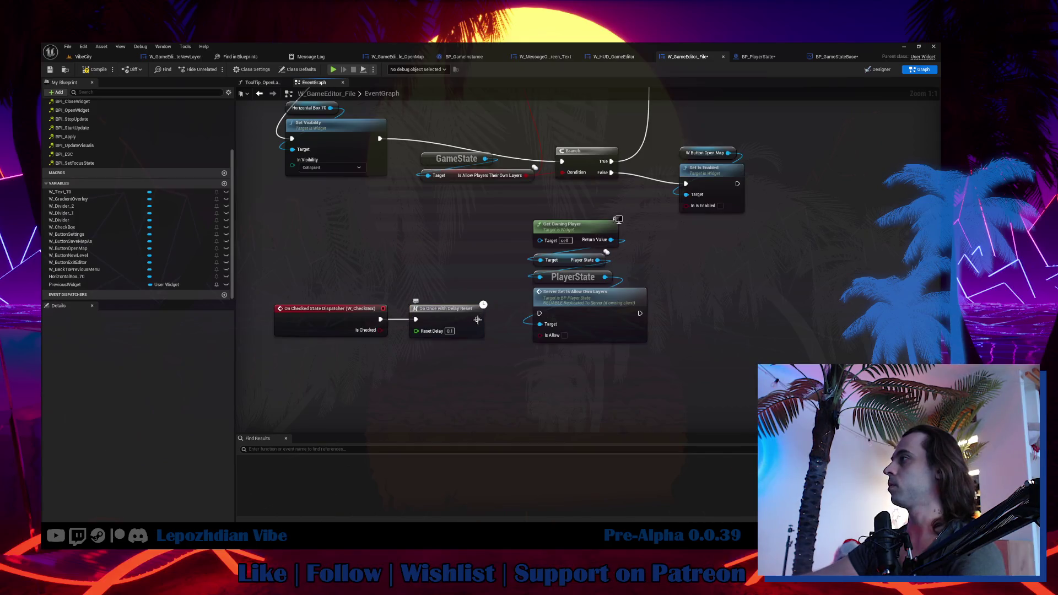
mouse_move(477, 319)
mouse_down()
mouse_move(544, 314)
mouse_move(380, 330)
mouse_up()
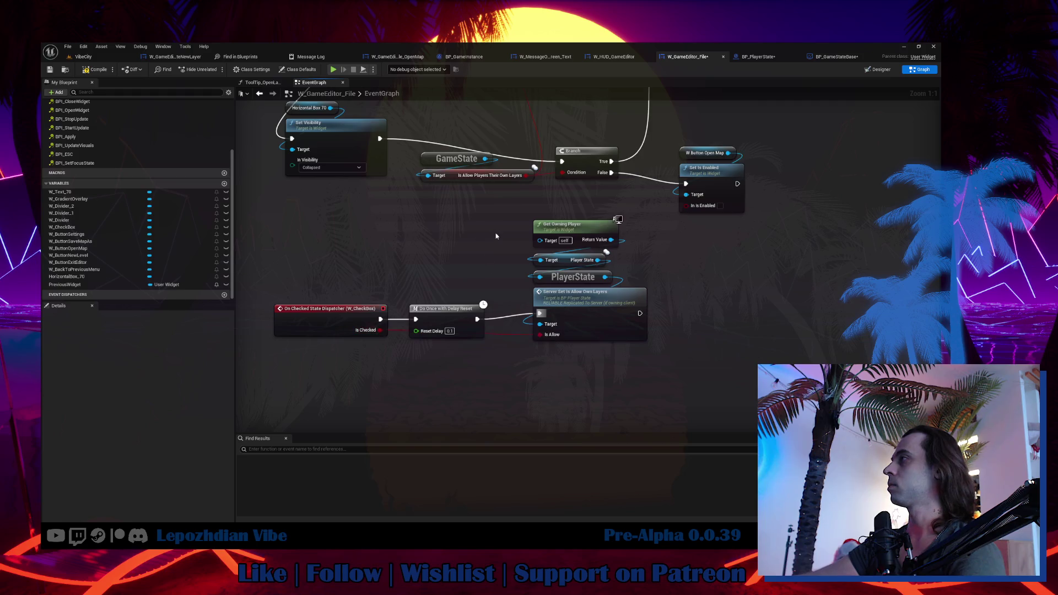
Nudge the player-state nodes left, then Save All from the VibeCity level editor's File menu.
drag(496, 236, 650, 347)
drag(573, 297, 550, 303)
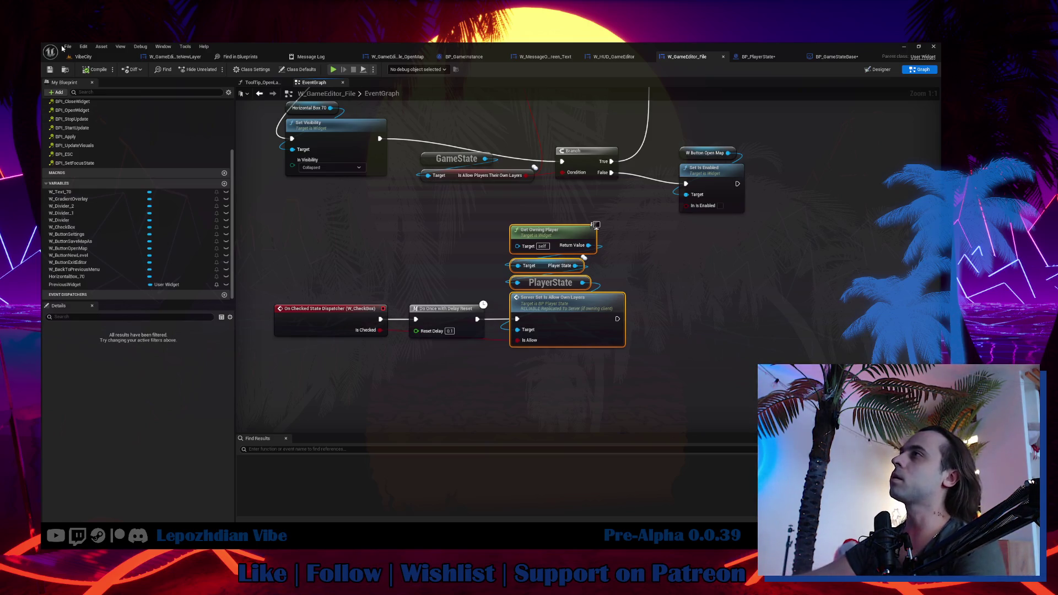
click(83, 57)
click(68, 47)
click(115, 146)
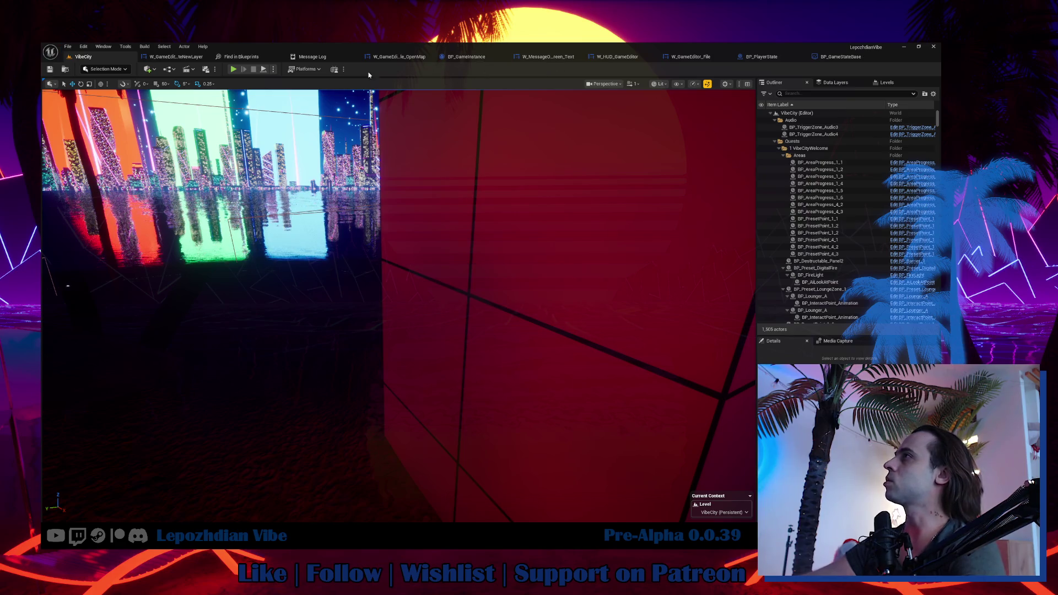
Find BP_PlayerController in the Content Drawer and open it.
key(ctrl+space)
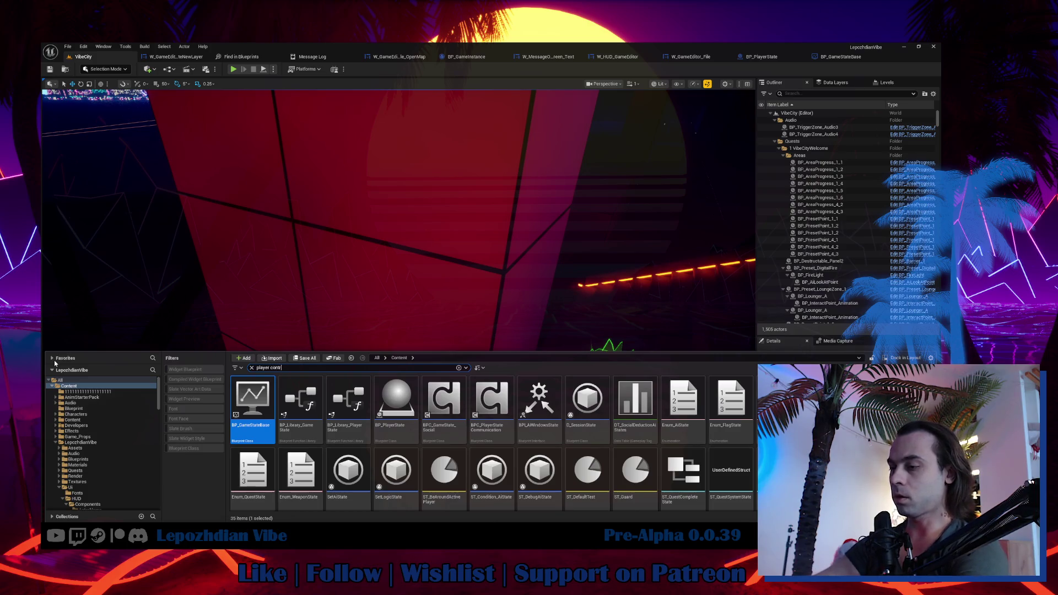
text(oller)
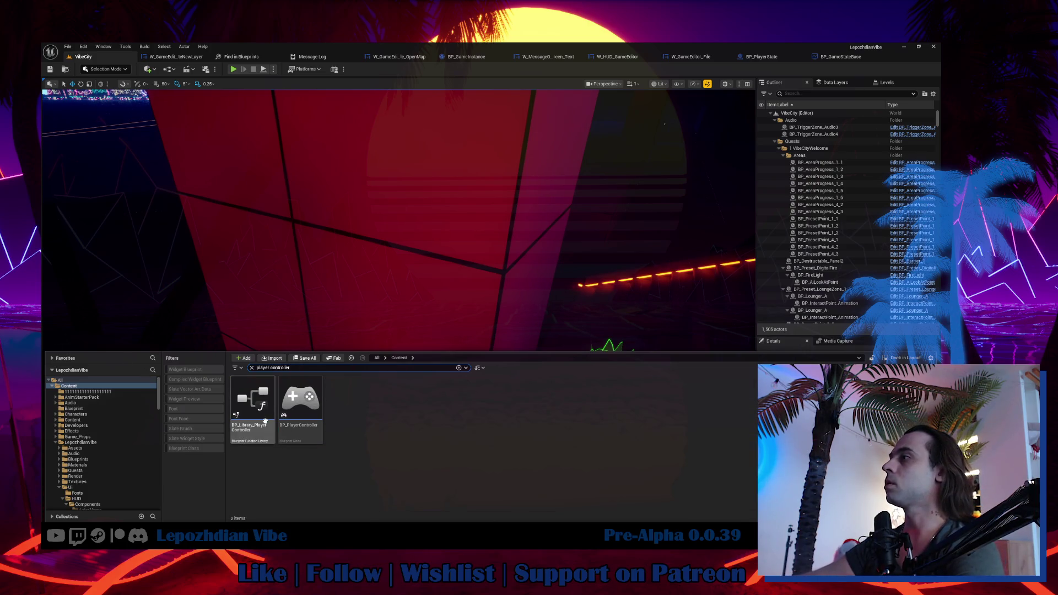
click(312, 396)
double_click(312, 397)
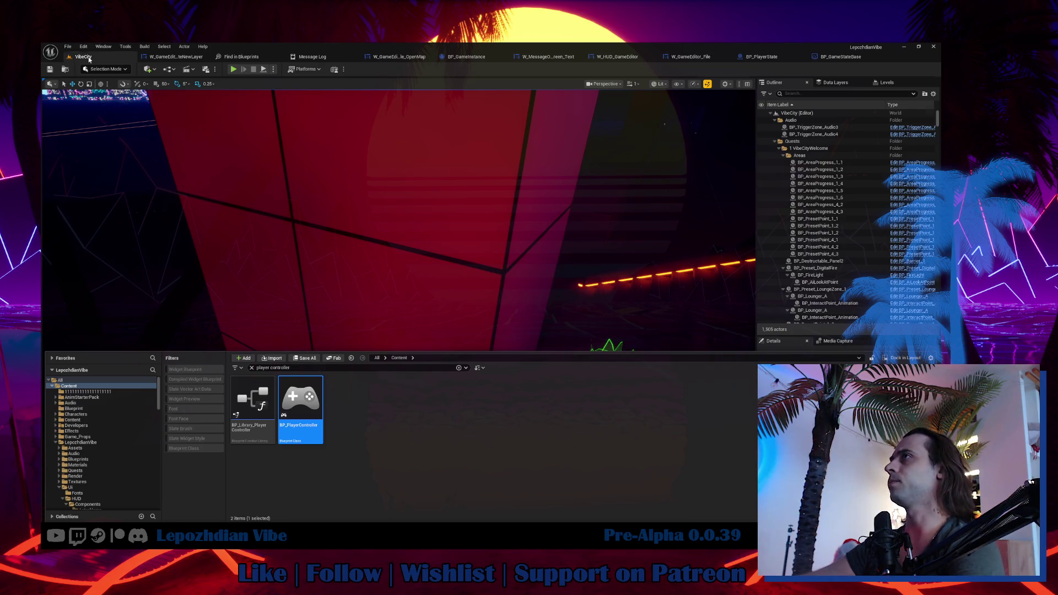
Confirm 2 players with Play As Listen Server in the play options and start the session.
click(89, 57)
click(273, 70)
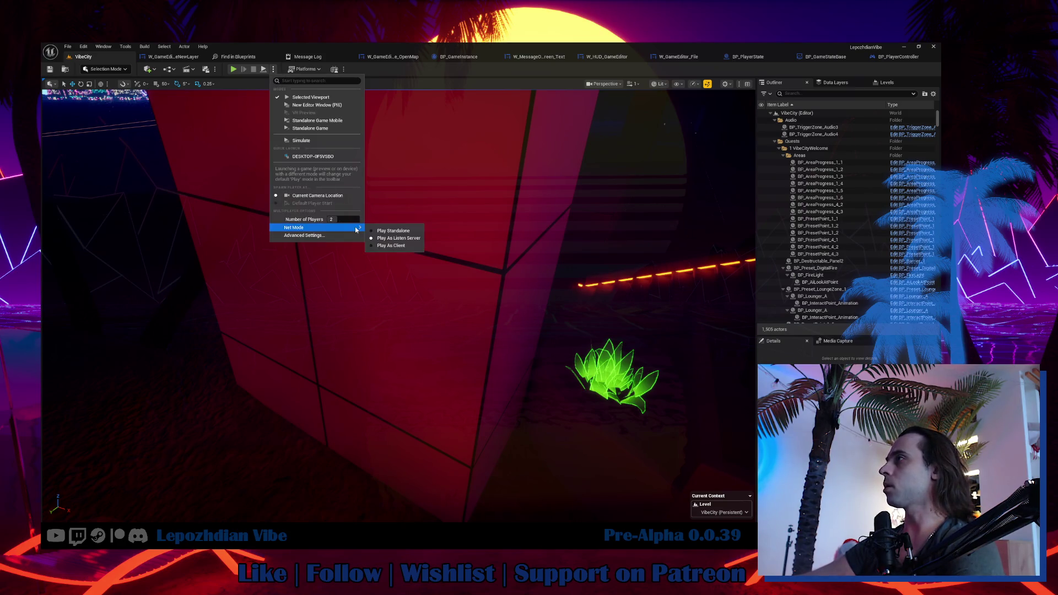
click(234, 72)
click(235, 70)
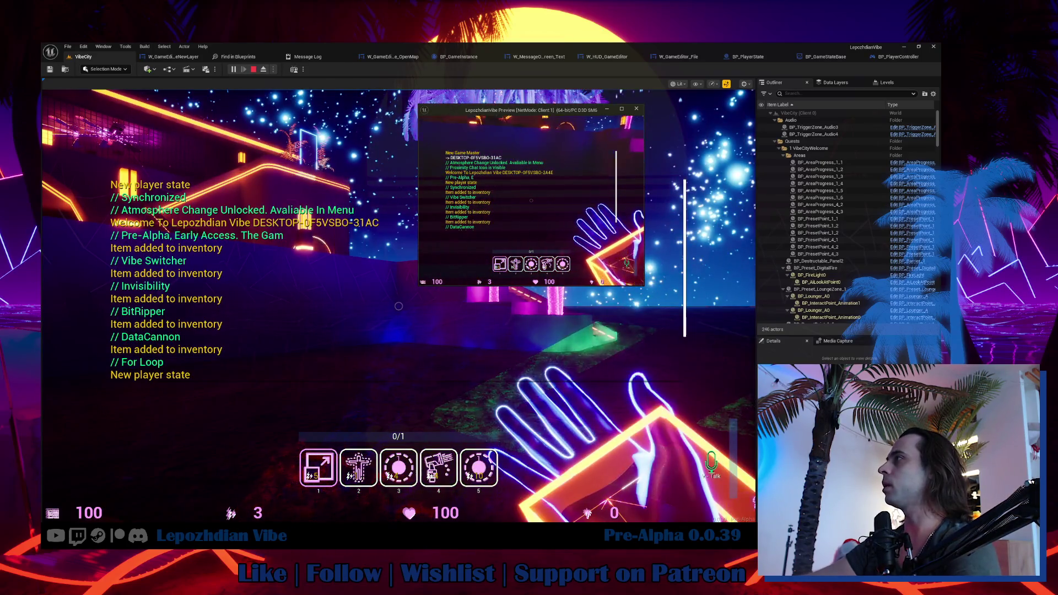
In the client window, open the in-game level editor's File menu.
key(Tab)
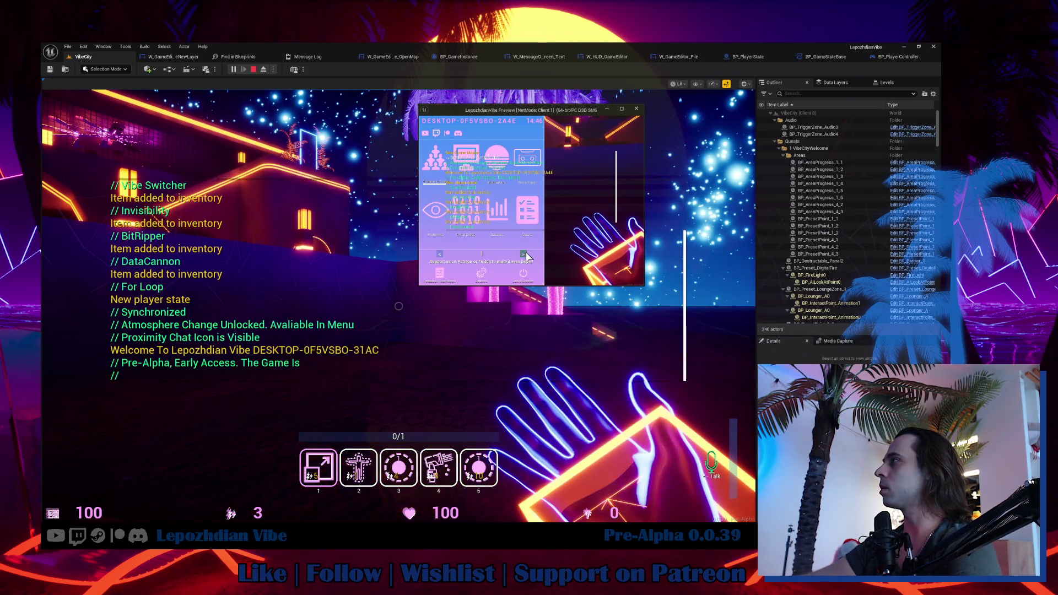
click(524, 255)
click(484, 205)
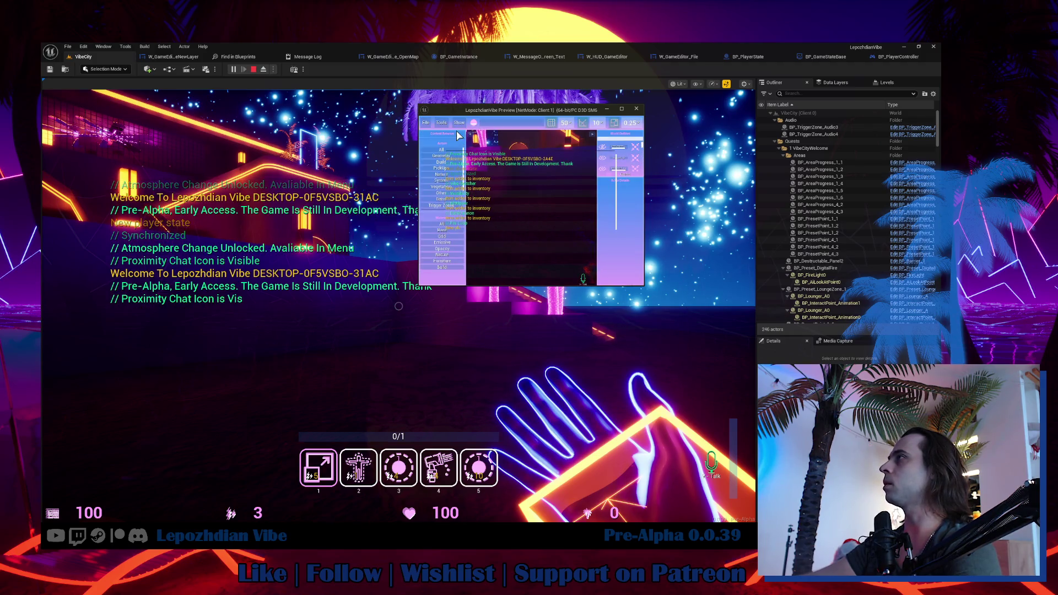
click(425, 122)
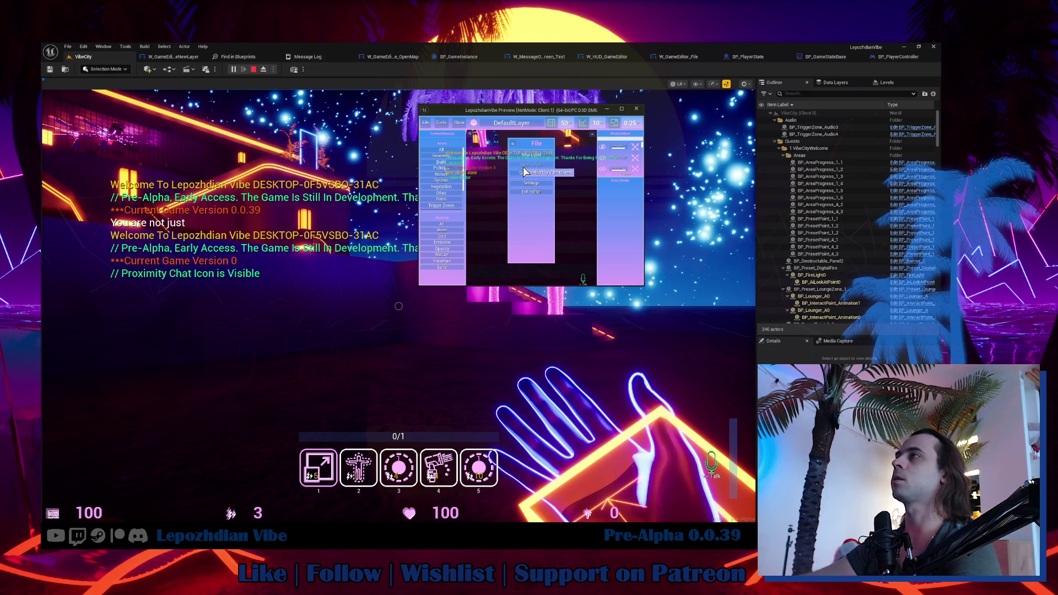
Open the level editor's File menu in the main view, try the client's map browser, then stop play.
click(386, 308)
key(Tab)
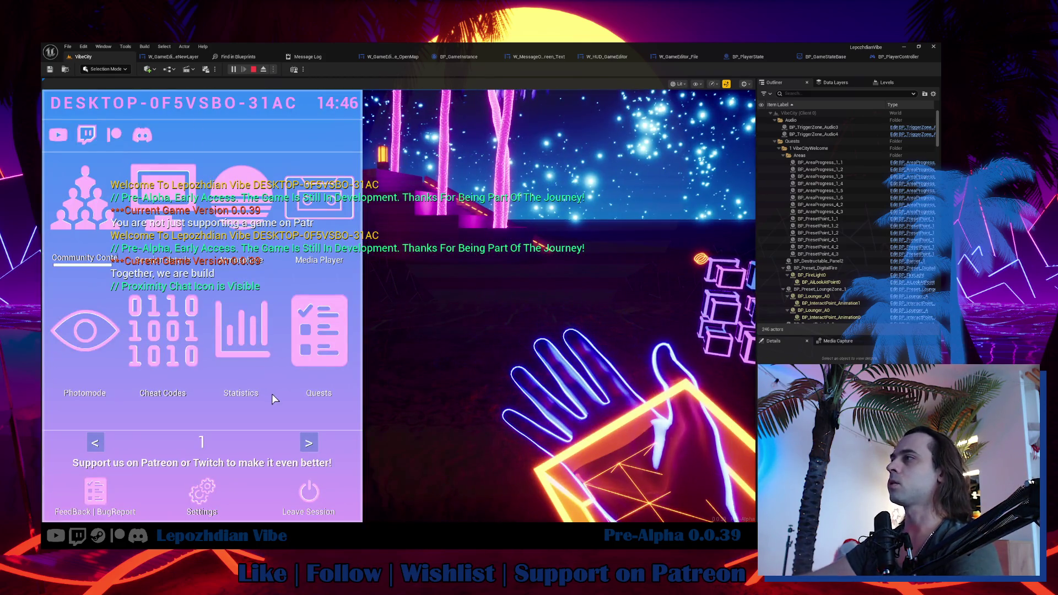
click(308, 443)
click(289, 340)
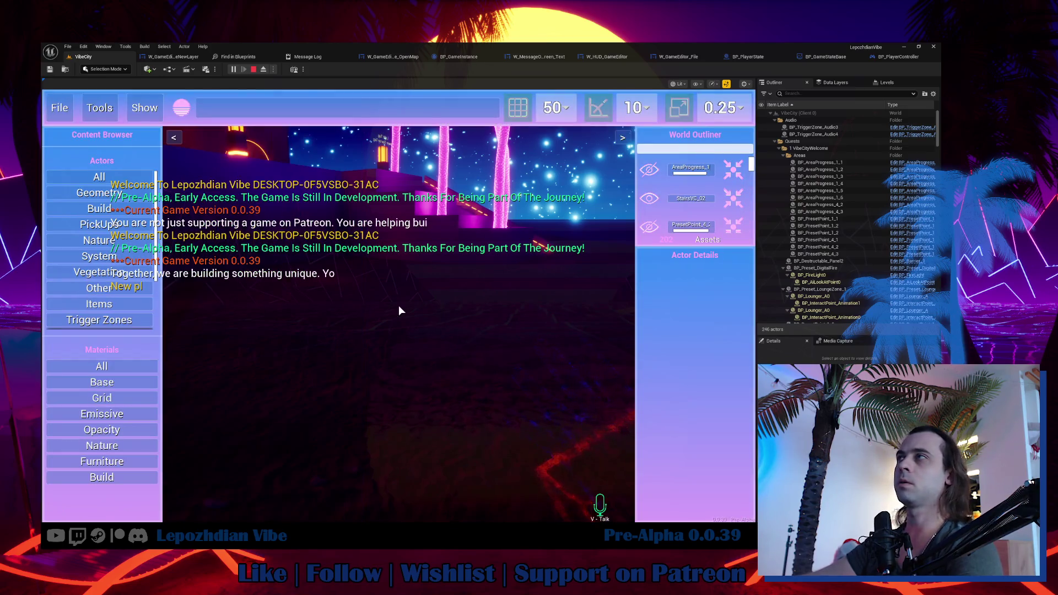
click(60, 108)
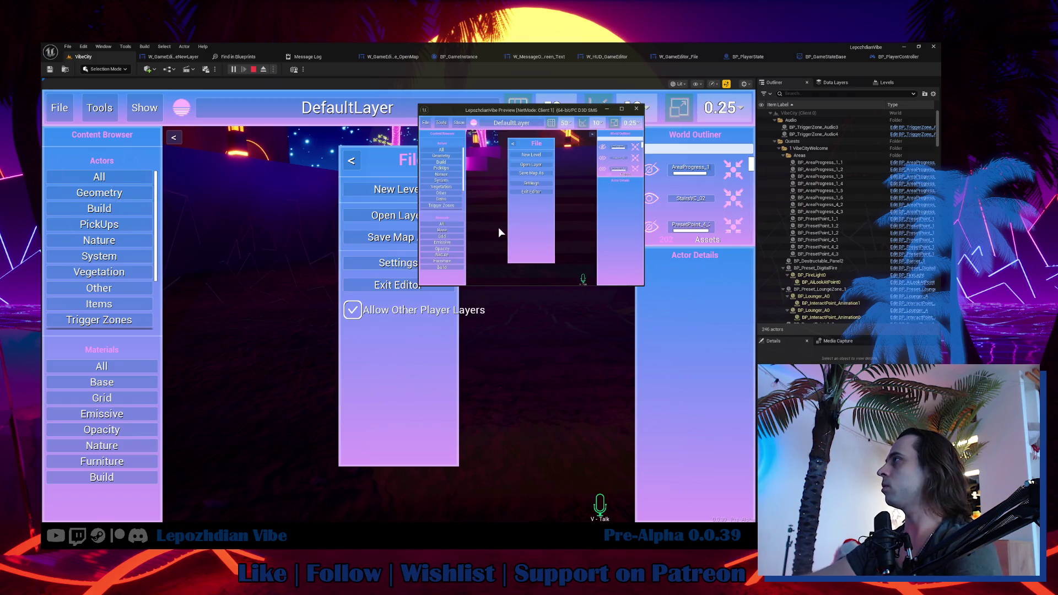
click(534, 164)
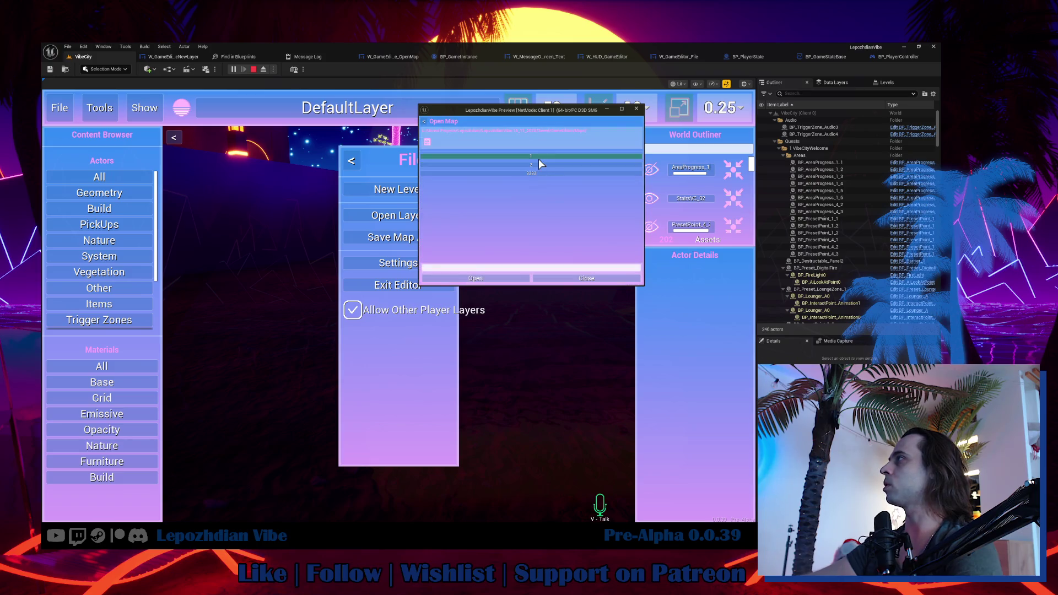
key(Escape)
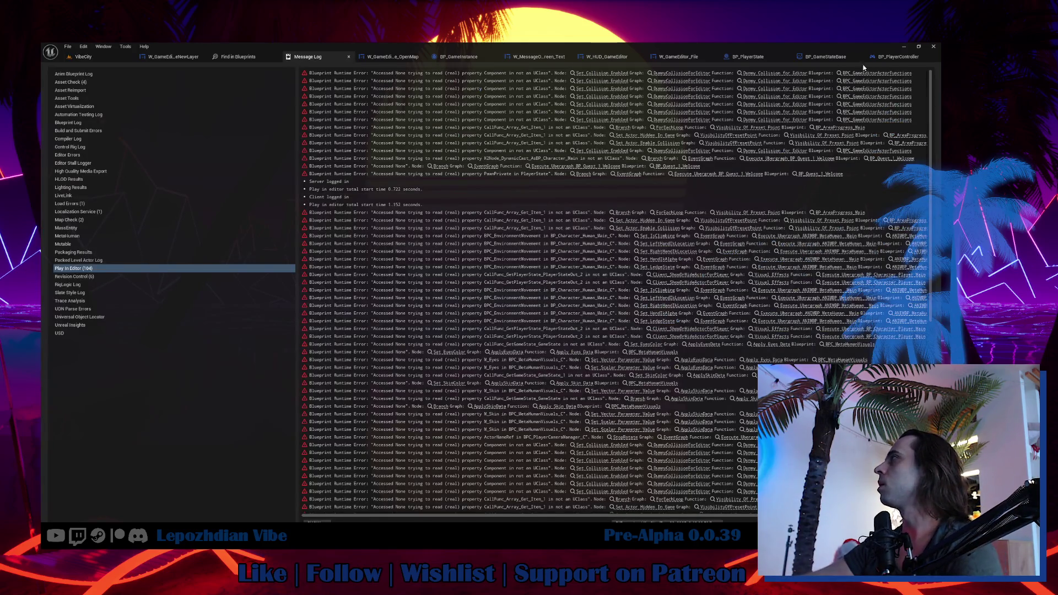
In the W_GameEditor_File Designer, widen the File menu's Overlay to Size X 400.
click(678, 56)
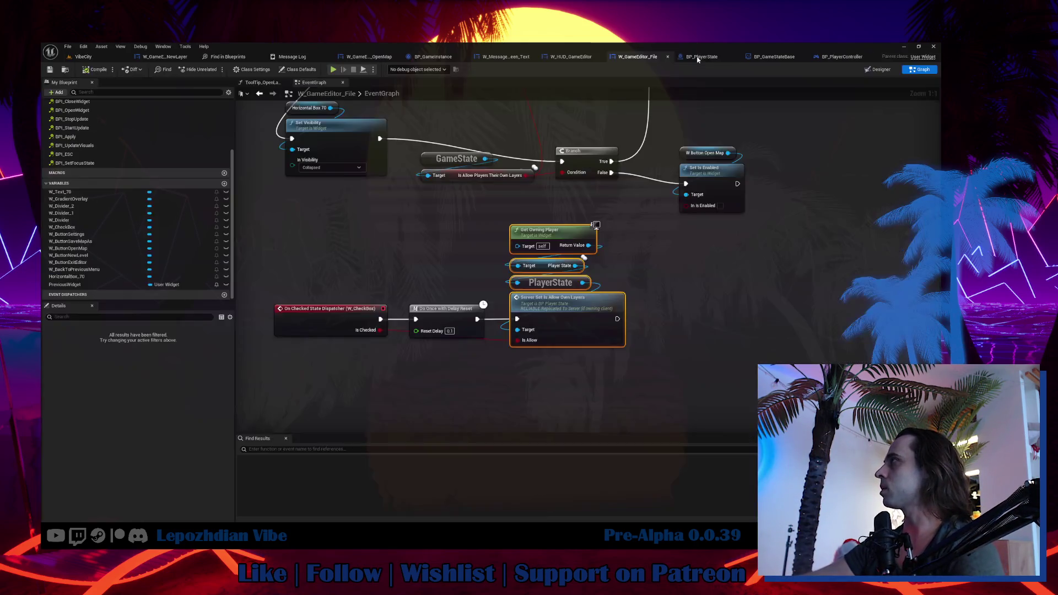
click(877, 69)
scroll(468, 309, up, 5)
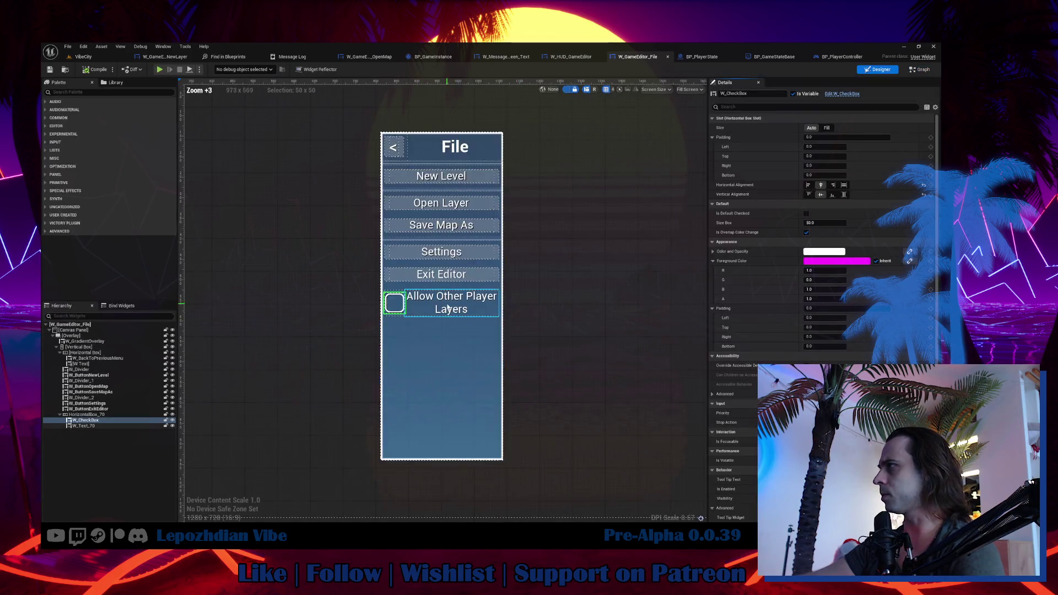
click(459, 293)
scroll(459, 293, down, 3)
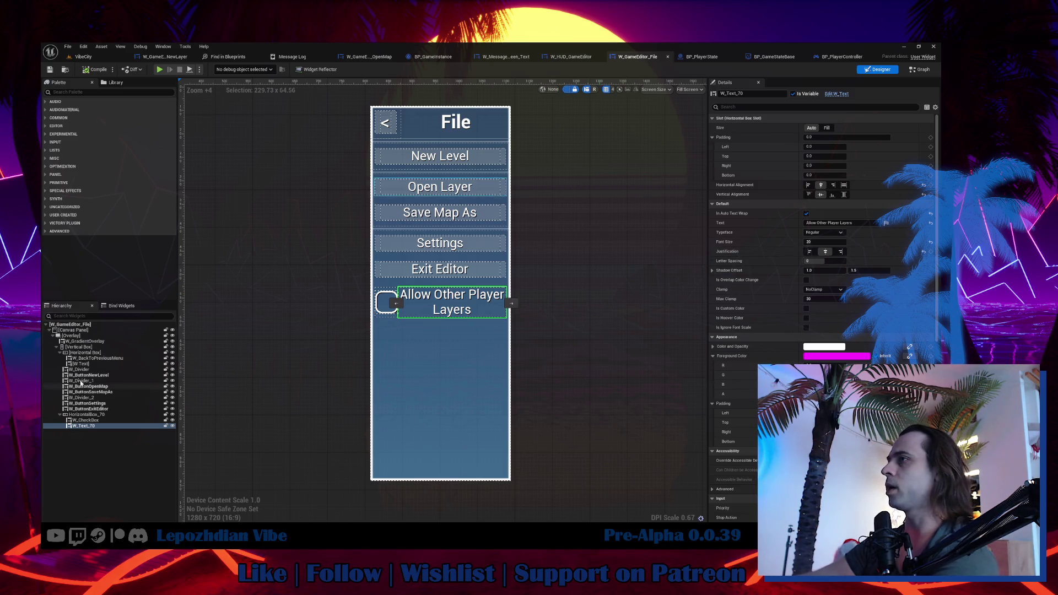
click(71, 336)
click(827, 156)
text(400)
key(Return)
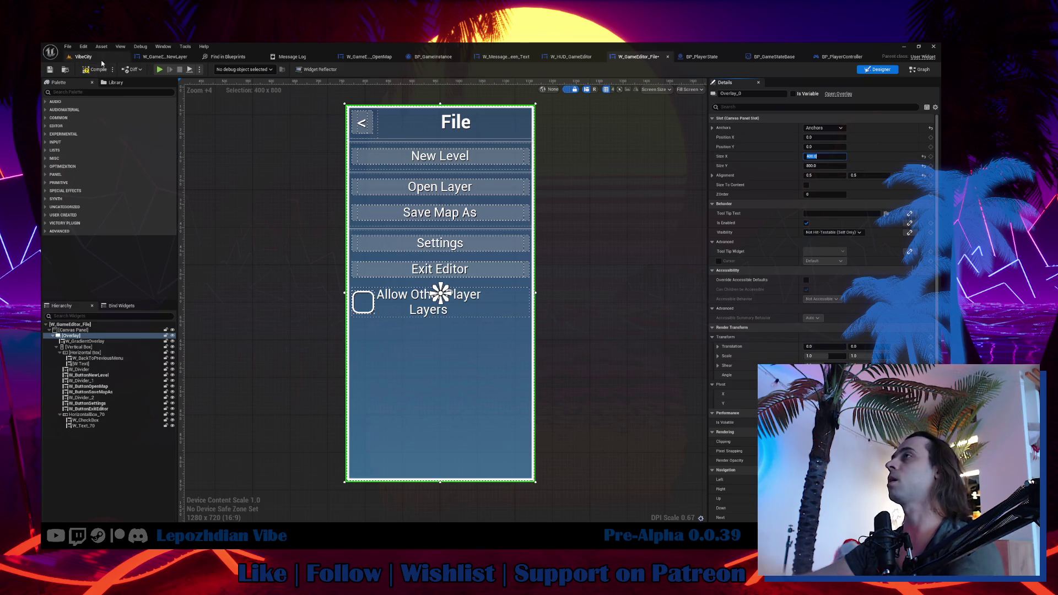
Compile the File menu widget and show its asset in the Content Browser.
click(51, 72)
click(66, 71)
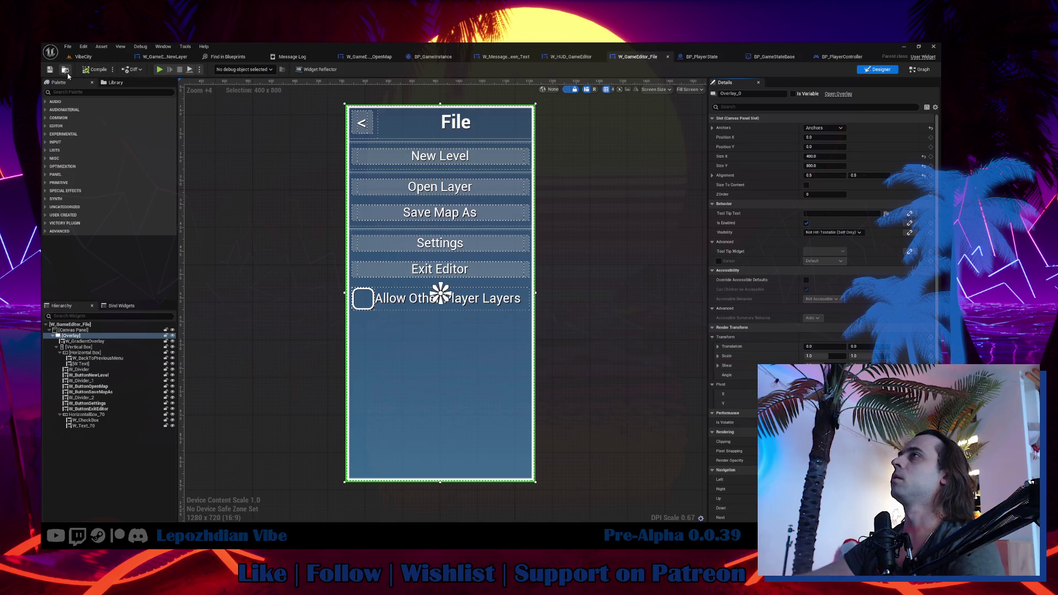
click(838, 56)
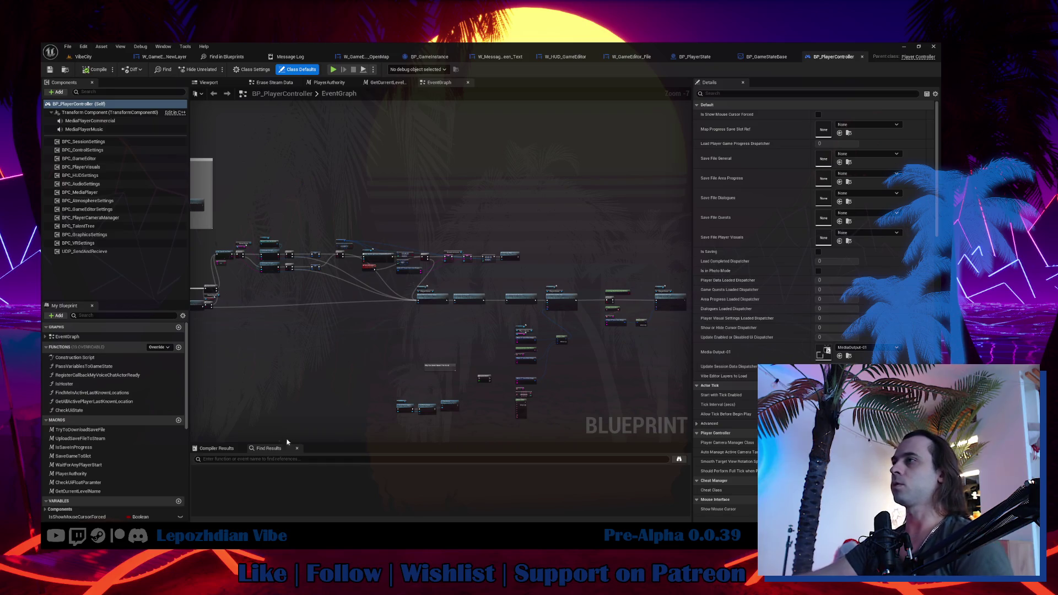
Review the server call nodes in BP_PlayerController's PassVariablesToGameState function.
double_click(118, 366)
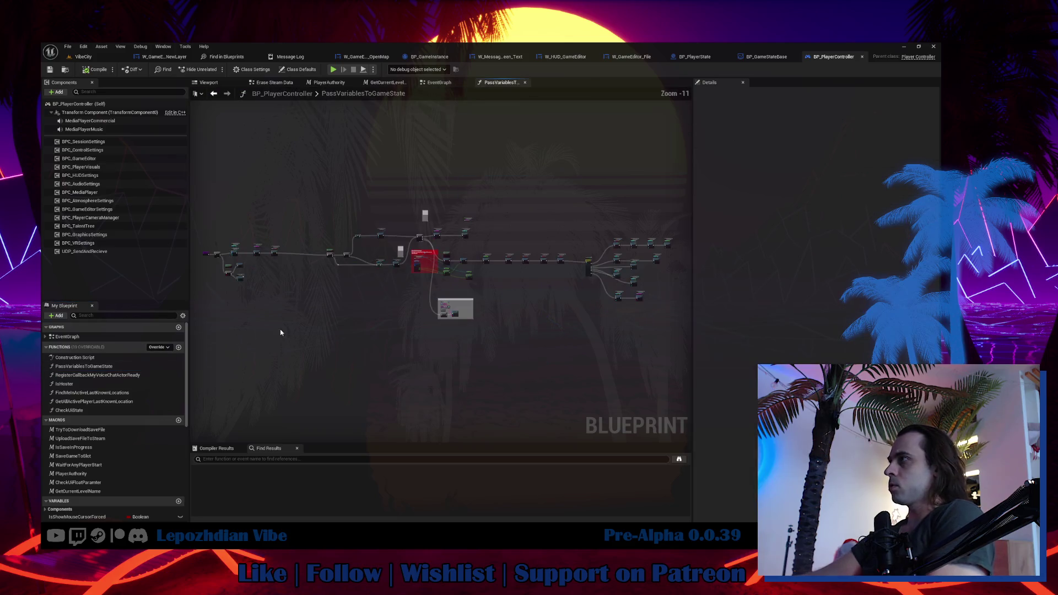
scroll(254, 246, up, 9)
drag(324, 294, 396, 342)
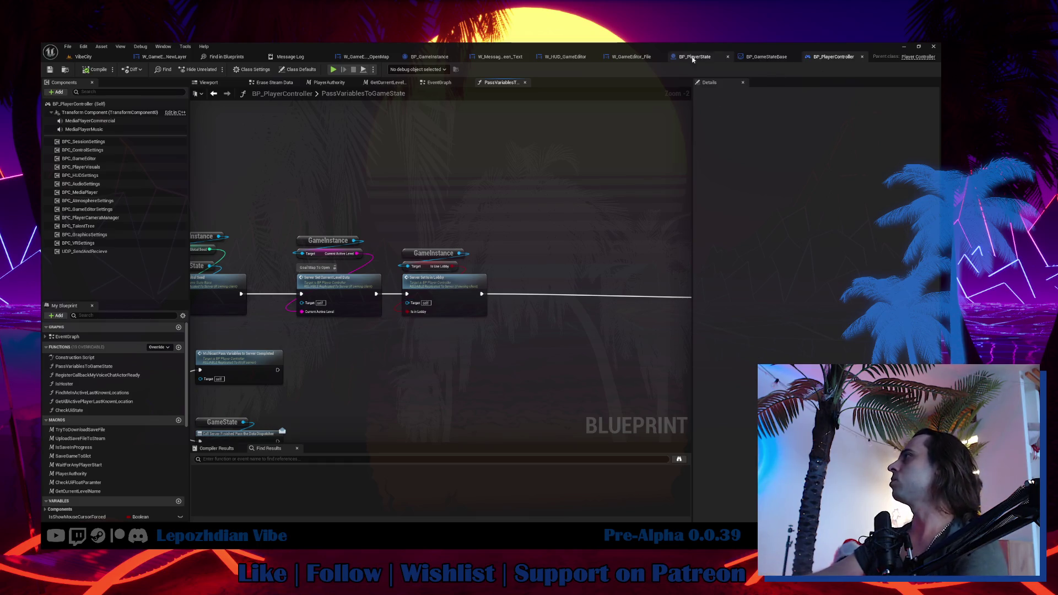
Inspect BP_GameStateBase's Is Allow Players Their Own Layers setter, then return to VibeCity's content drawer.
click(754, 59)
click(524, 286)
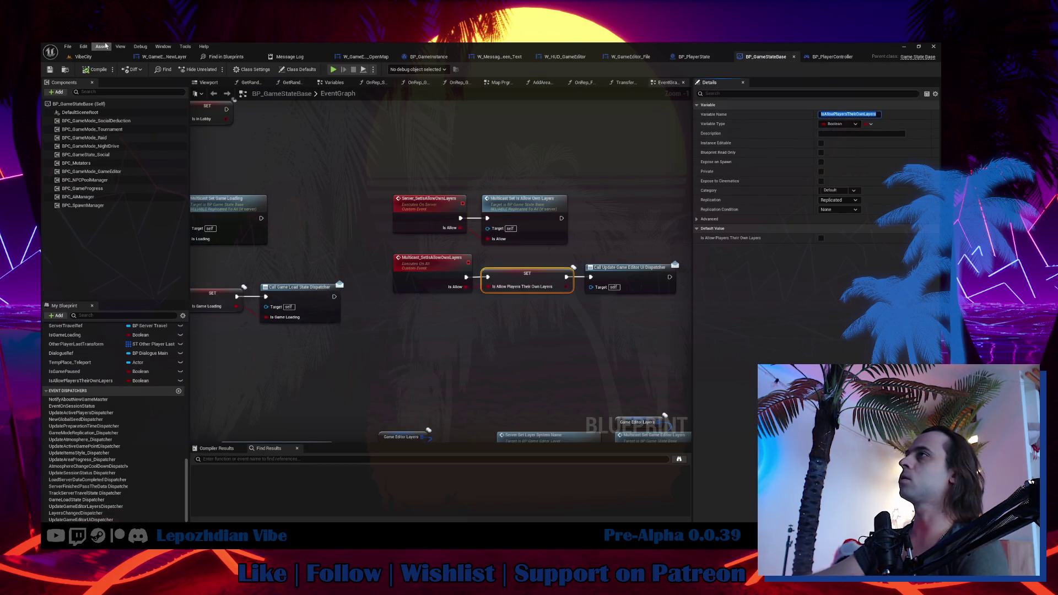
click(83, 56)
key(ctrl+space)
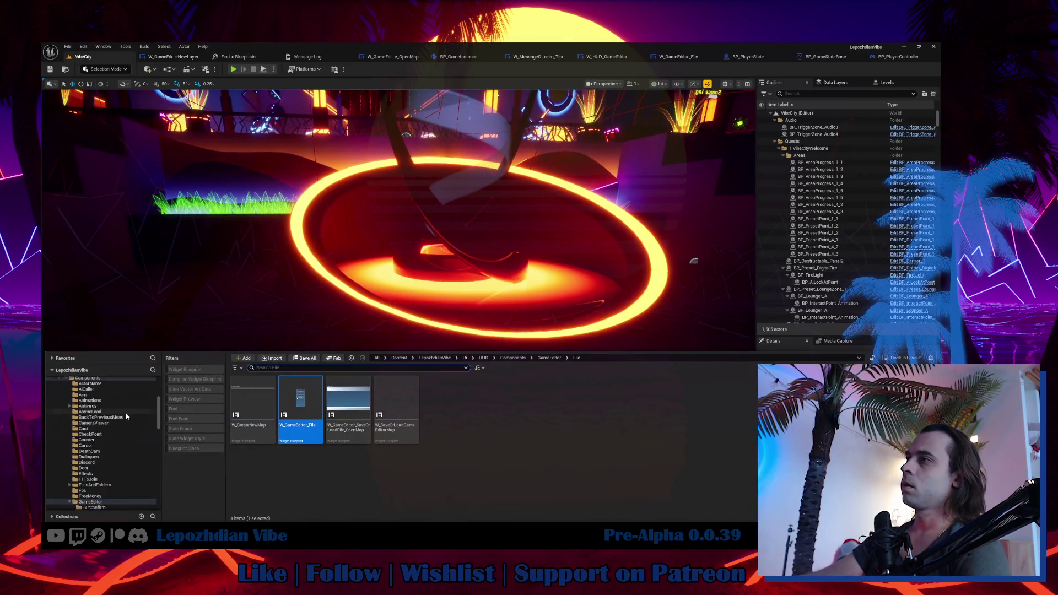
Search the content folder for 'instance' and open BP_GameInstance.
click(81, 442)
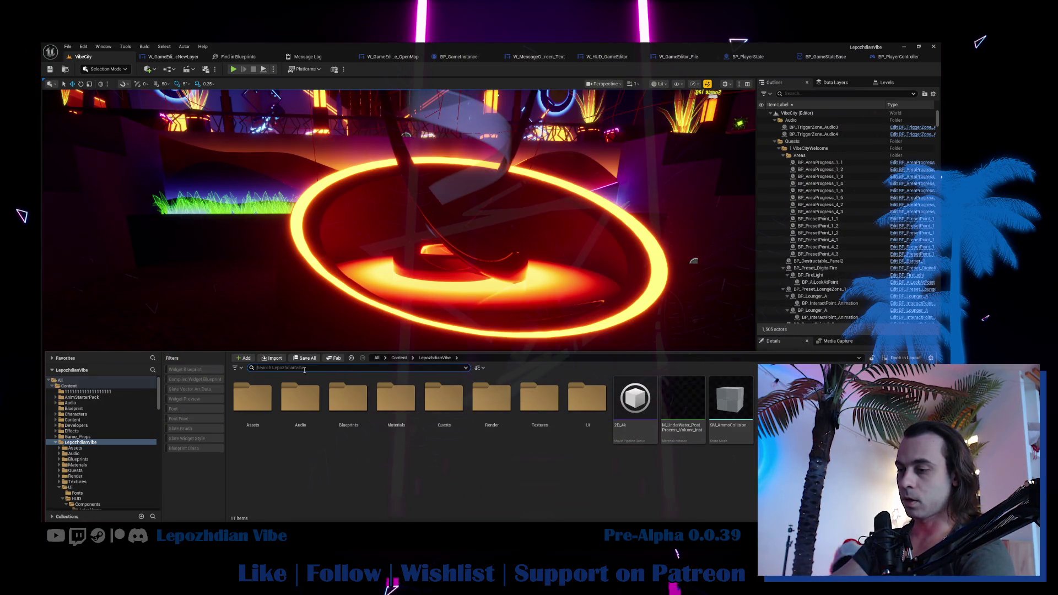
text(gameinstance)
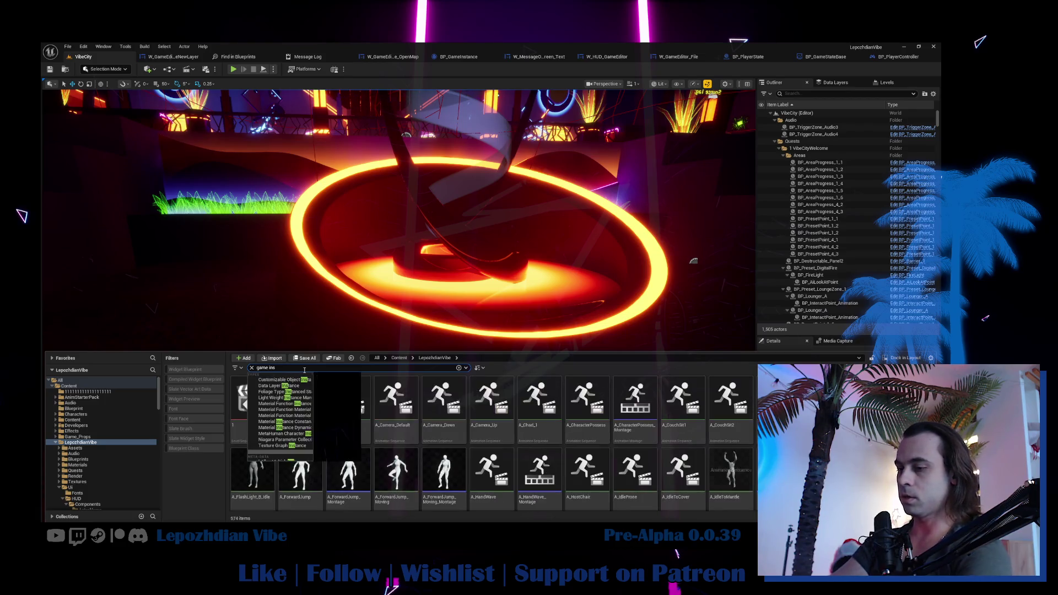
double_click(264, 410)
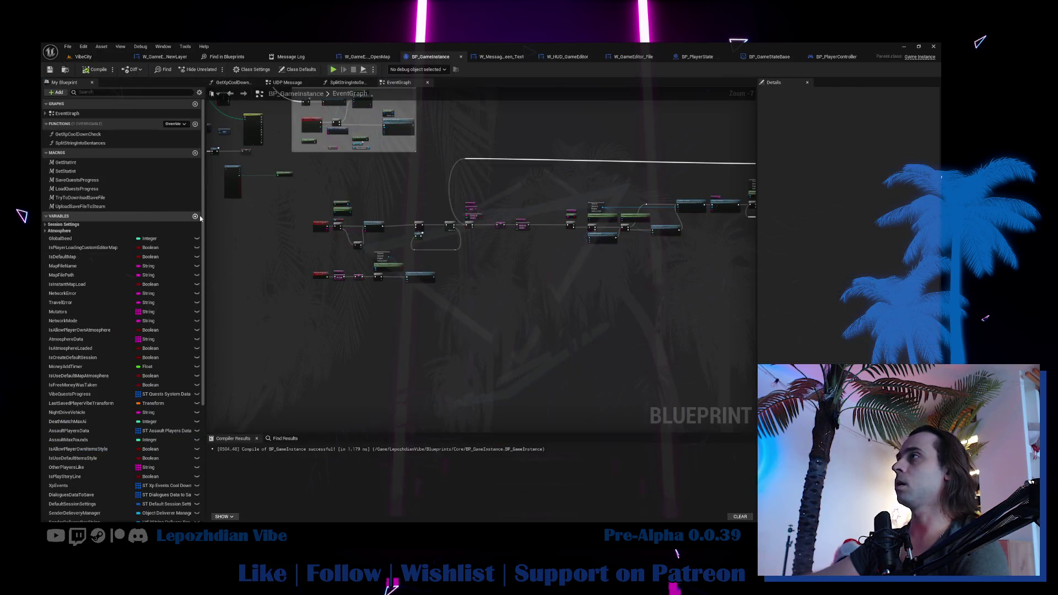
Add the Boolean variable IsAllowPlayersTheirOwnLayers, then compile and save BP_GameInstance.
click(195, 218)
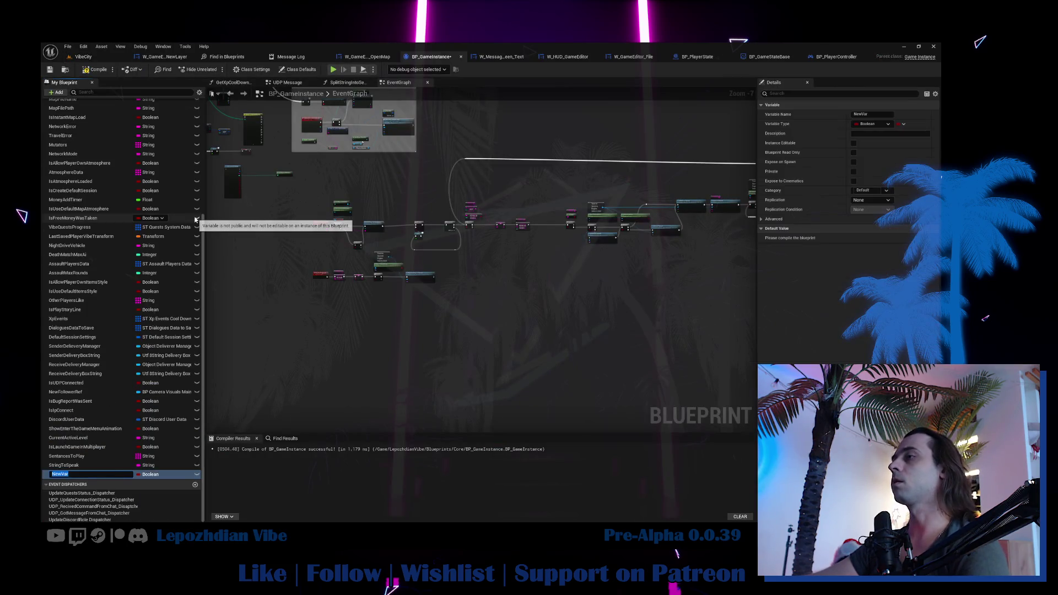
text(IsAllowPlayersTheirOwnLayers)
key(Return)
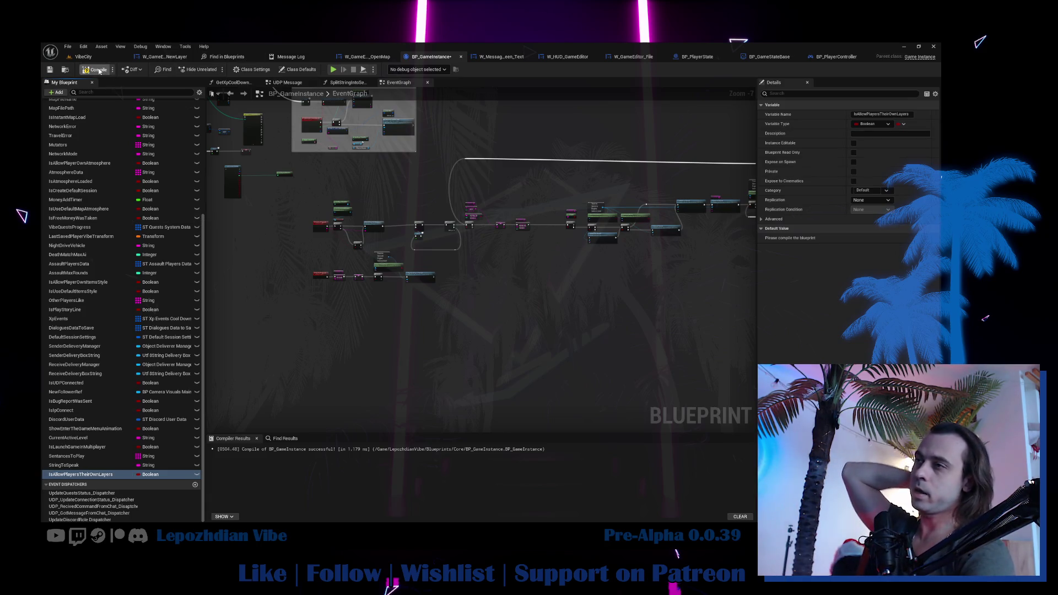
click(100, 71)
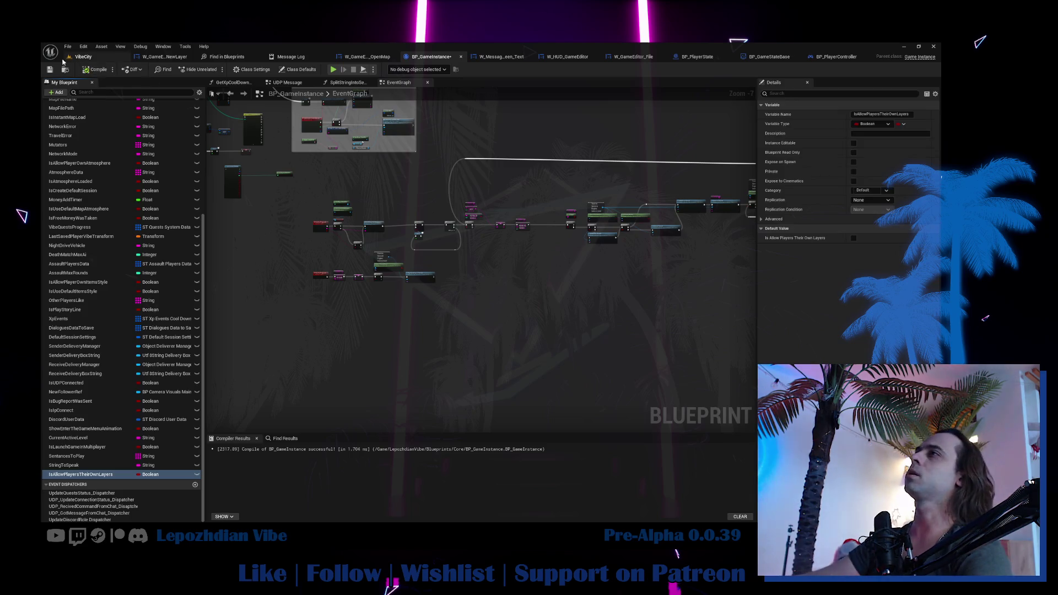
click(49, 70)
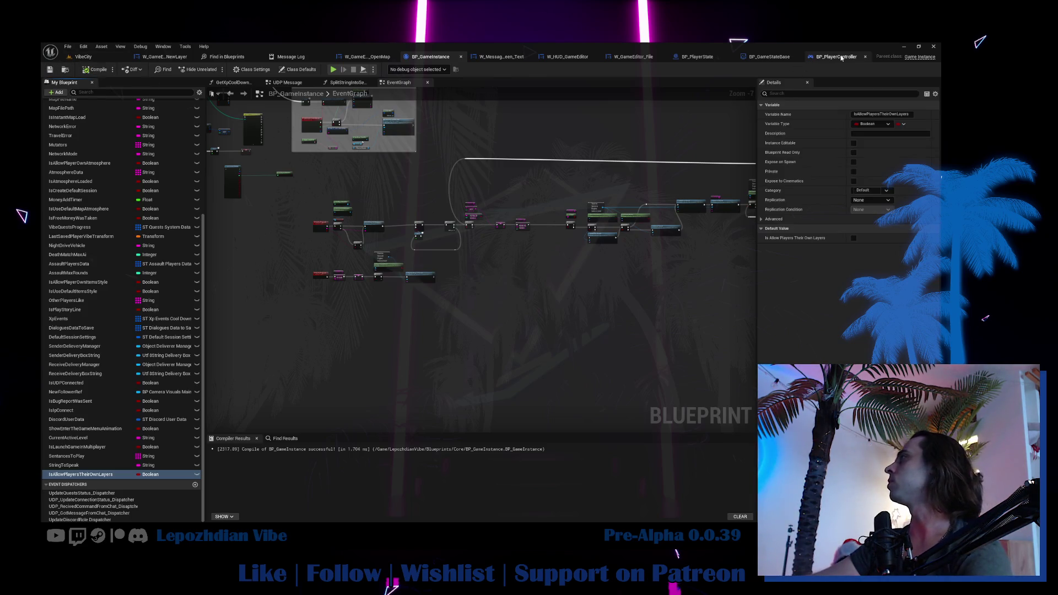
In BP_PlayerController, review the Server Set Is in Lobby call and its Server_SetIsInLobby event.
click(833, 57)
drag(633, 159, 510, 207)
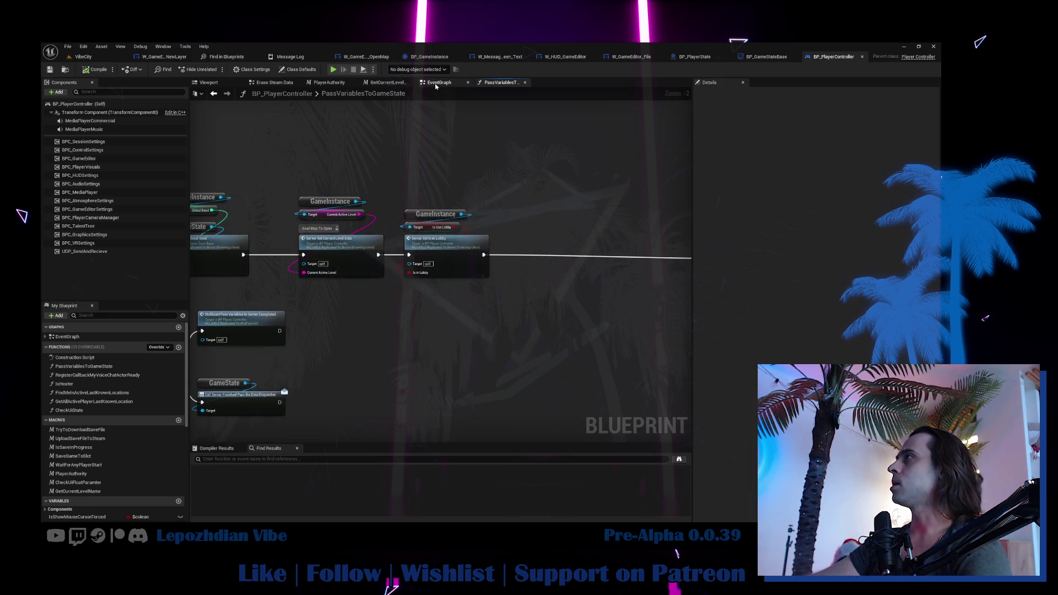
click(457, 249)
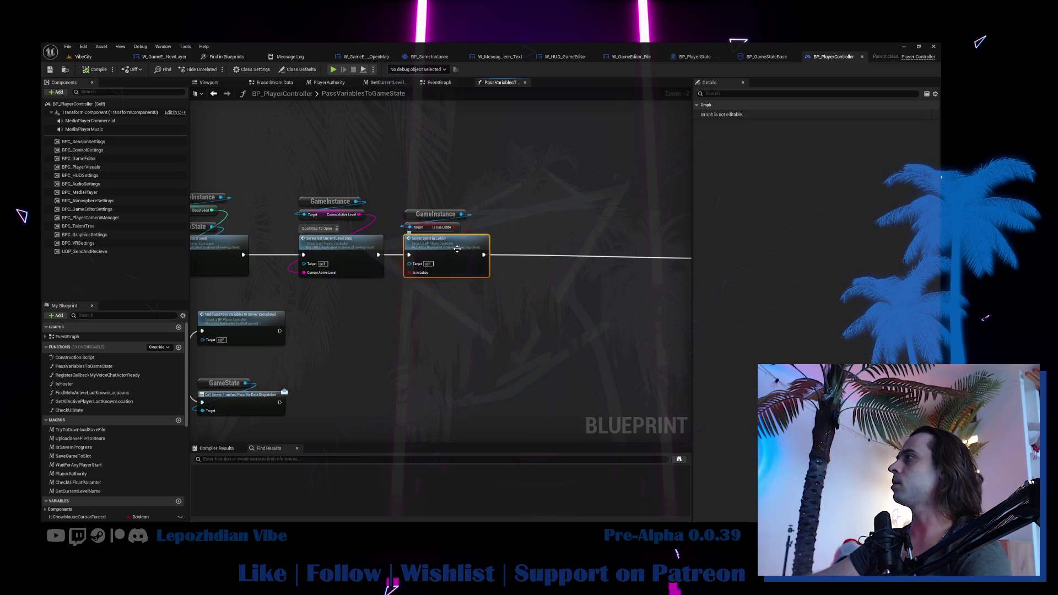
double_click(471, 257)
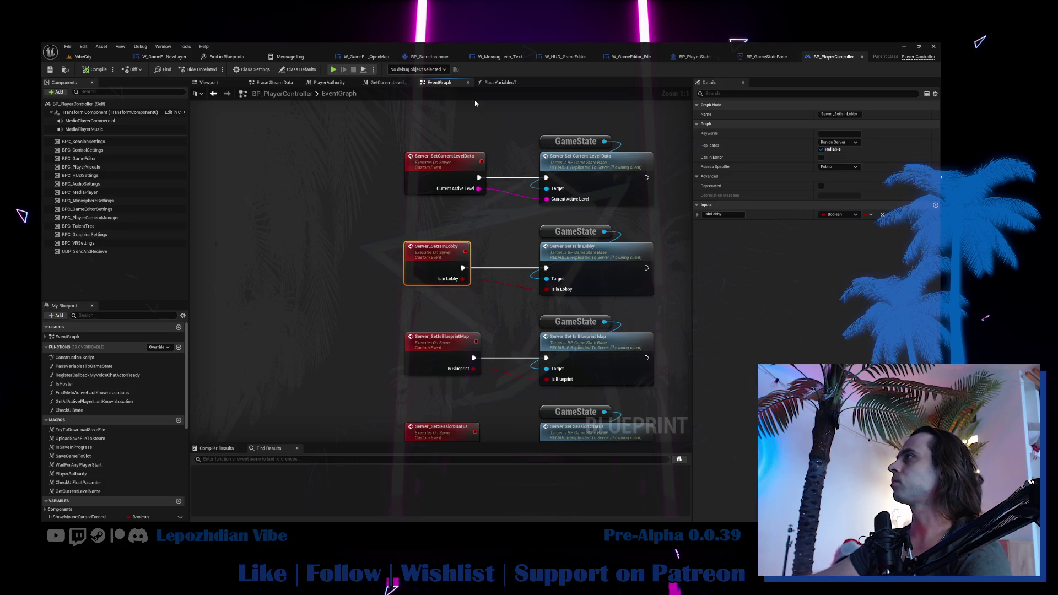
click(499, 83)
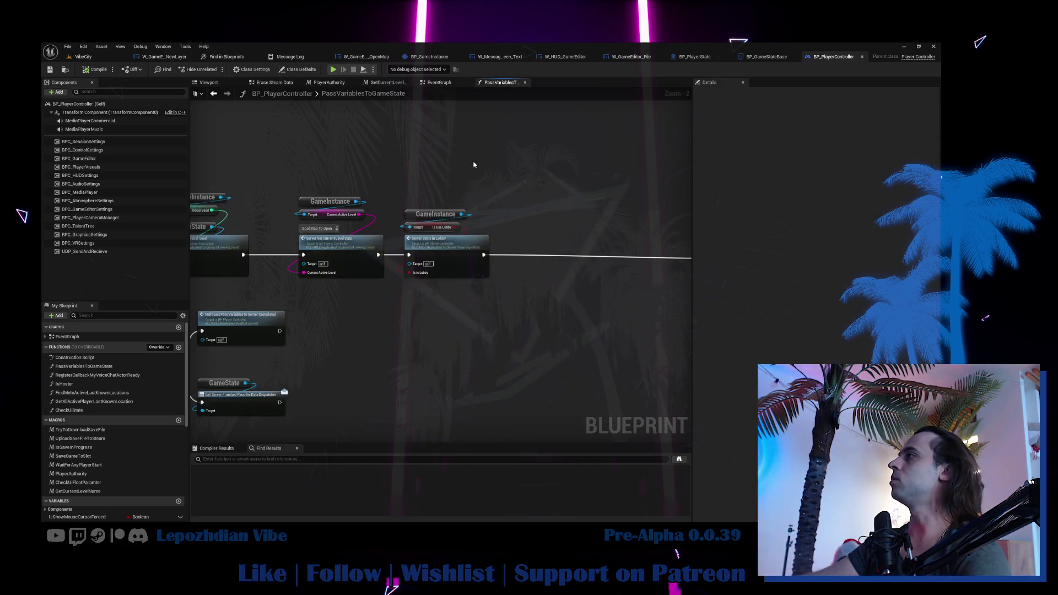
Add a Get Game Instance node with its IsAllowPlayersTheirOwnLayers getter to PassVariablesToGameState.
right_click(408, 168)
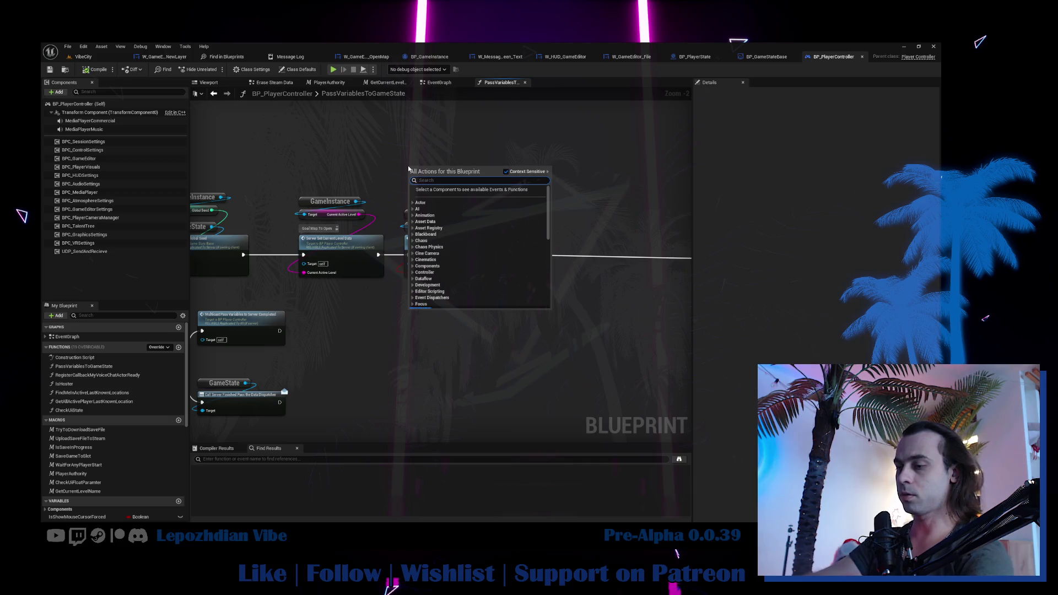
text(game insta)
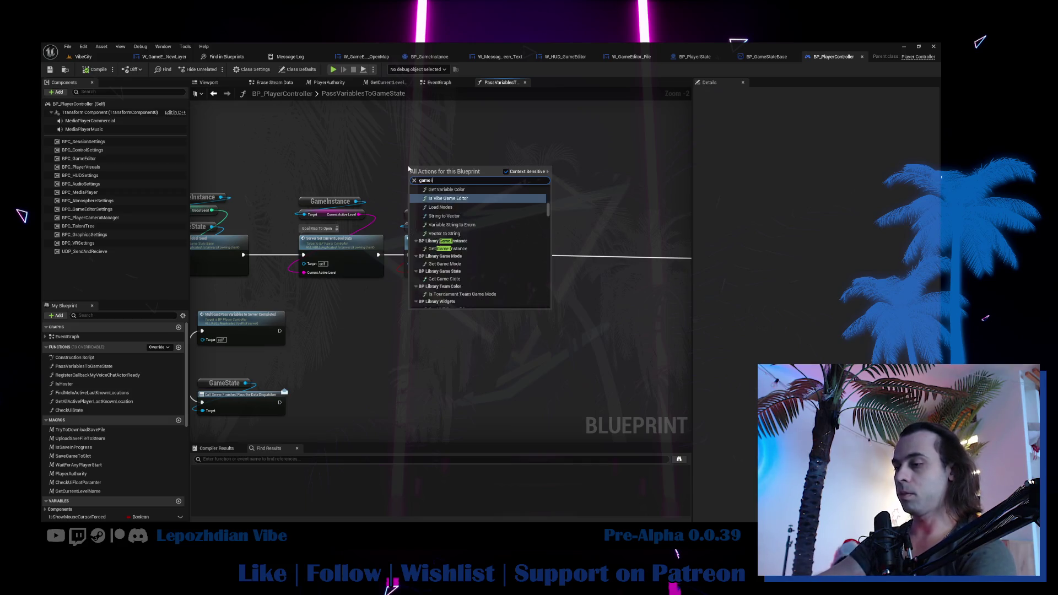
key(Return)
mouse_move(463, 168)
mouse_down()
mouse_move(474, 171)
mouse_move(435, 183)
mouse_up()
text(IsAllowPlayersTheirOwnLayers)
click(509, 212)
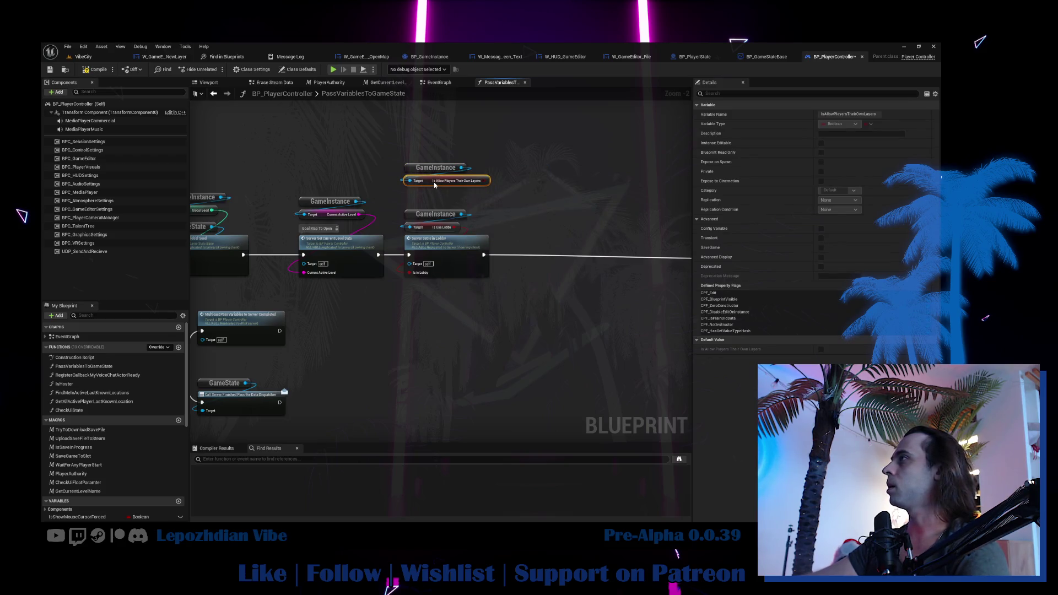
Add a Get Player State node to the PassVariablesToGameState graph.
right_click(569, 220)
text(pl)
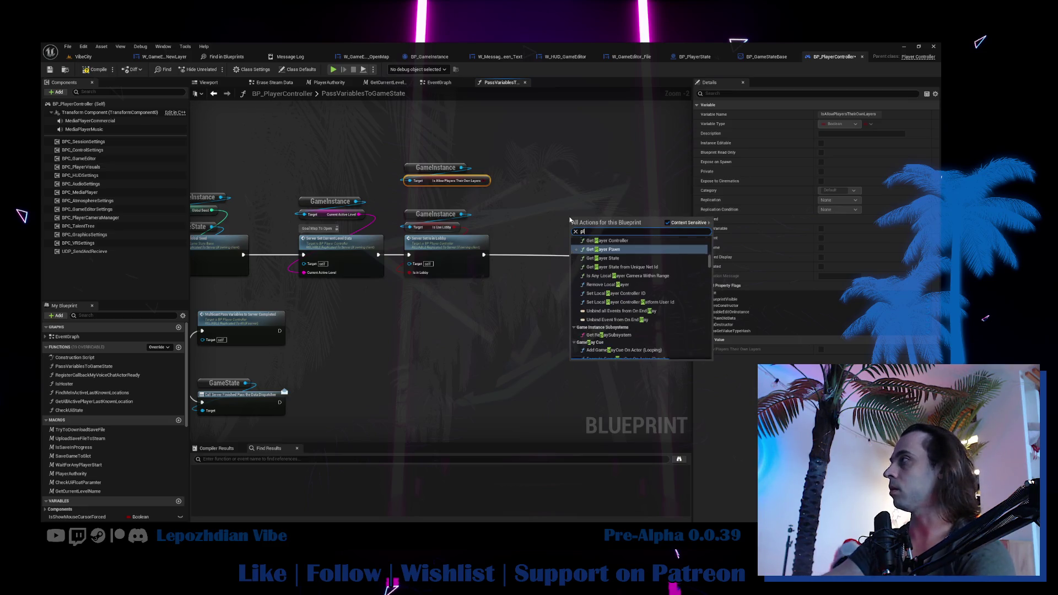
text(ayer state)
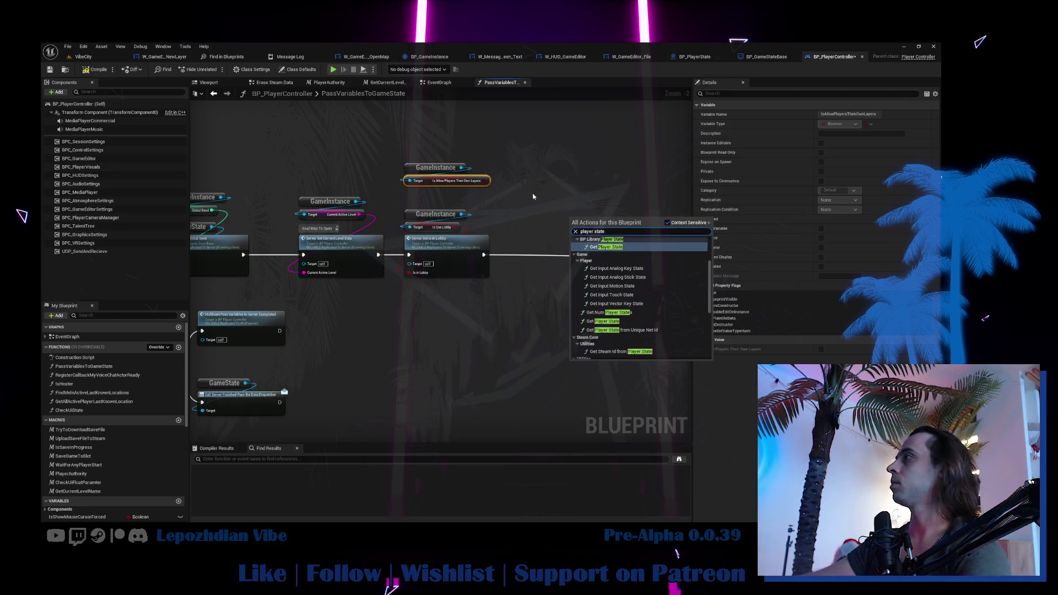
click(606, 247)
scroll(587, 223, up, 1)
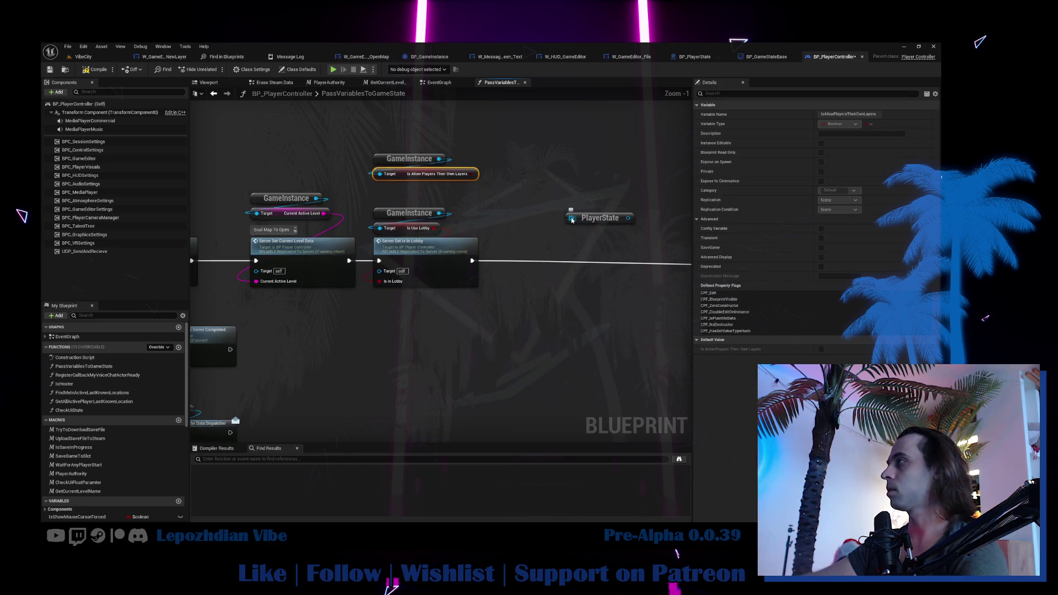
drag(584, 223, 544, 155)
text(get player state)
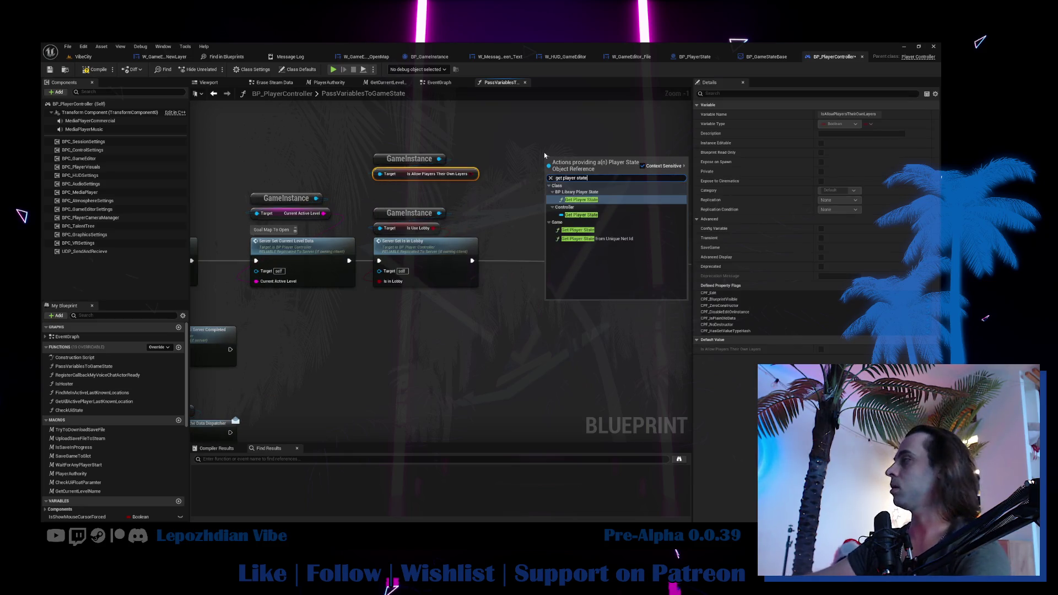
click(581, 215)
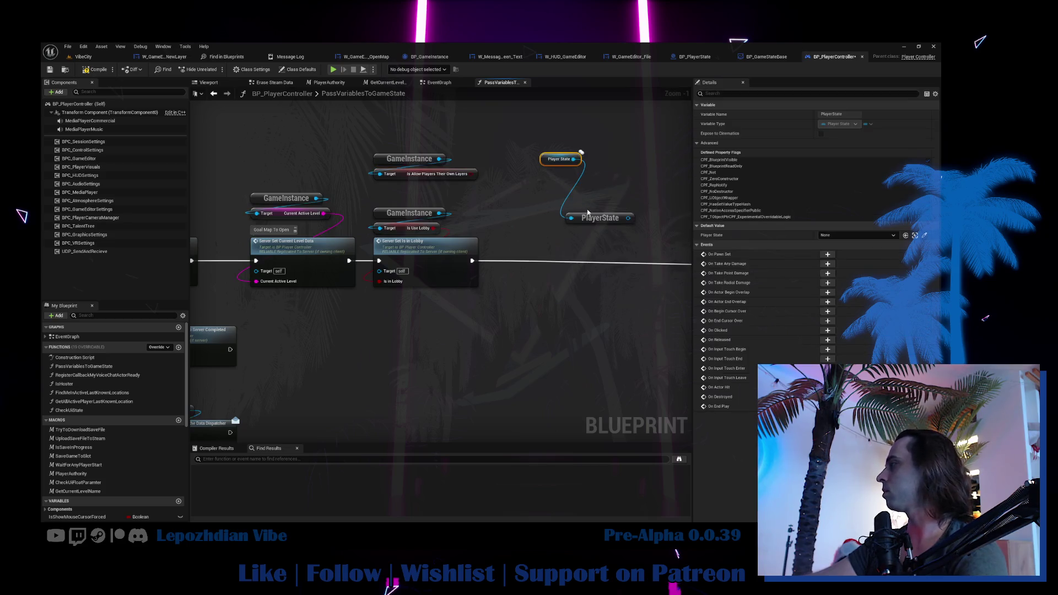
scroll(554, 167, up, 1)
mouse_move(554, 166)
mouse_down()
mouse_move(598, 202)
mouse_move(581, 214)
mouse_move(650, 252)
mouse_up()
Add the player state's Server Set Is Allow Own Layers call.
text(IsAllowPlayersTheirOwnLayers)
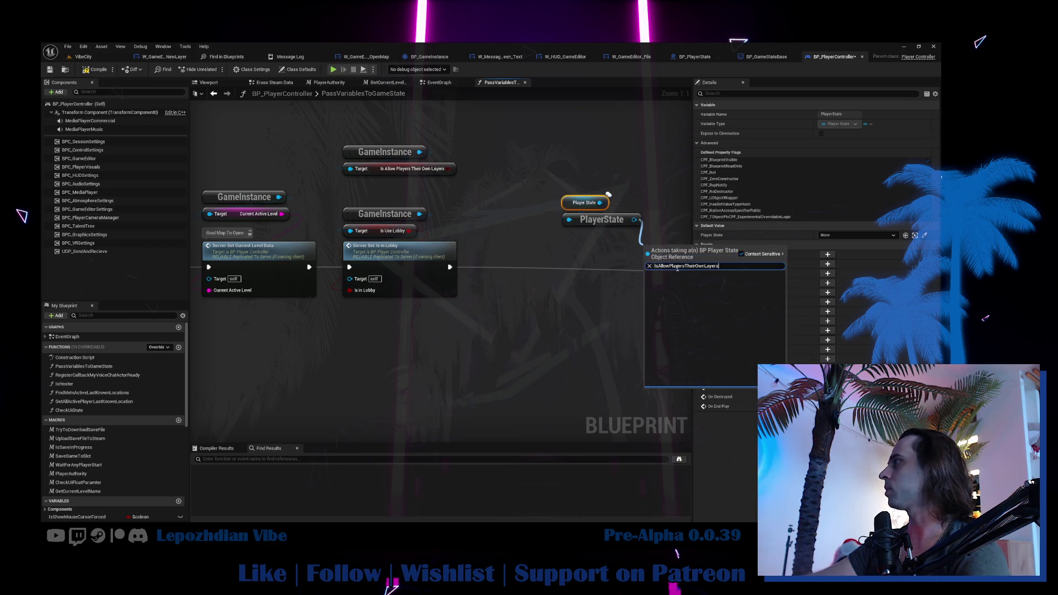
drag(685, 267, 719, 266)
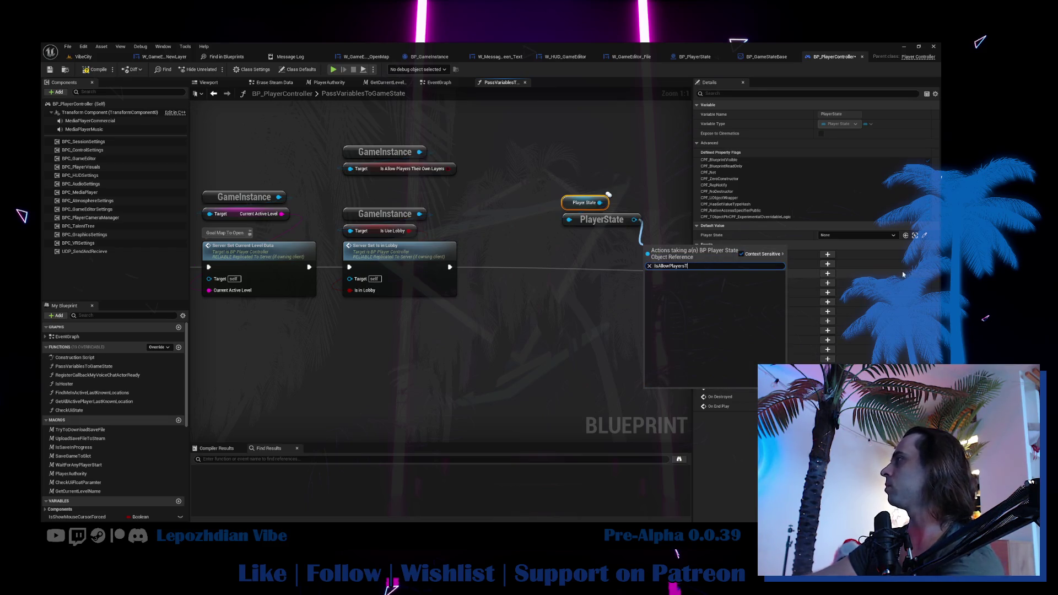
key(BackSpace)
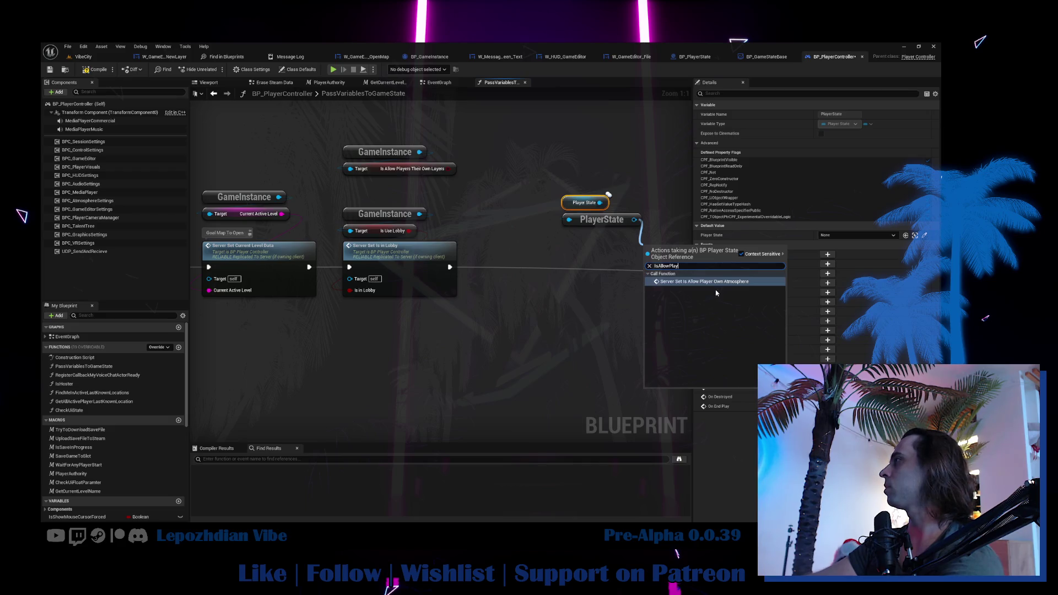
key(BackSpace)
key(BackSpace)
key(BackSpace)
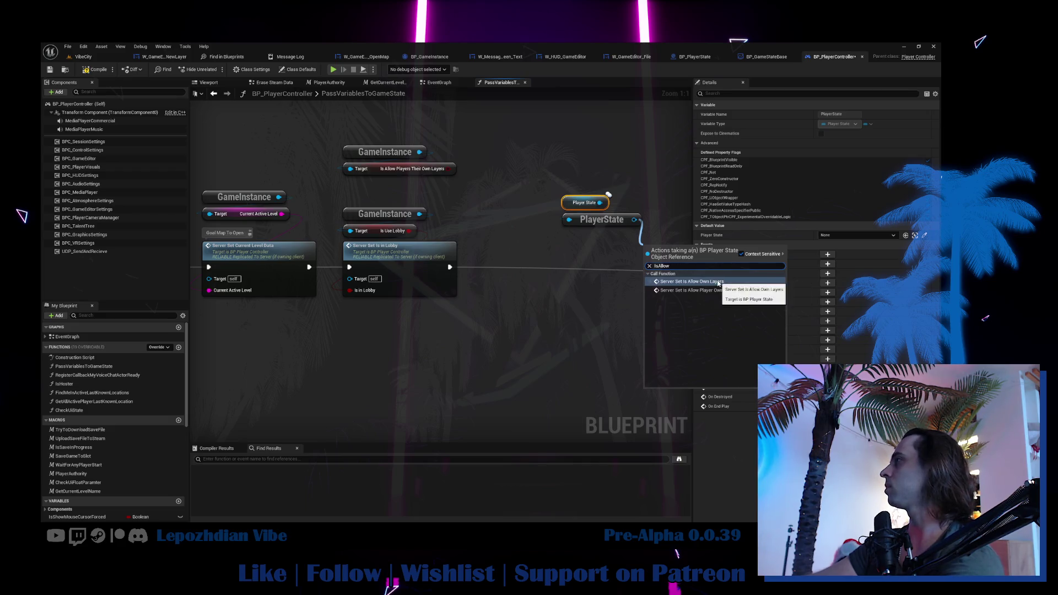
click(719, 282)
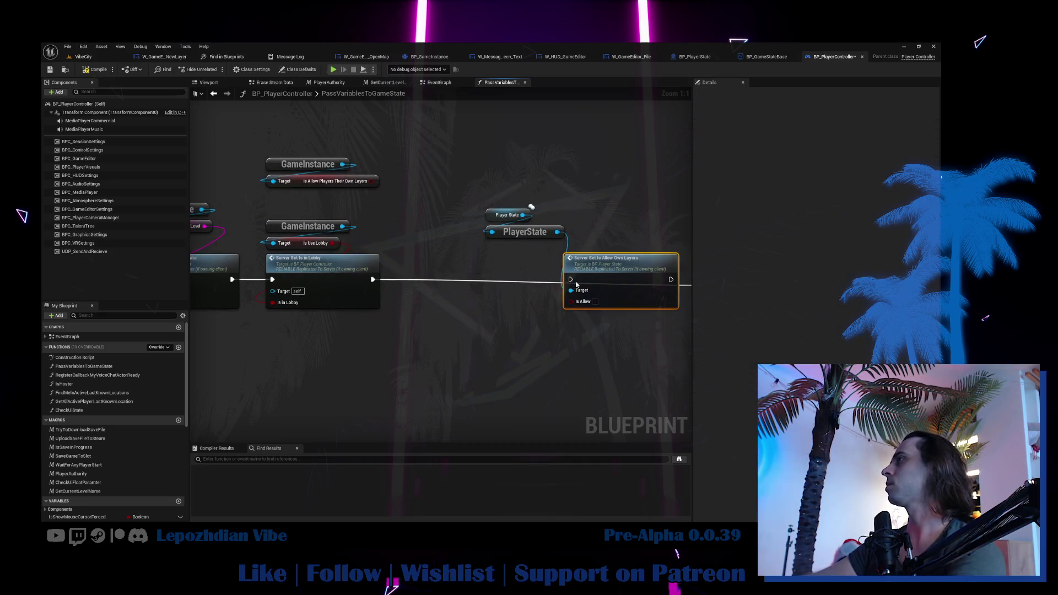
Feed the layers flag into Is Allow, chain it after Server Set Is in Lobby, then compile and save.
drag(576, 284, 497, 273)
drag(376, 181, 504, 289)
click(317, 184)
mouse_move(317, 188)
mouse_down()
mouse_move(534, 194)
mouse_move(538, 203)
mouse_up()
drag(373, 278, 592, 268)
drag(373, 279, 492, 268)
mouse_move(470, 213)
shift+mouse_down()
mouse_move(551, 289)
mouse_move(541, 296)
mouse_move(529, 281)
shift+mouse_up()
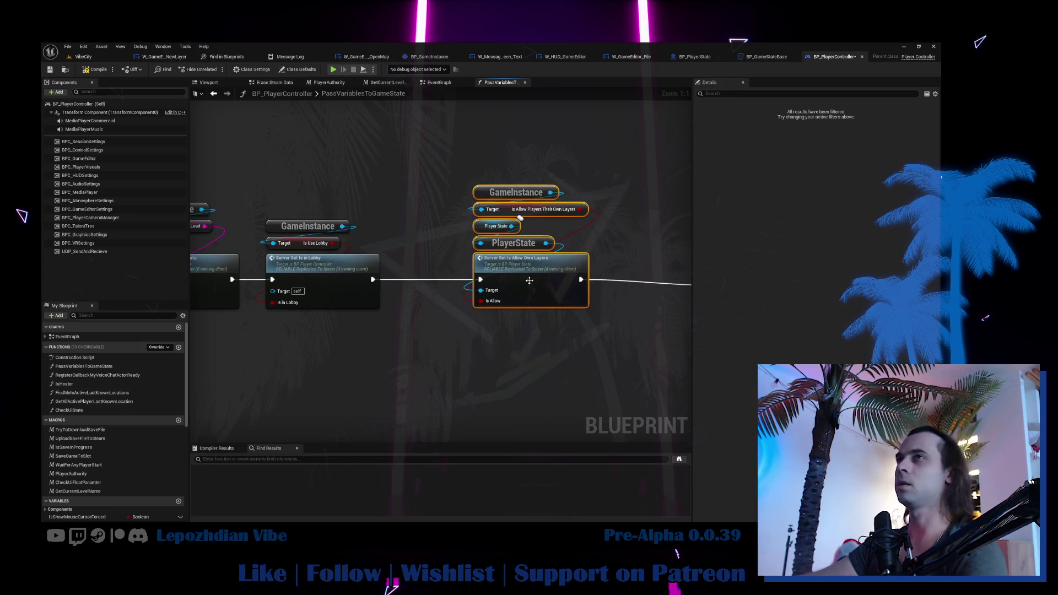
click(98, 67)
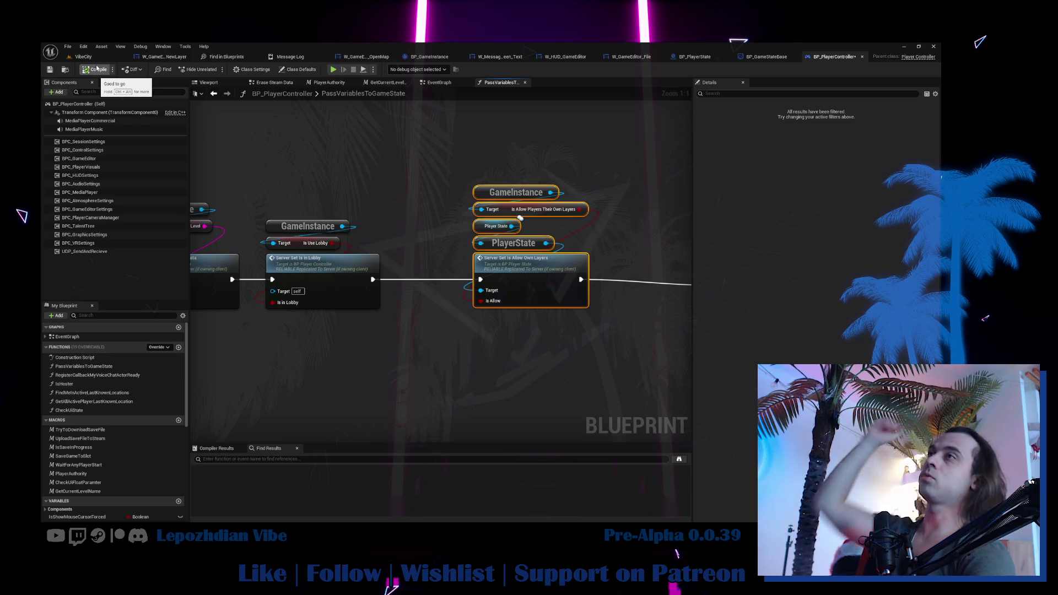
click(51, 70)
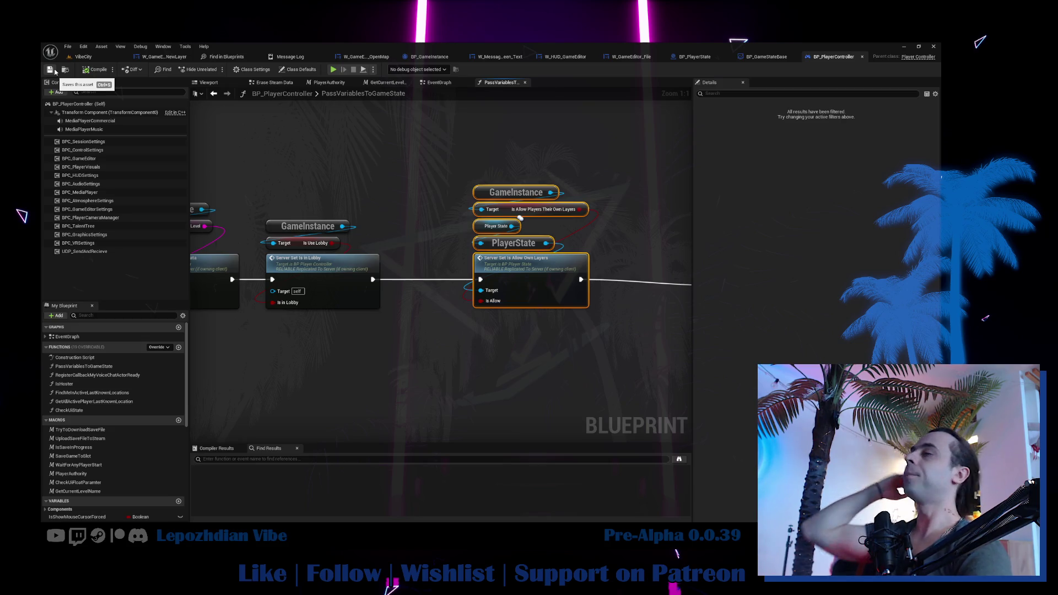
In W_GameEditor_File's graph, add Get Component by Class off Get Owning Player and open Save Session Settings.
click(639, 59)
scroll(756, 408, down, 5)
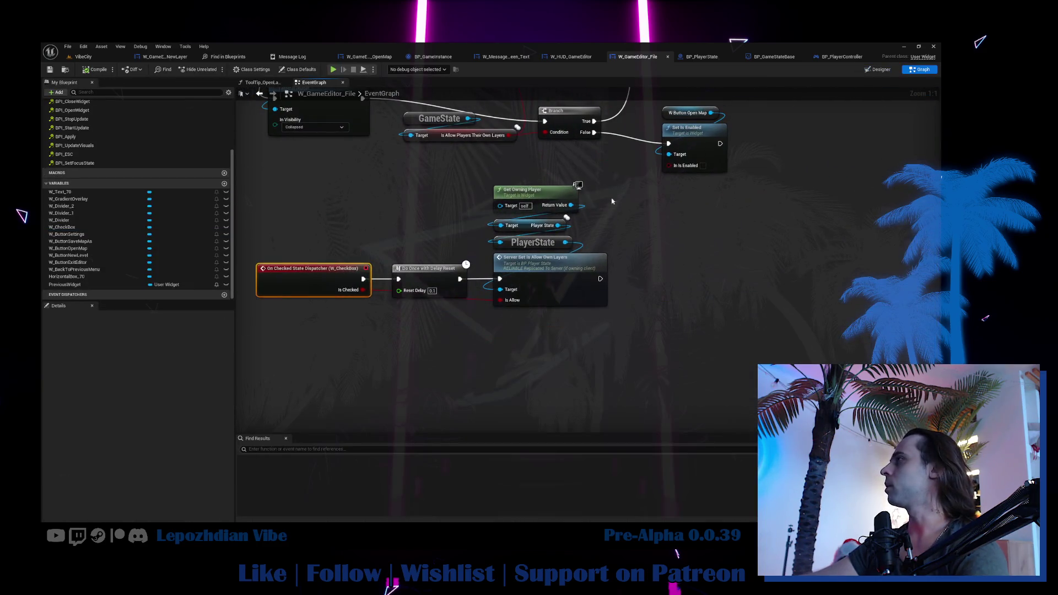
click(551, 194)
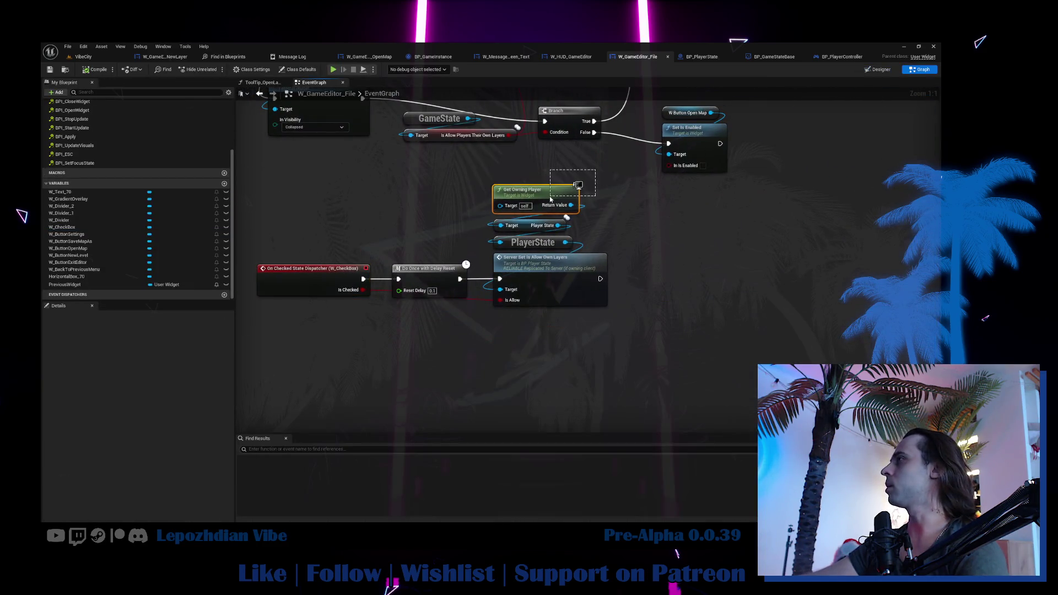
drag(571, 205, 743, 232)
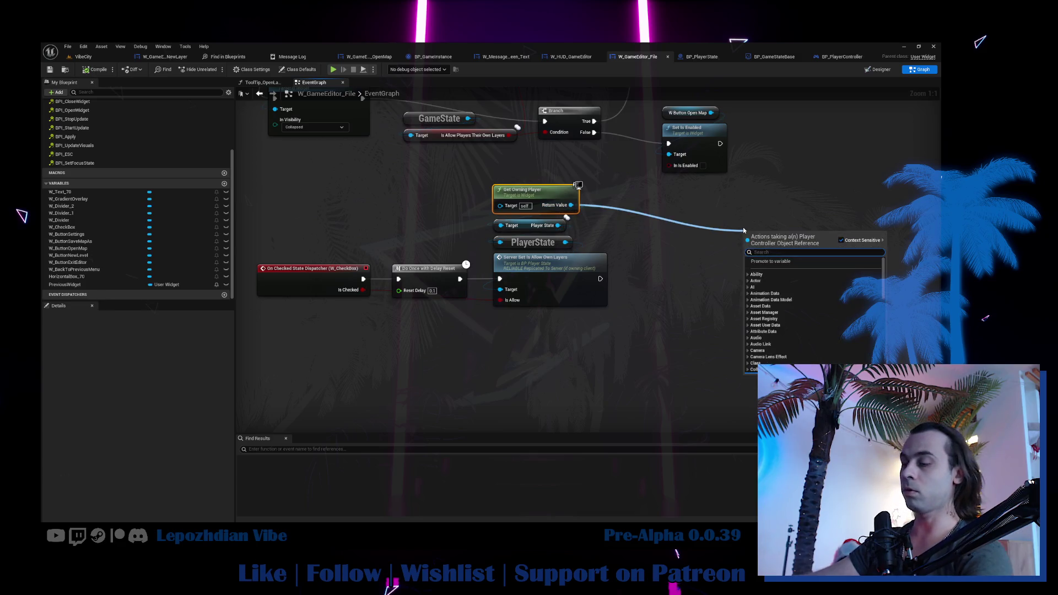
text(get compo)
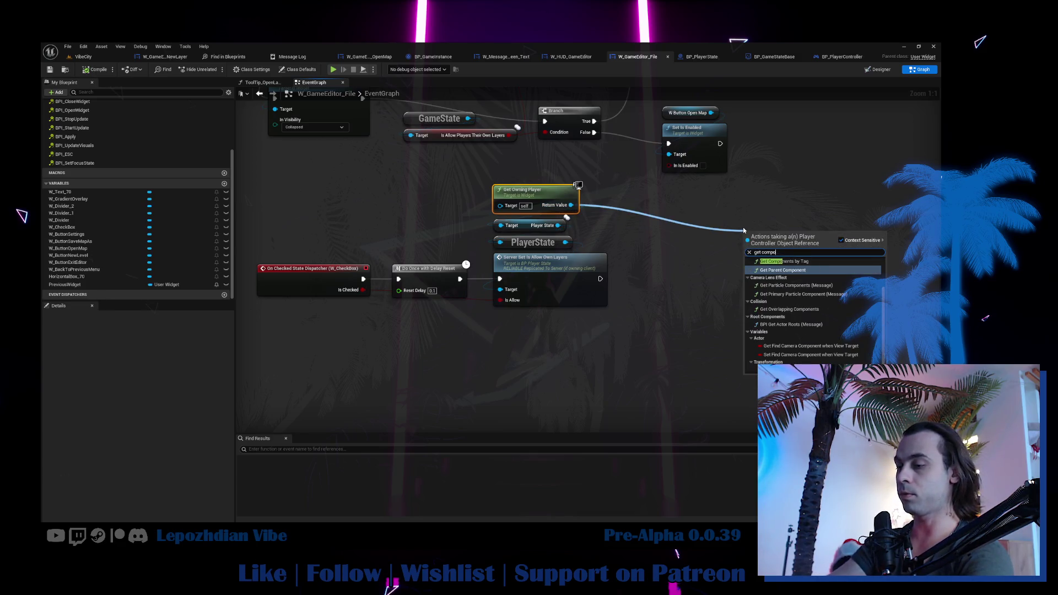
text(t by class)
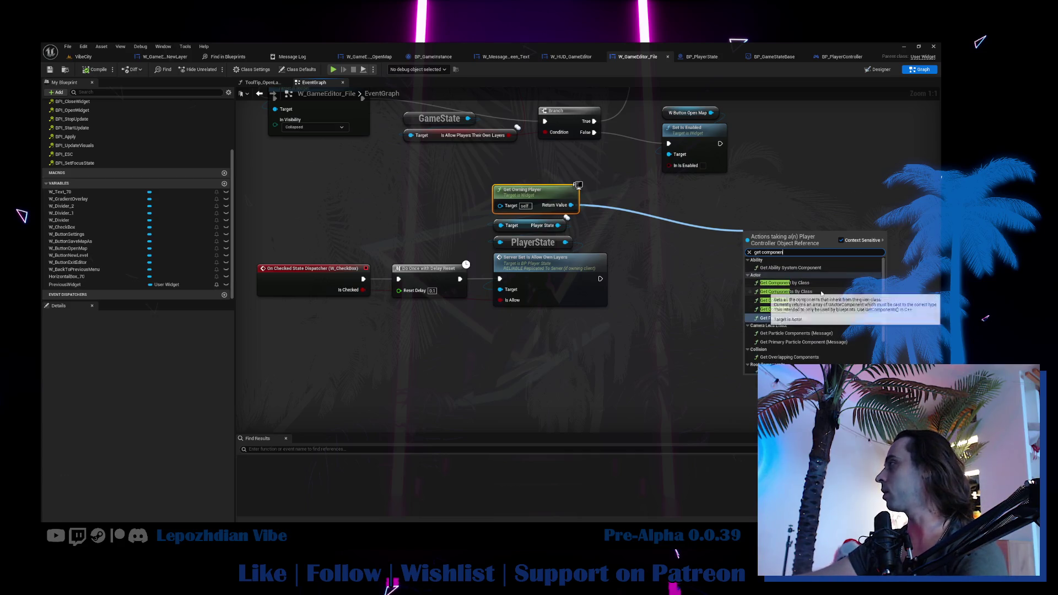
key(Return)
drag(909, 282, 779, 282)
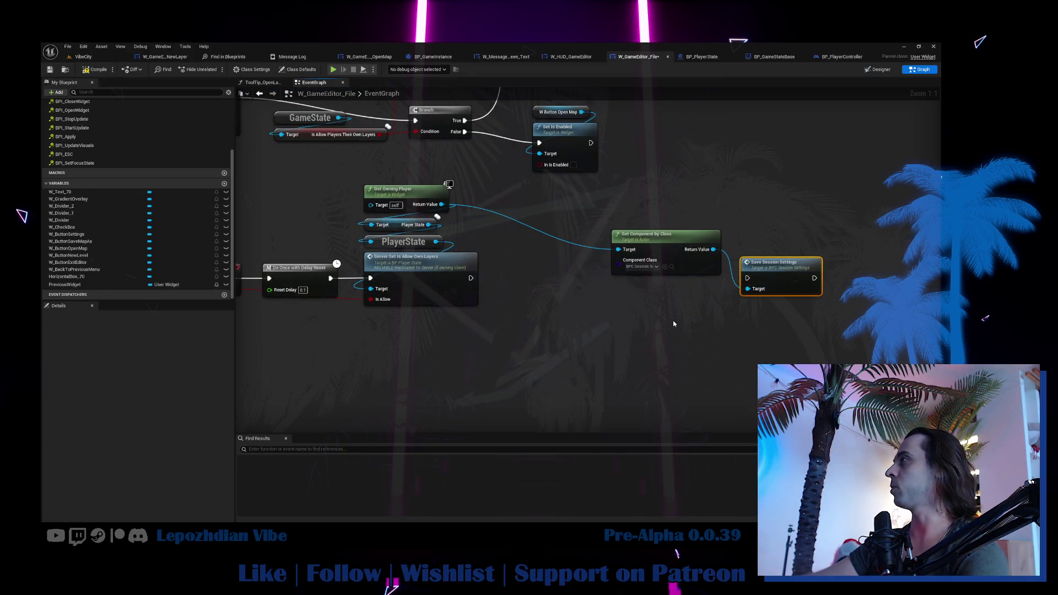
double_click(776, 264)
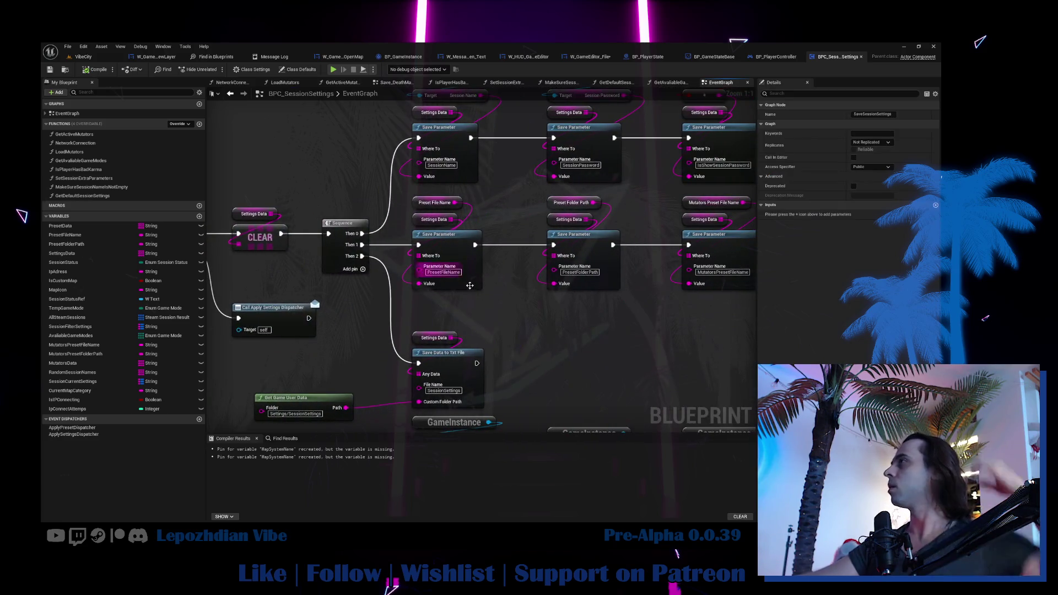
Duplicate a Settings Data and Save Parameter pair and chain it after the CurrentMapCategory save.
scroll(582, 314, down, 3)
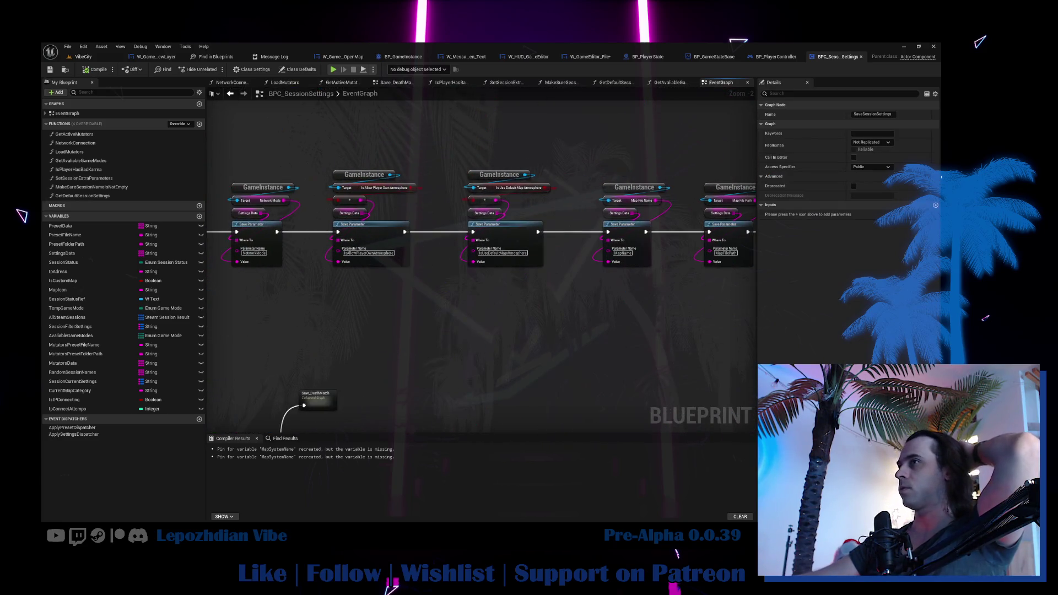
drag(559, 342, 265, 353)
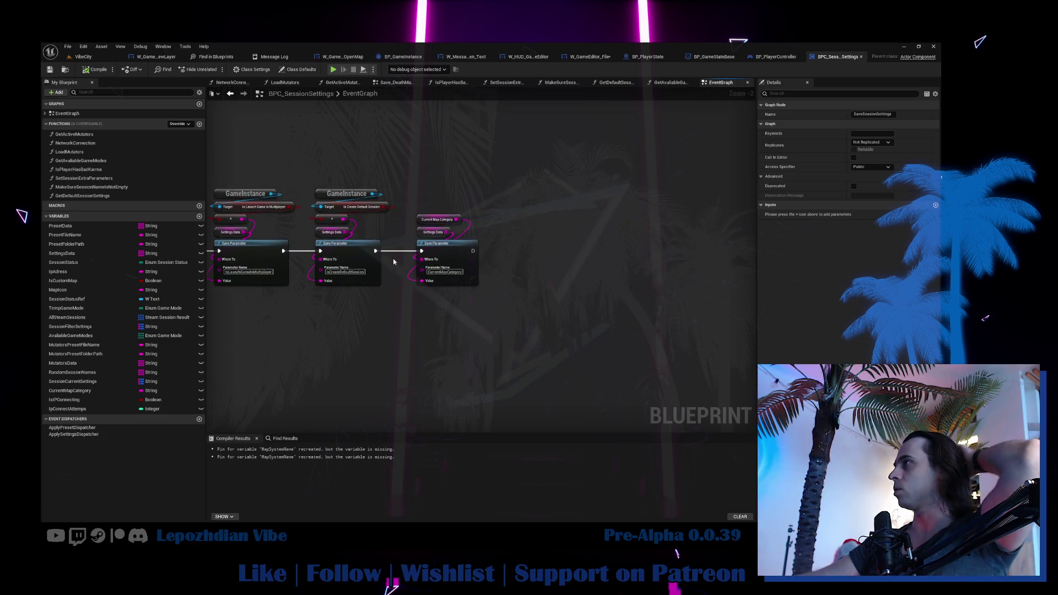
scroll(392, 259, up, 2)
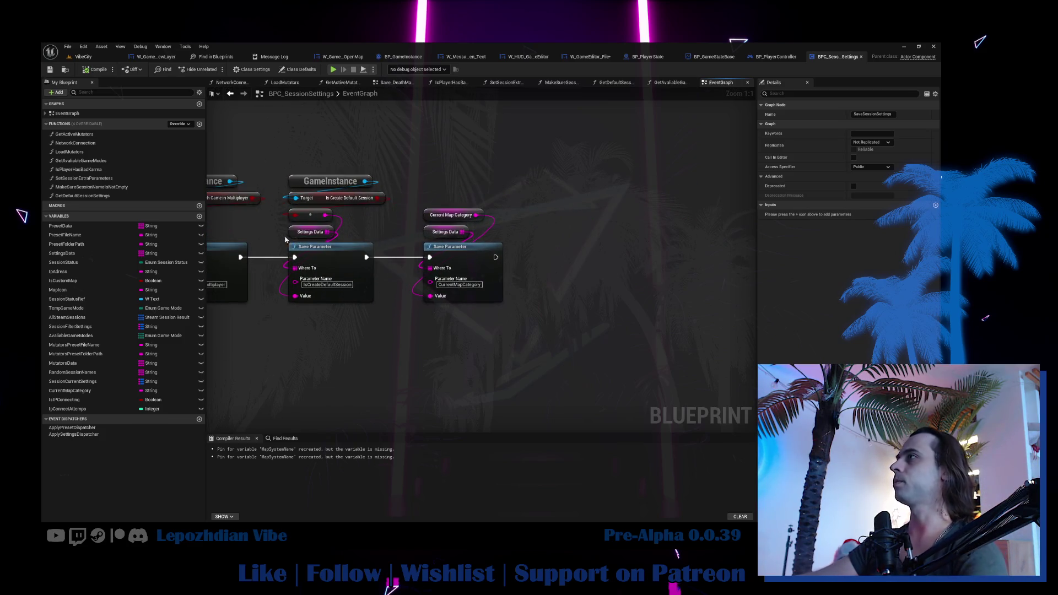
drag(281, 220, 380, 308)
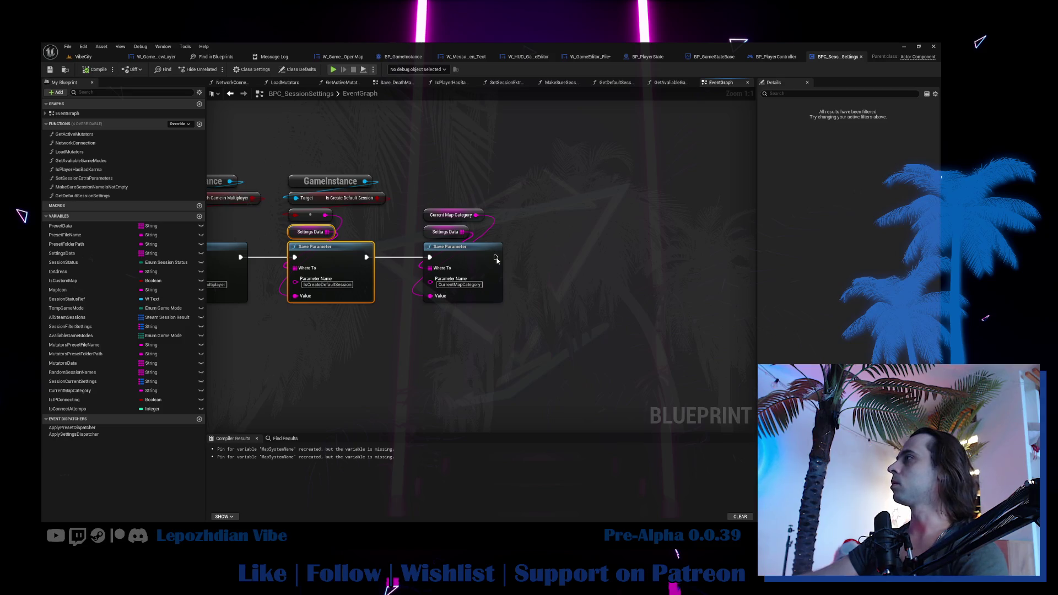
key(ctrl+c)
key(ctrl+v)
mouse_move(496, 257)
mouse_down()
mouse_move(513, 268)
mouse_move(560, 257)
mouse_up()
Feed a GameInstance Is Allow Players Their Own Layers getter into the new Save Parameter's Value.
click(545, 165)
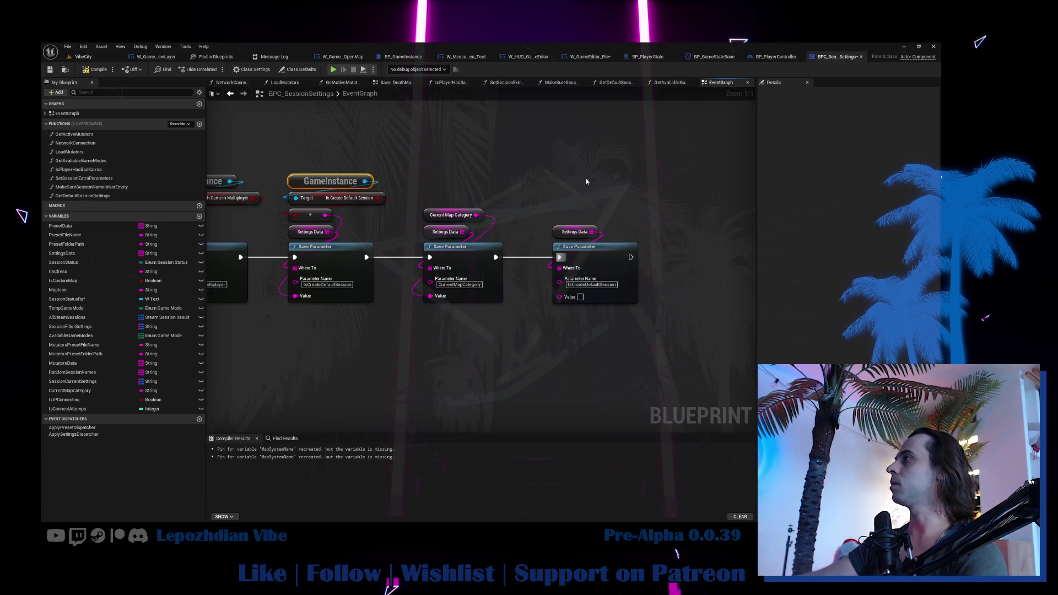
key(ctrl+c)
key(ctrl+v)
drag(606, 164, 630, 167)
text(layers)
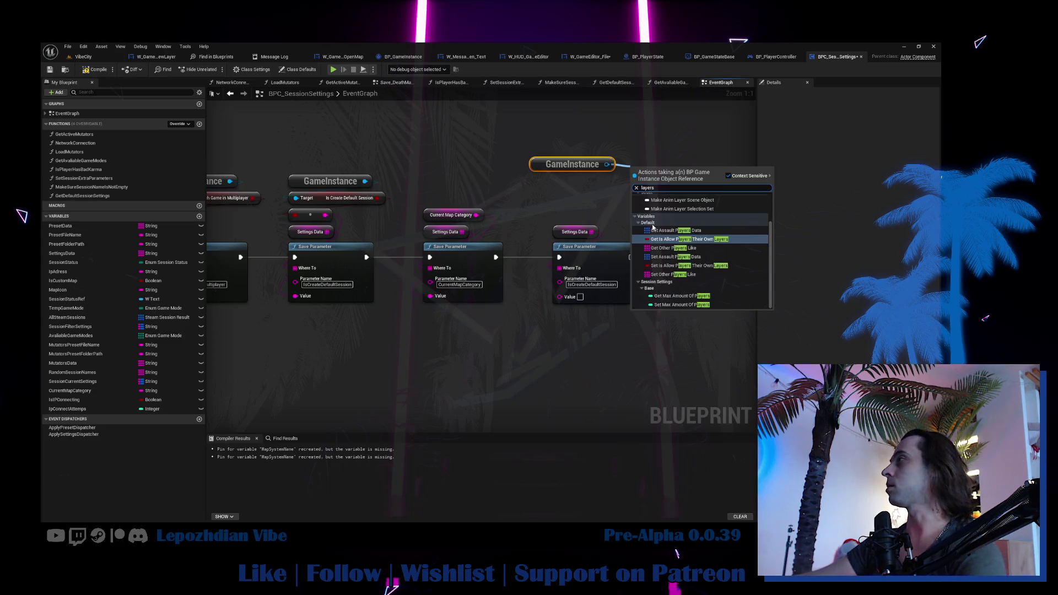
click(692, 239)
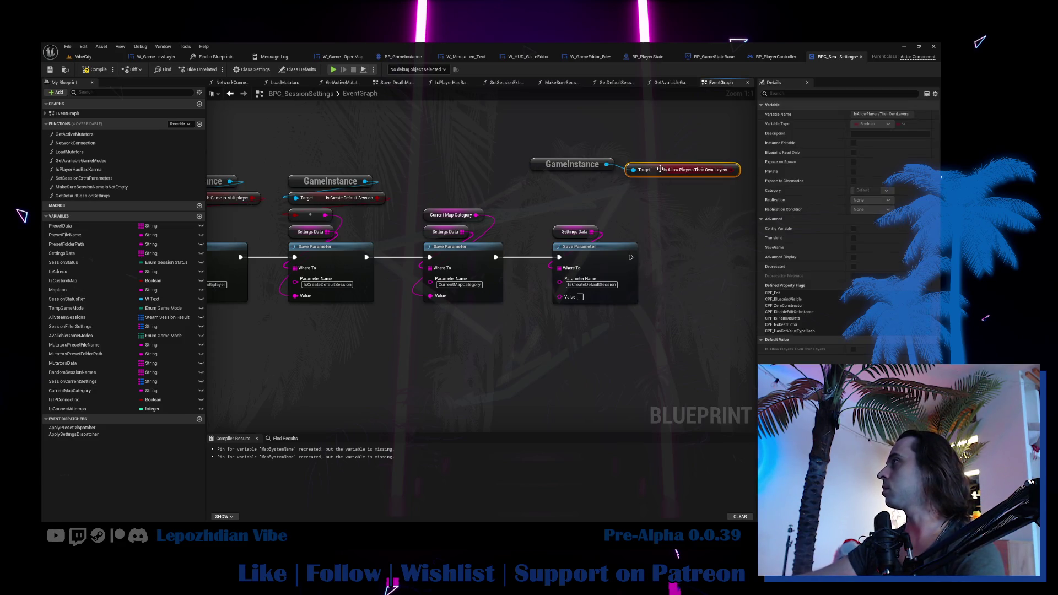
drag(656, 171, 565, 183)
drag(636, 180, 560, 296)
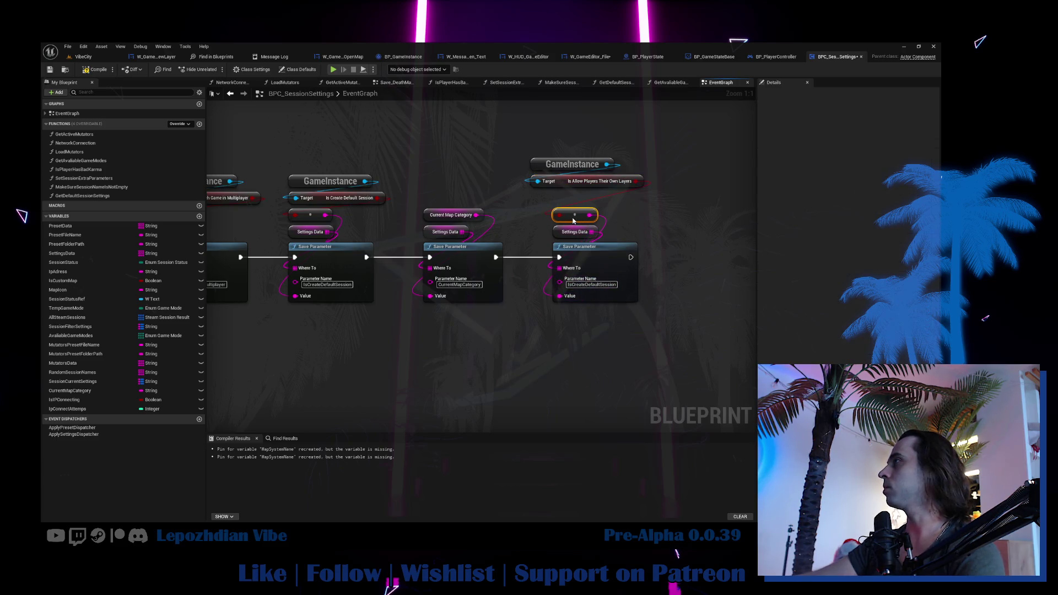
mouse_move(571, 136)
mouse_down()
mouse_move(564, 182)
mouse_move(583, 198)
mouse_up()
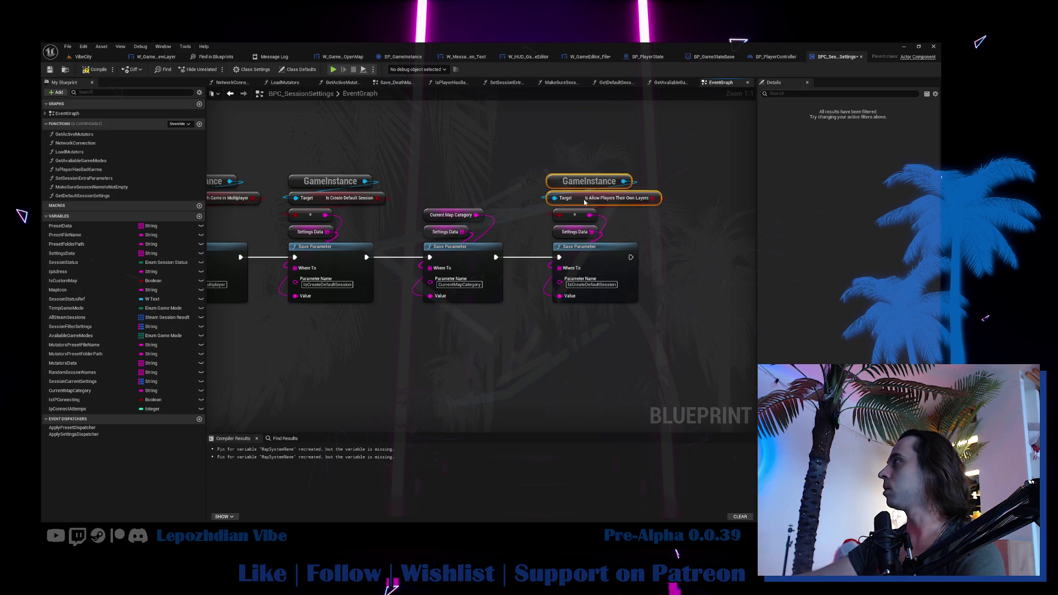
click(583, 198)
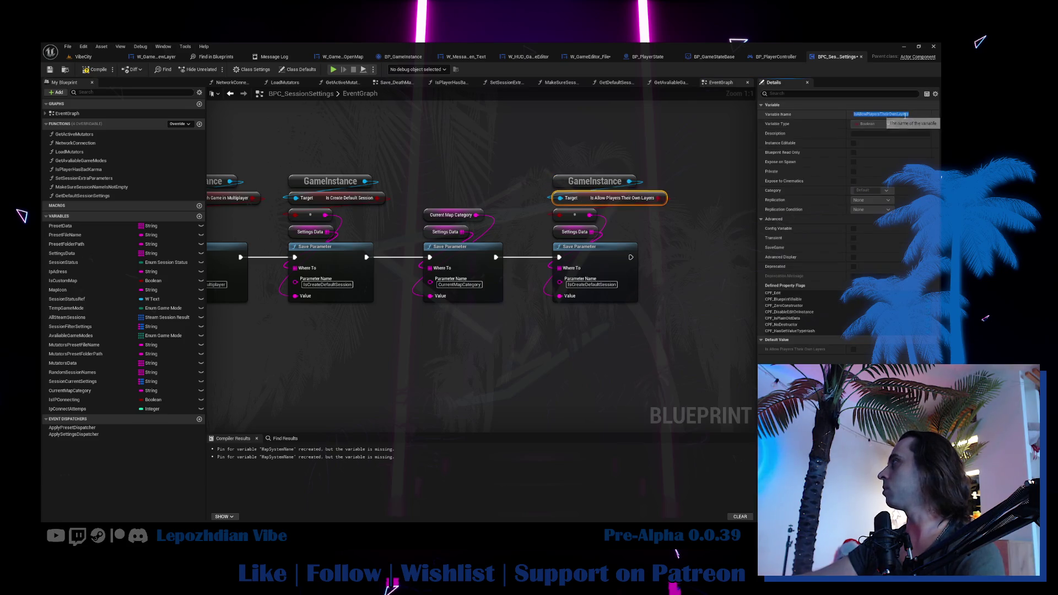
scroll(588, 270, down, 5)
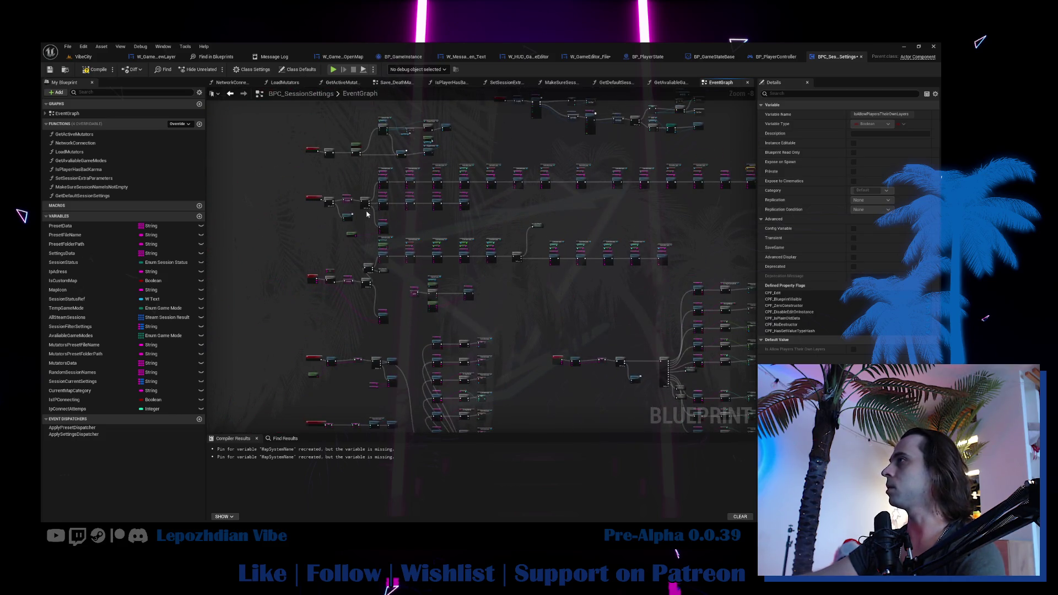
Copy the bottom Settings Data, Load Parameter and StringToBool chain and wire it into the execution flow.
scroll(371, 315, up, 1)
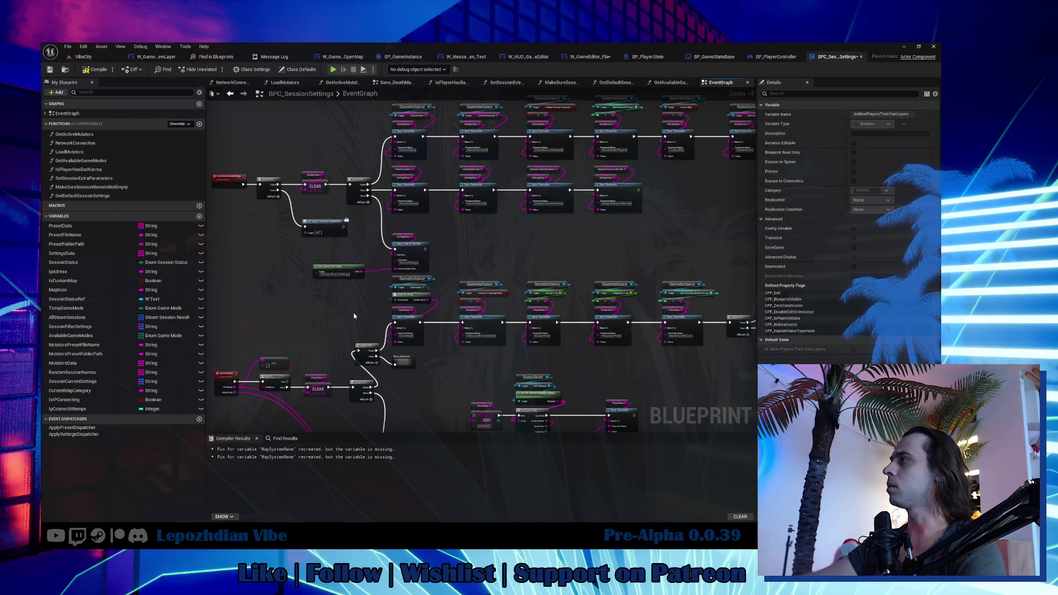
scroll(505, 306, down, 1)
scroll(537, 309, down, 2)
scroll(537, 310, up, 3)
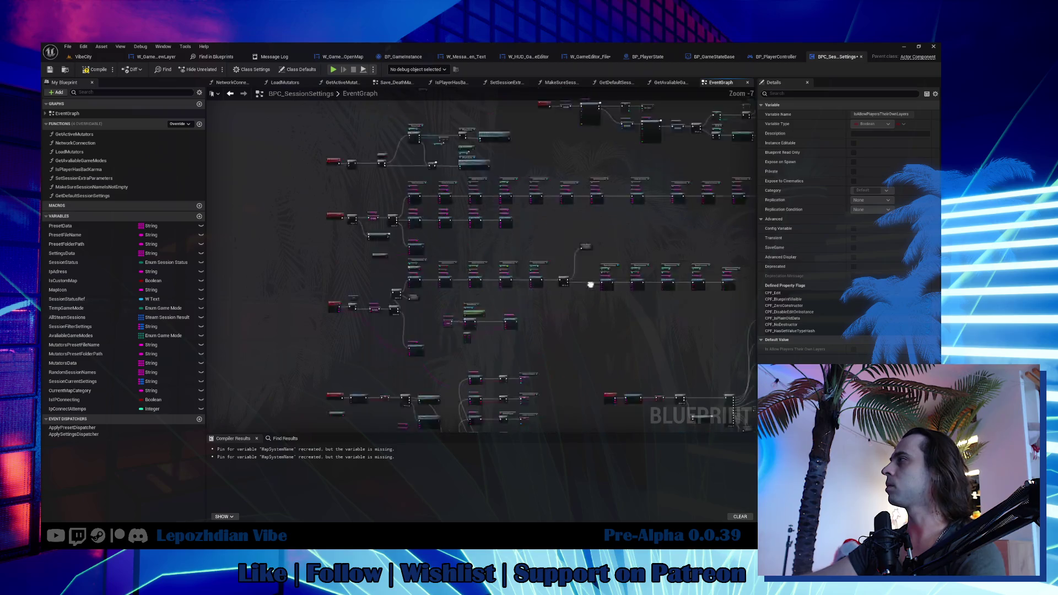
mouse_move(408, 258)
mouse_down()
mouse_move(351, 266)
mouse_move(386, 280)
mouse_move(568, 280)
mouse_move(584, 165)
mouse_move(259, 139)
mouse_up()
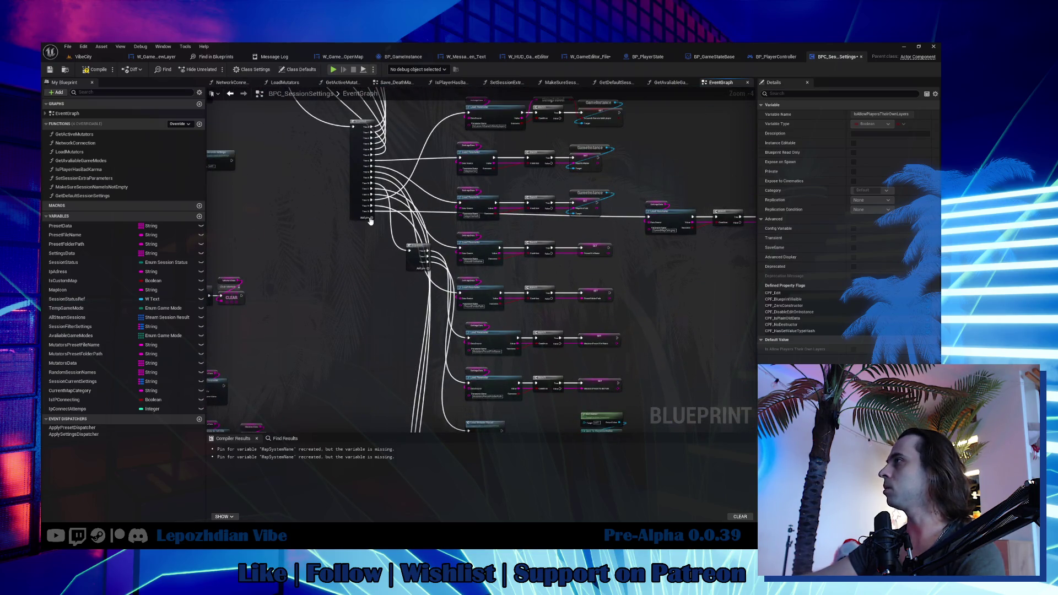
drag(370, 221, 376, 90)
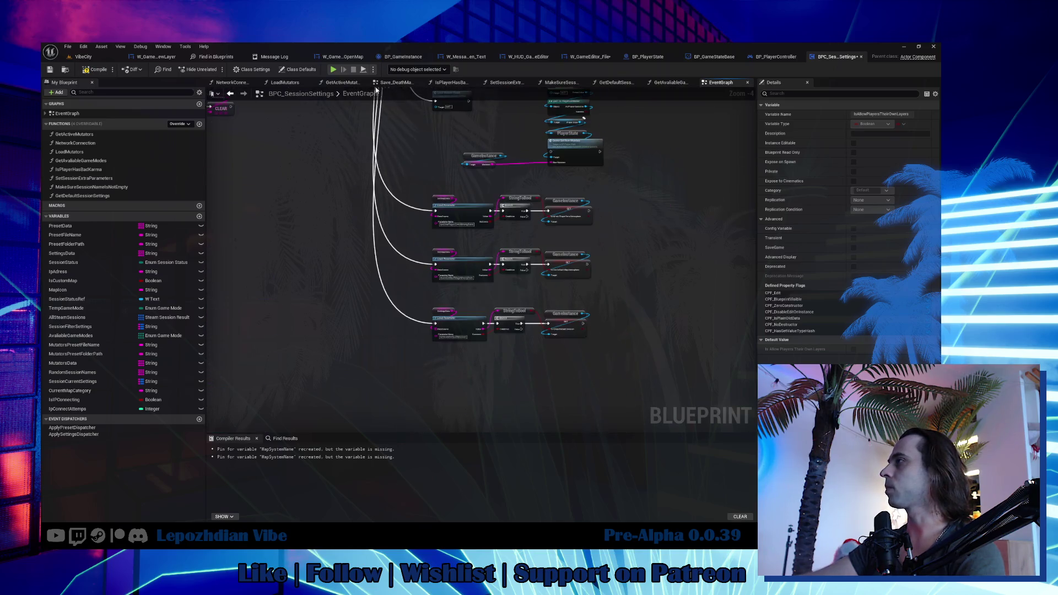
drag(451, 302, 512, 335)
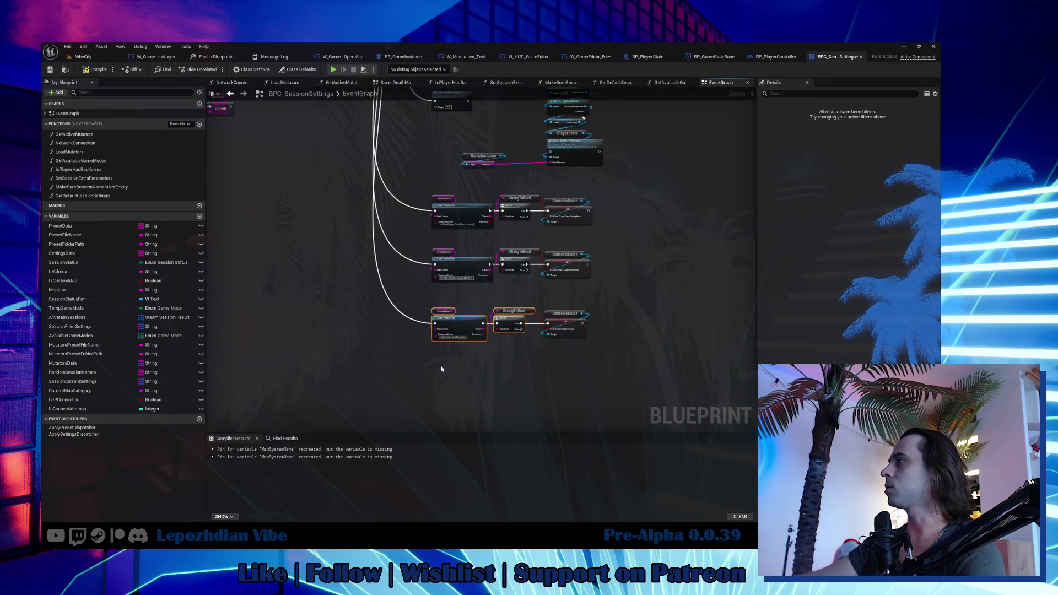
key(ctrl+v)
mouse_move(442, 384)
mouse_down()
mouse_move(429, 209)
mouse_move(391, 130)
mouse_move(352, 121)
mouse_move(321, 143)
mouse_up()
Set the copied Load Parameter's Parameter Name to IsAllowPlayersTheirOwnLayers.
scroll(353, 122, up, 2)
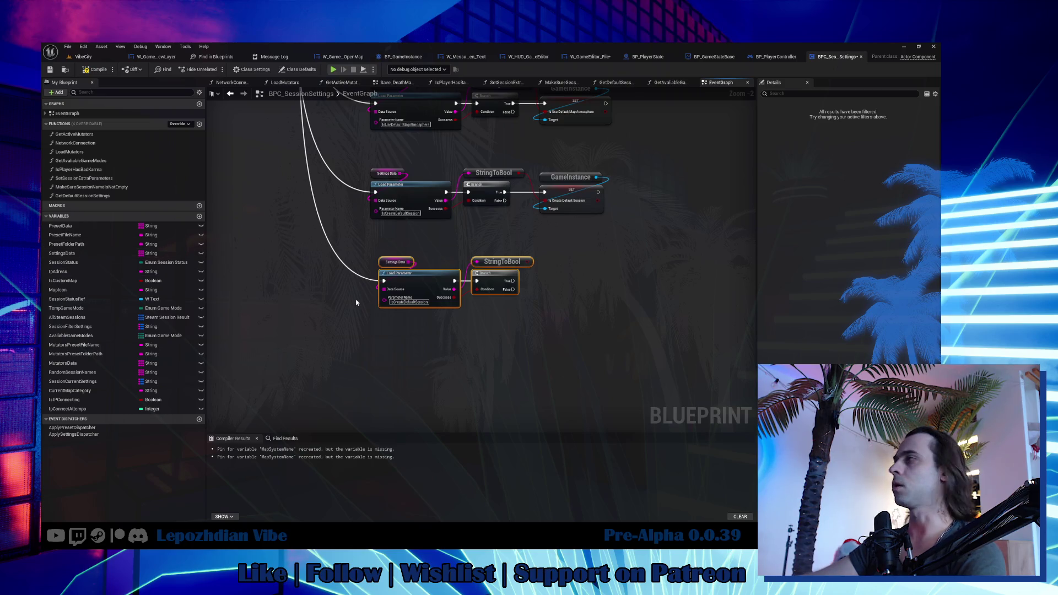
scroll(413, 253, up, 2)
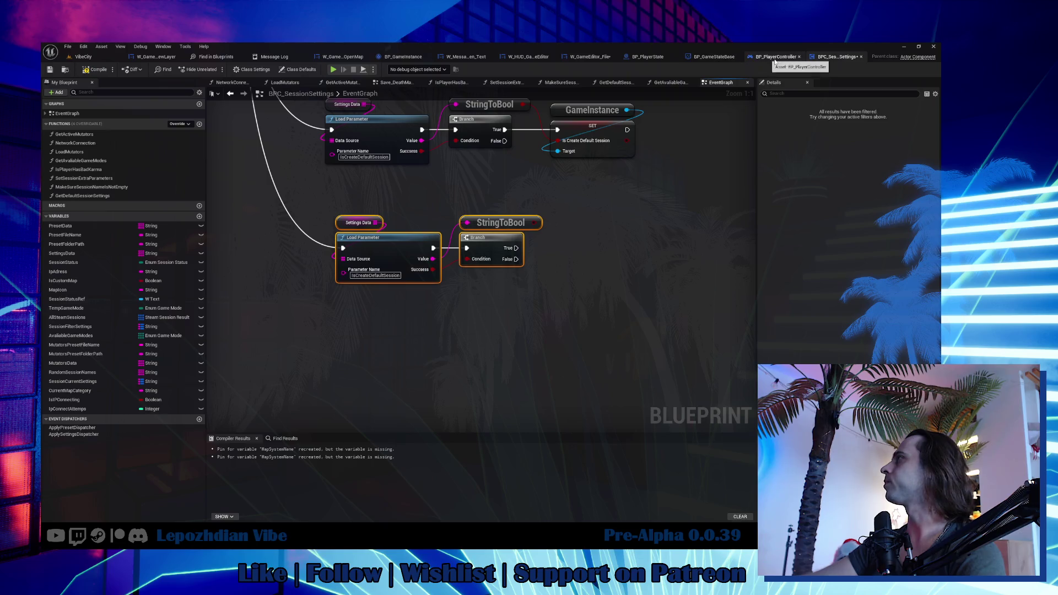
click(402, 57)
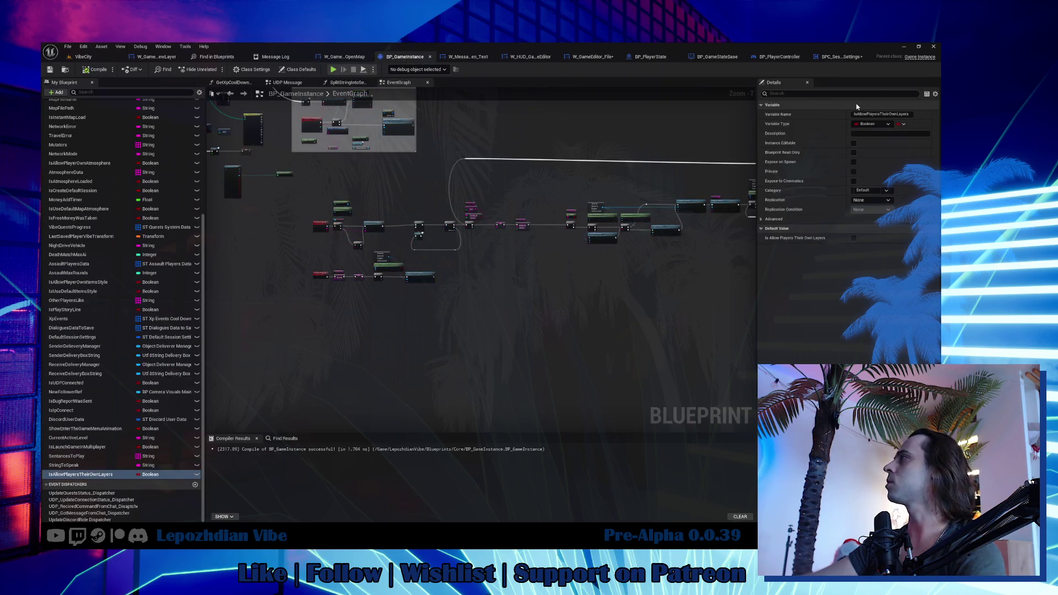
click(837, 57)
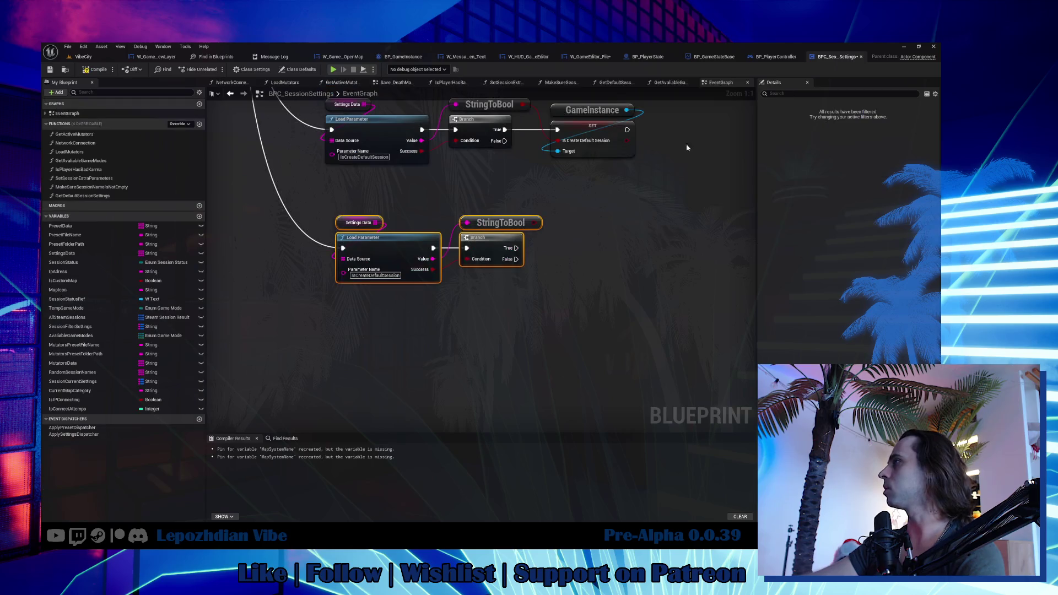
click(392, 276)
key(ctrl+v)
drag(568, 234, 462, 325)
Add a GameInstance SET Is Allow Players Their Own Layers node, run from the Branch's True output.
click(485, 202)
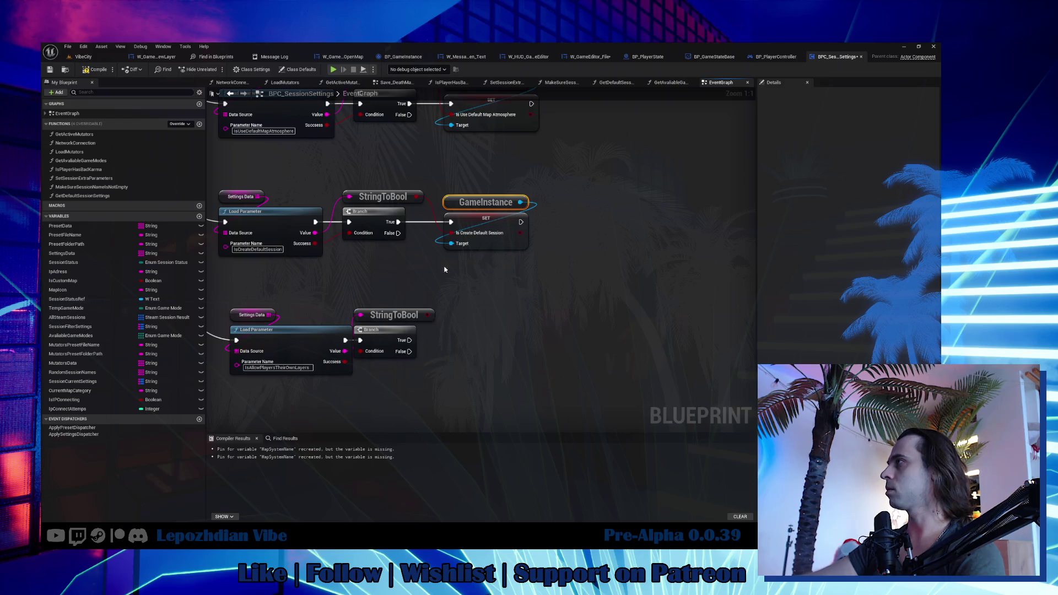
key(ctrl+c)
key(ctrl+v)
drag(530, 326, 543, 333)
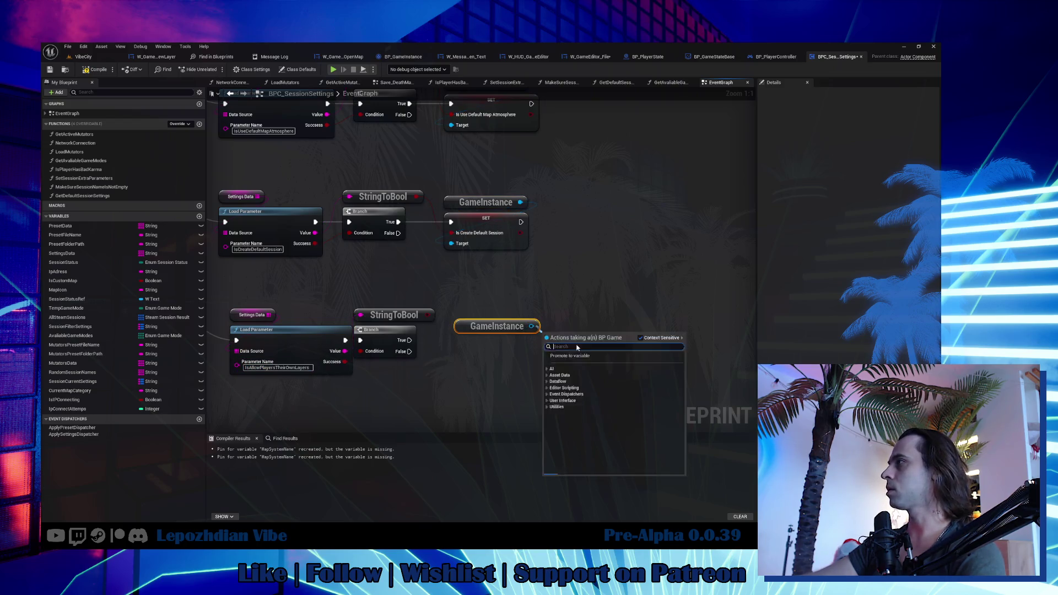
key(Escape)
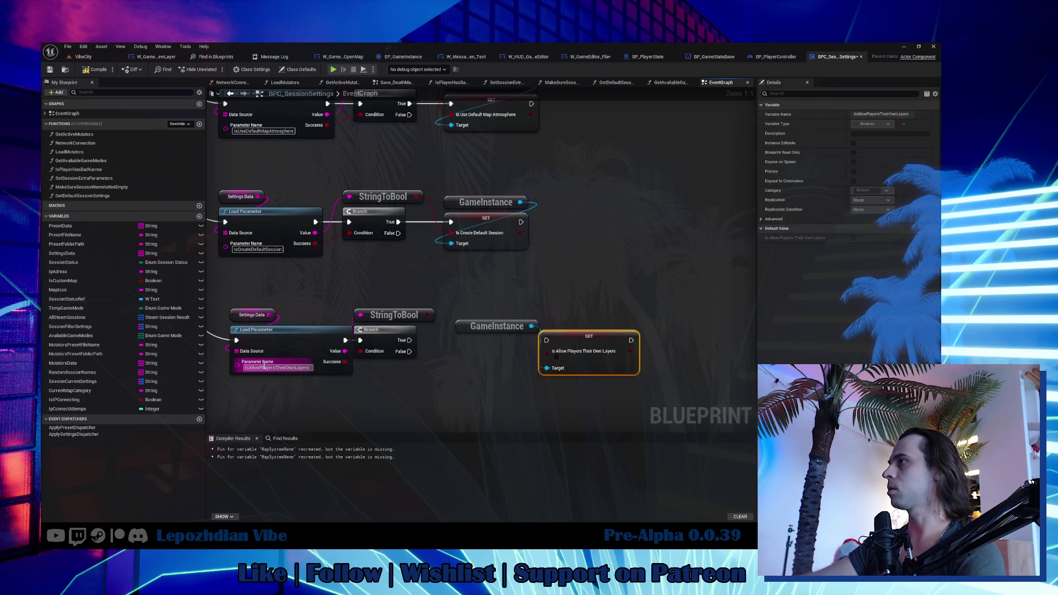
click(435, 394)
mouse_move(547, 351)
mouse_down()
mouse_move(503, 348)
mouse_move(608, 379)
mouse_up()
drag(586, 343, 502, 349)
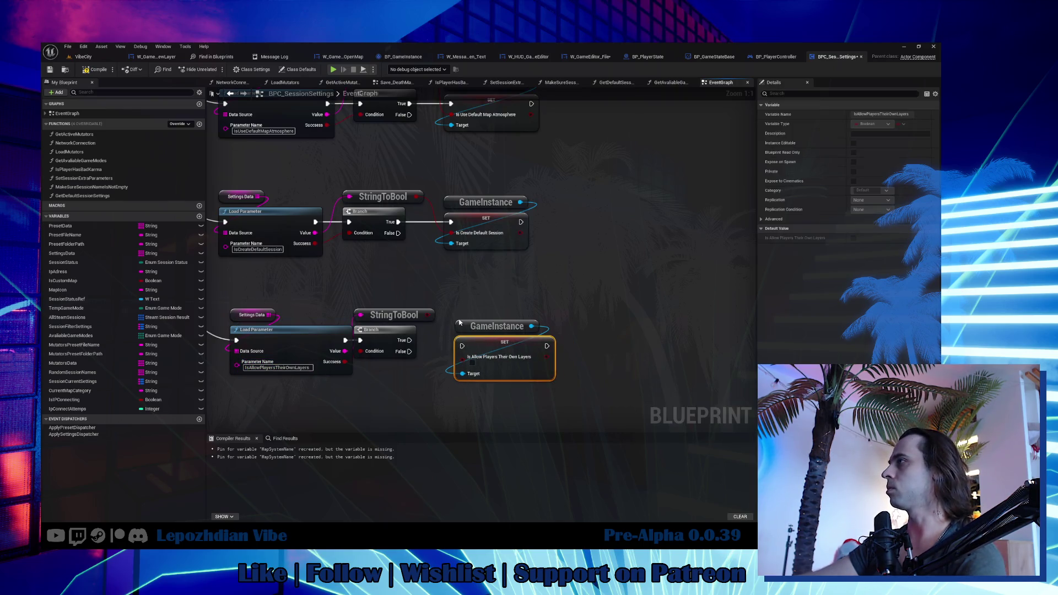
mouse_move(409, 340)
mouse_down()
mouse_move(462, 345)
mouse_move(492, 331)
mouse_up()
Tidy the nodes and select the GameInstance and setter pair for copying.
mouse_move(411, 311)
mouse_down()
mouse_move(471, 295)
mouse_move(512, 300)
mouse_up()
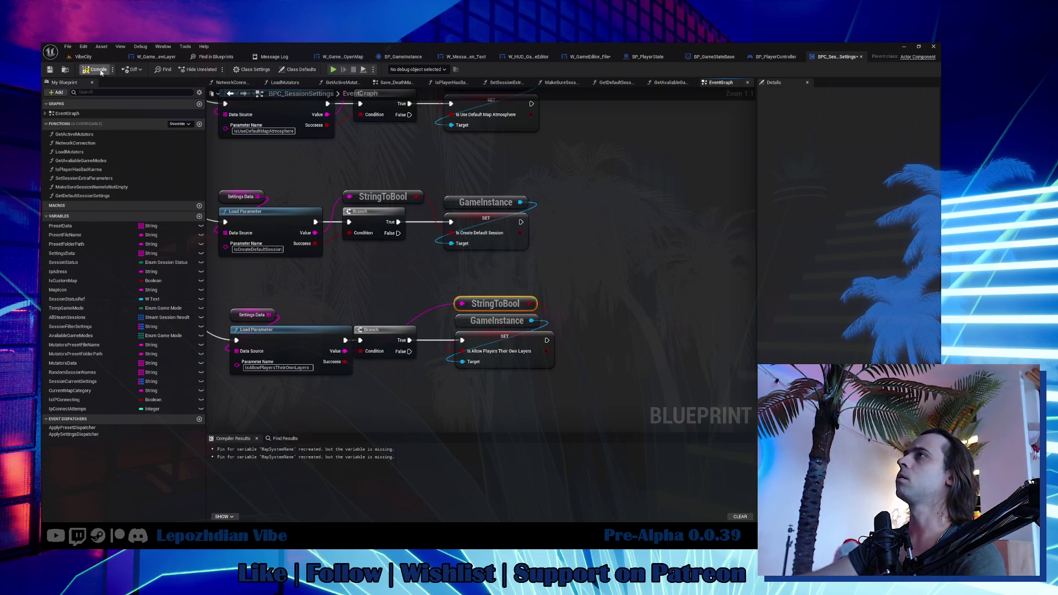
drag(439, 357, 479, 323)
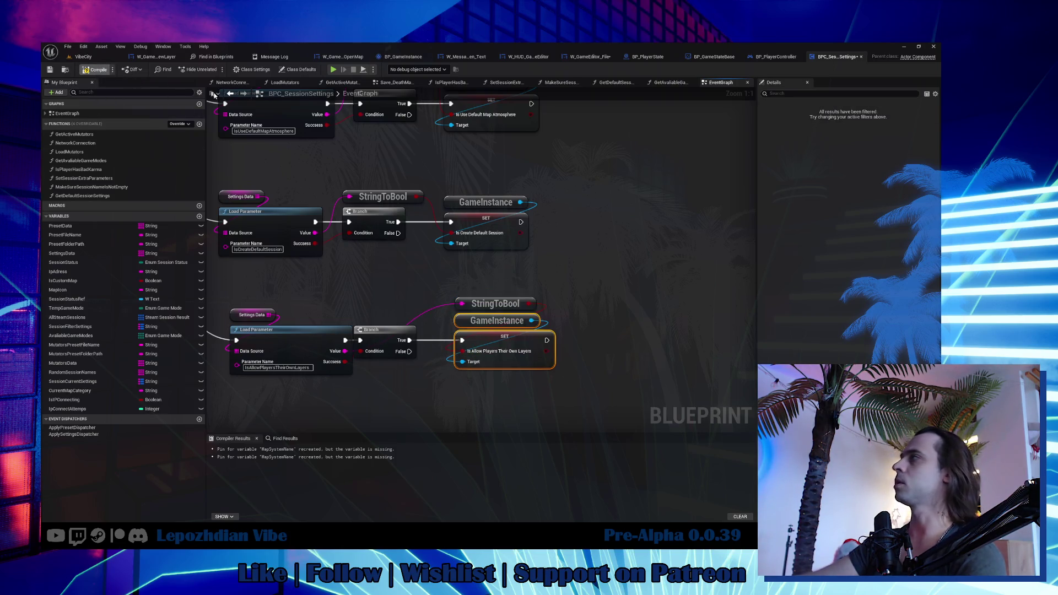
click(591, 61)
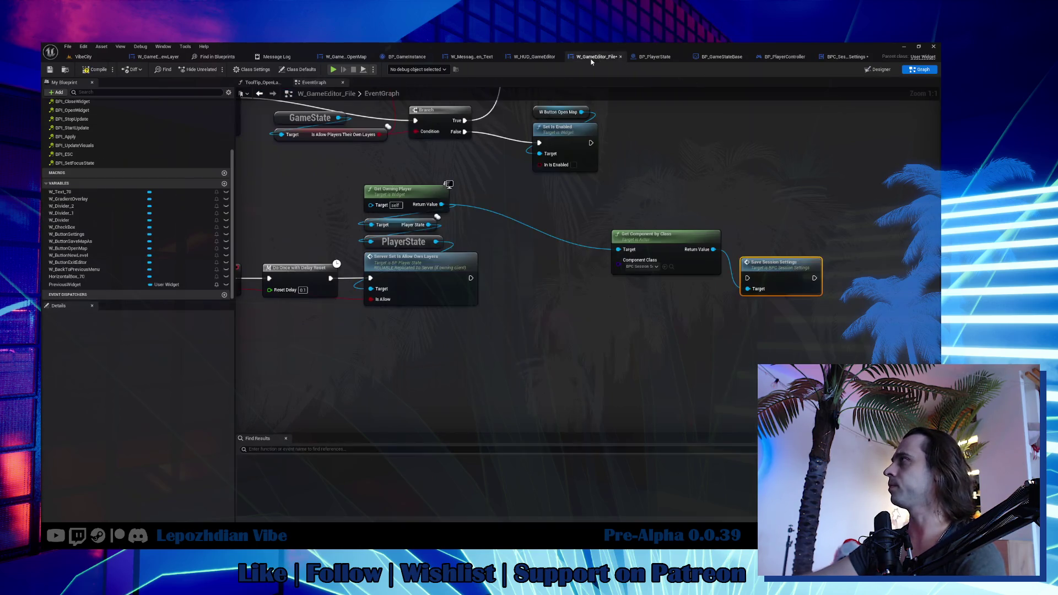
Paste the GameInstance setter, feed it Is Checked, and run it between Server Set and Save Session Settings.
key(ctrl+v)
drag(399, 260, 501, 252)
drag(334, 281, 689, 311)
mouse_move(571, 270)
mouse_down()
mouse_move(686, 293)
mouse_move(688, 283)
mouse_move(633, 266)
mouse_up()
mouse_move(698, 271)
mouse_down()
mouse_move(848, 271)
mouse_move(743, 289)
mouse_up()
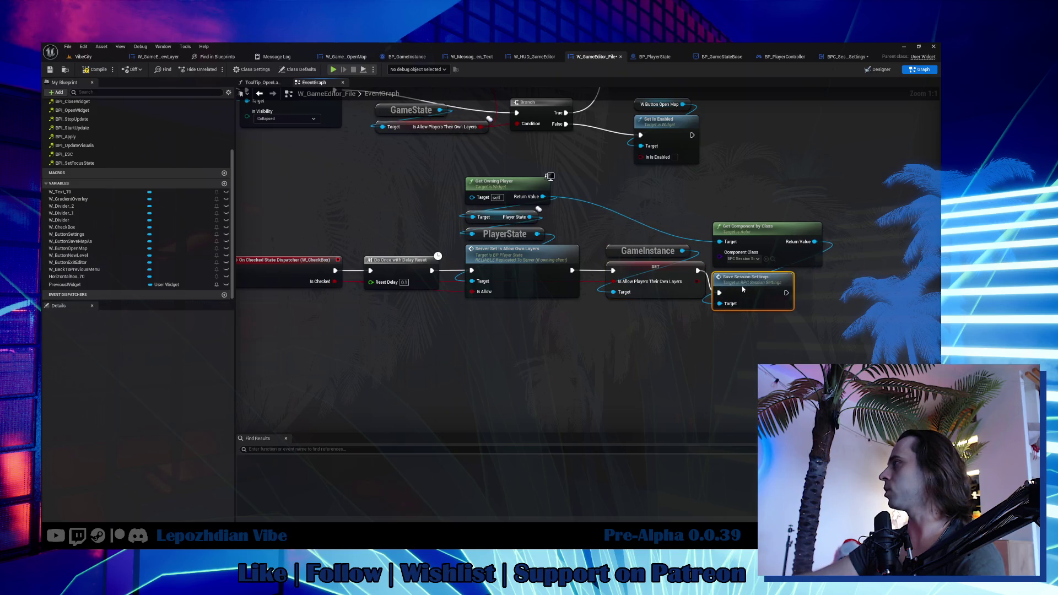
mouse_move(752, 192)
mouse_down()
mouse_move(749, 290)
mouse_move(777, 266)
mouse_up()
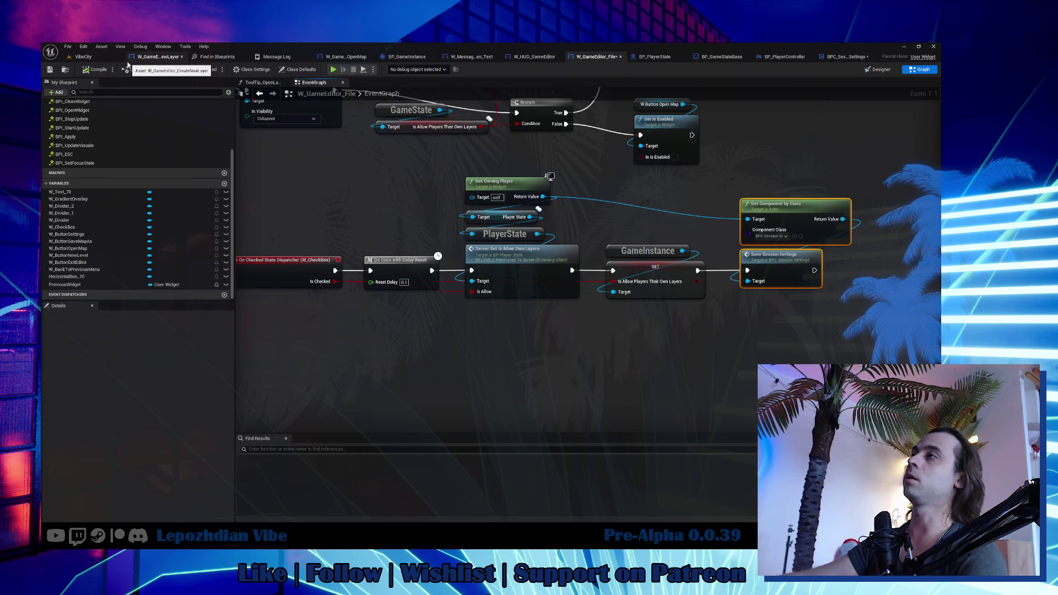
Save all modified assets from the VibeCity level's File menu, then bring up the Obsidian notes.
click(79, 56)
click(68, 46)
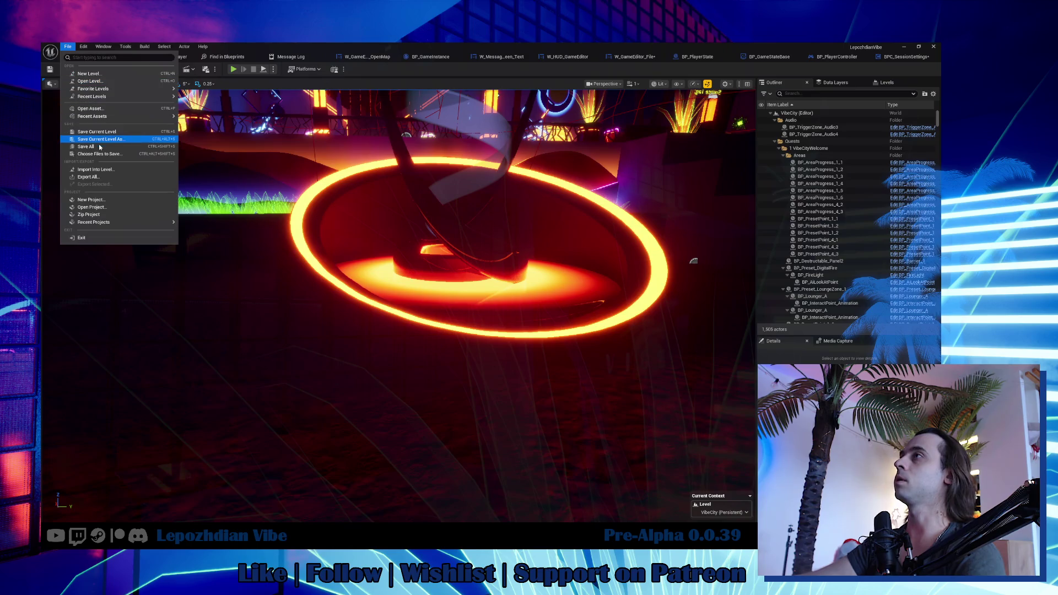
click(105, 142)
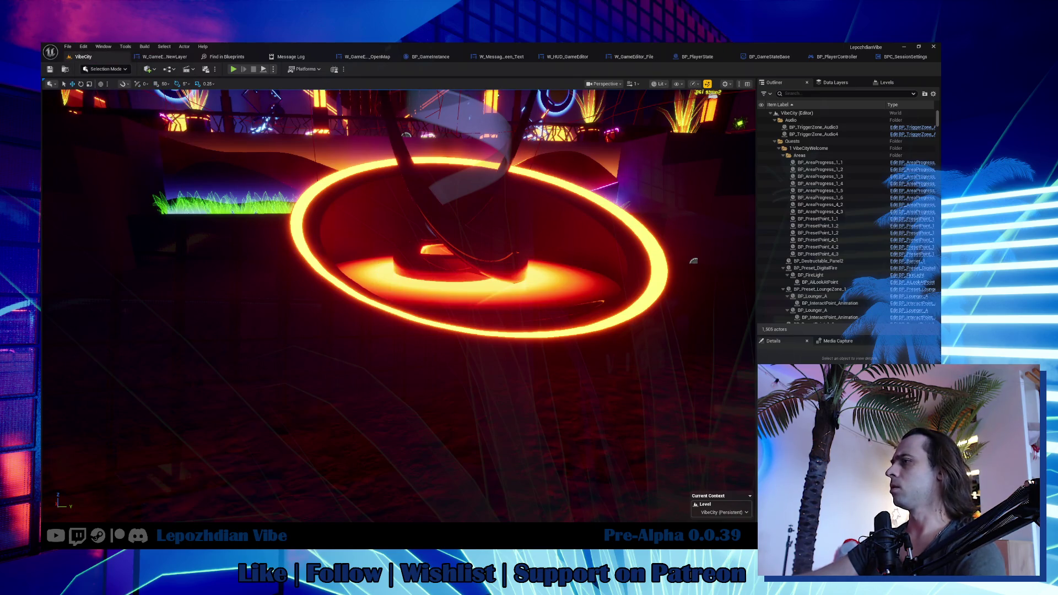
key(alt+Tab)
scroll(448, 456, down, 15)
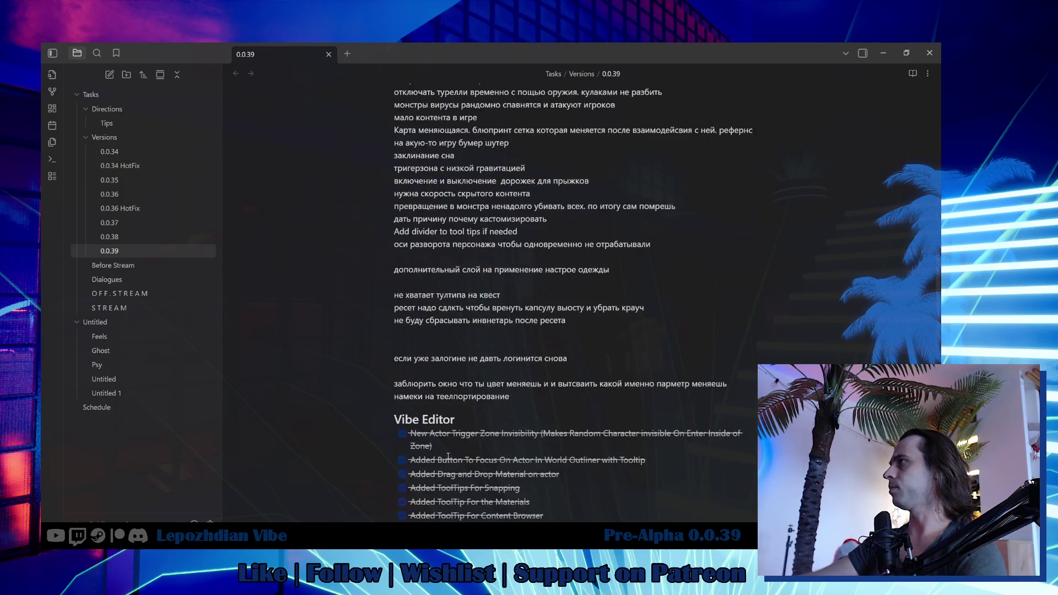
Add and tick a Vibe Editor checklist item for the new allow-other-players parameter, then return to Unreal.
scroll(448, 456, down, 4)
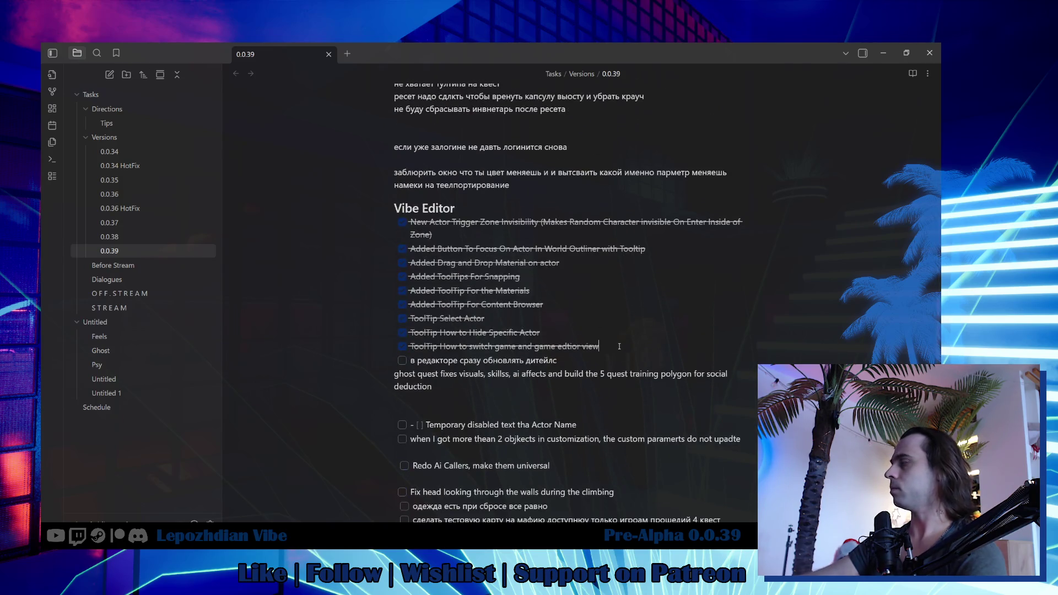
key(Return)
text(New par)
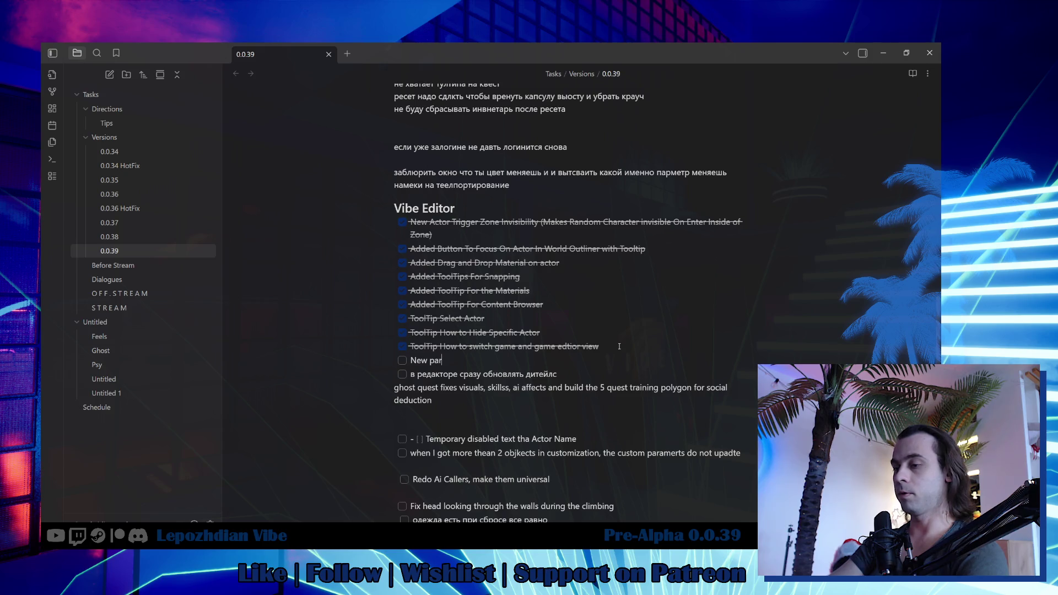
text(ameter)
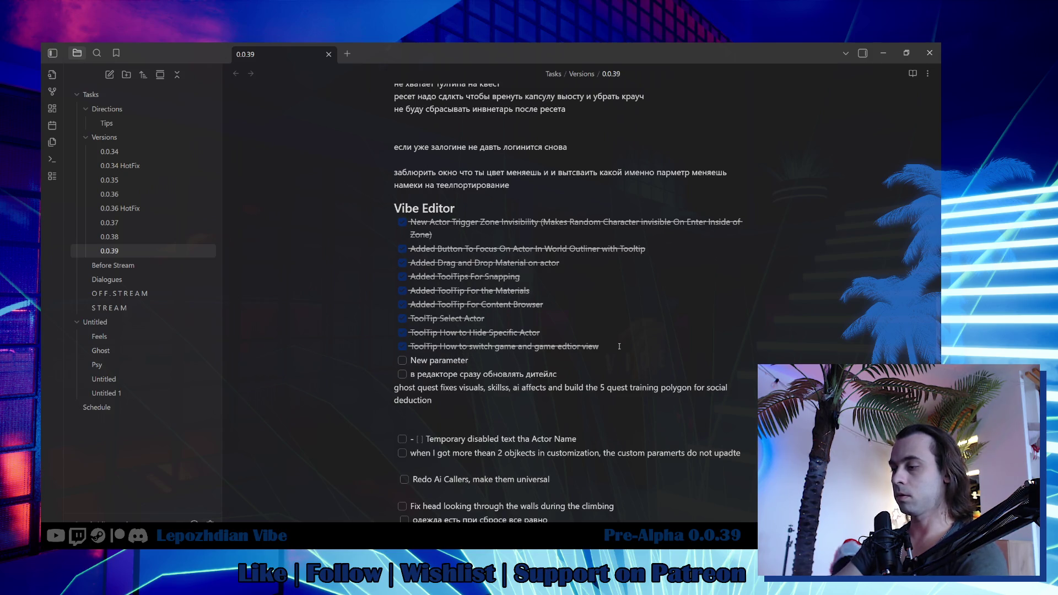
text( - Allow or not allow other )
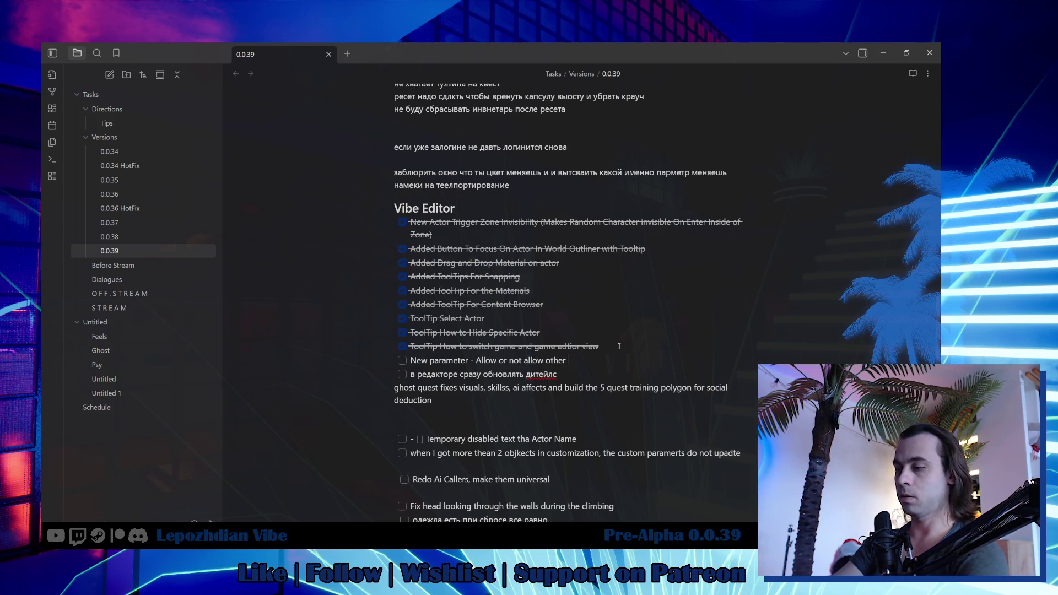
text(player to laod)
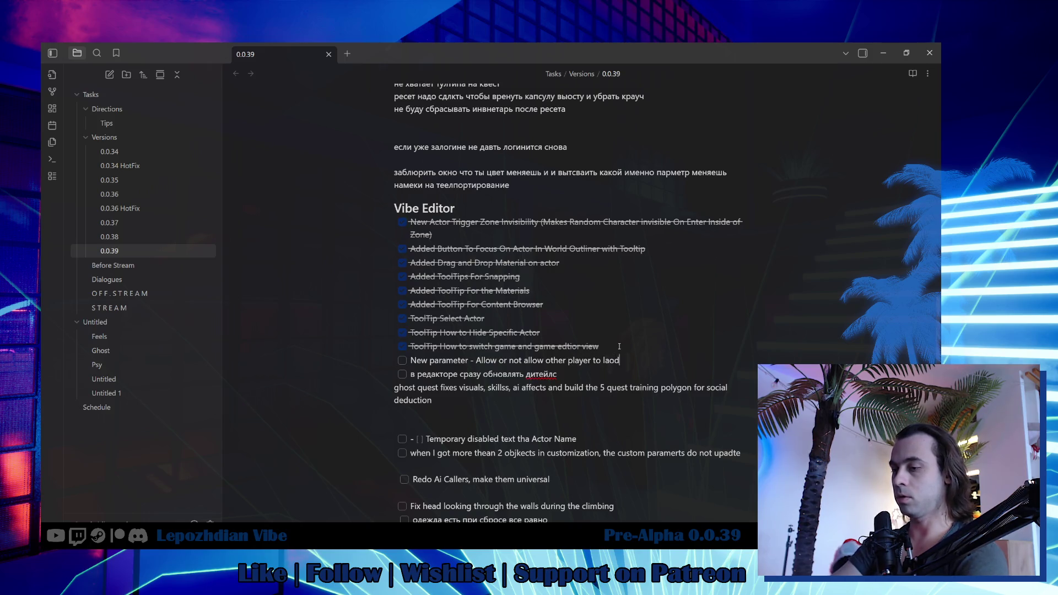
text(yers)
text(ap)
click(403, 361)
key(alt+Tab)
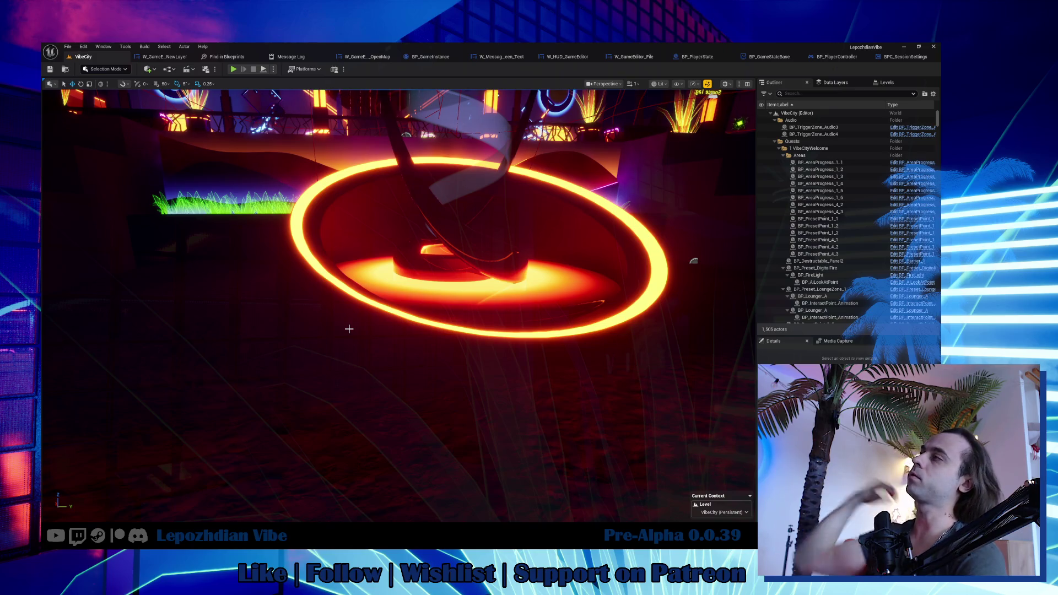
Search the Content Browser for 'server trave' and open BP_ServerTravel in the Blueprint editor.
click(67, 46)
click(111, 142)
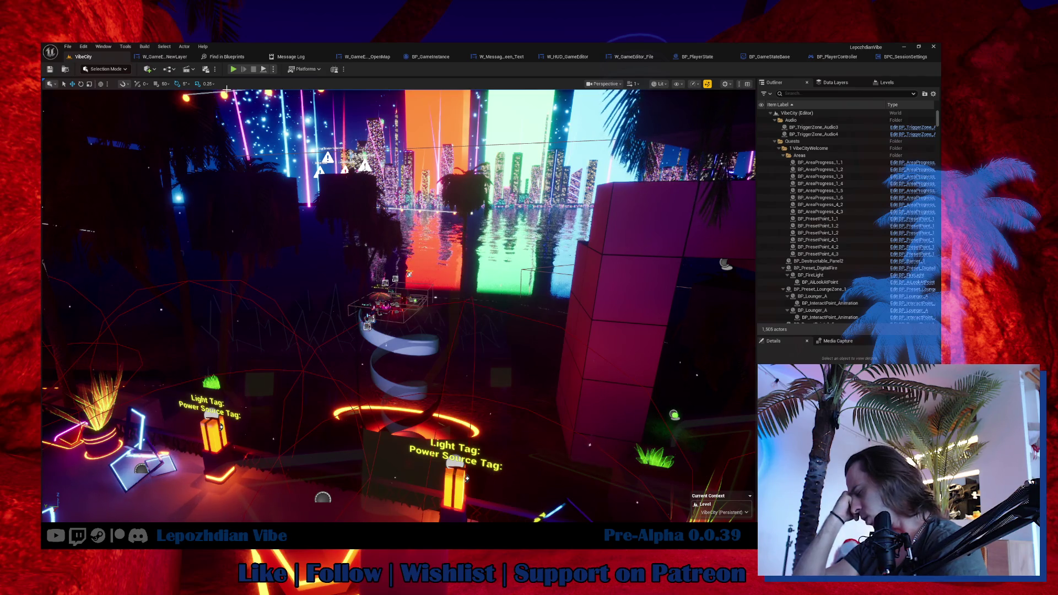
drag(226, 89, 246, 287)
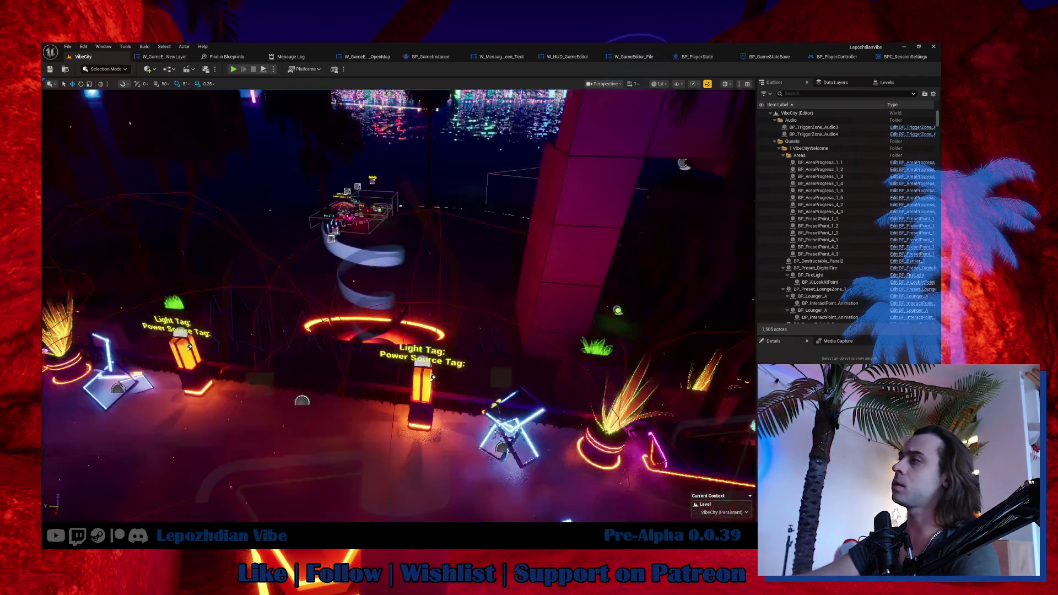
key(ctrl+space)
click(69, 386)
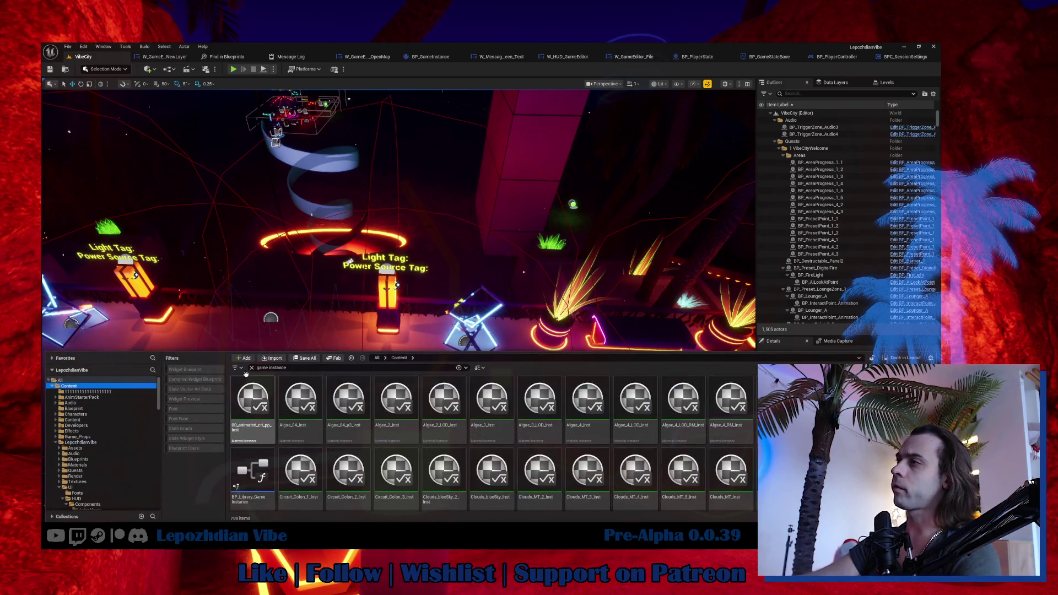
triple_click(294, 370)
text(s)
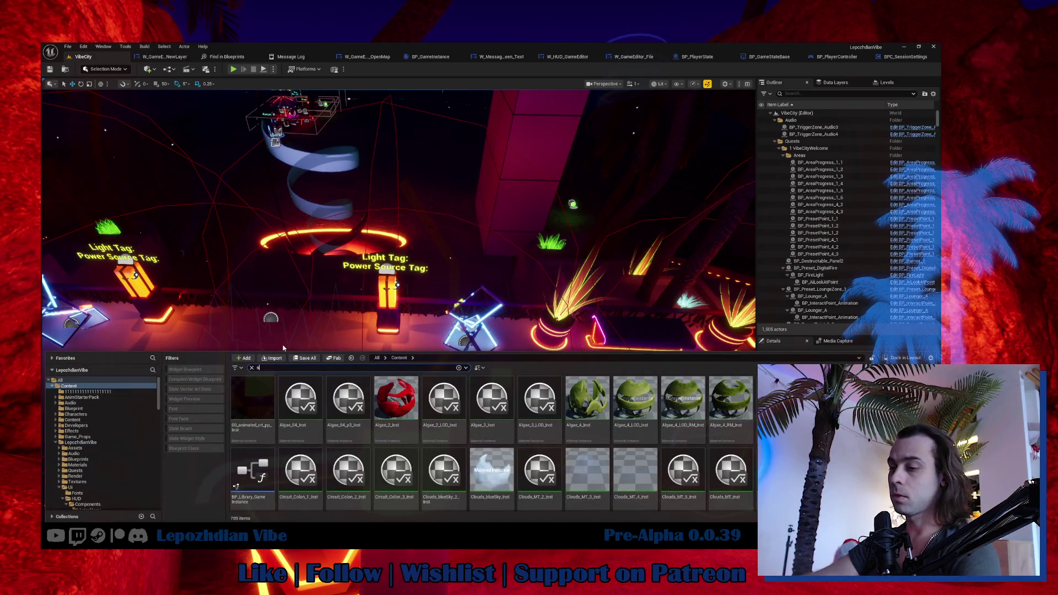
text(erver trave)
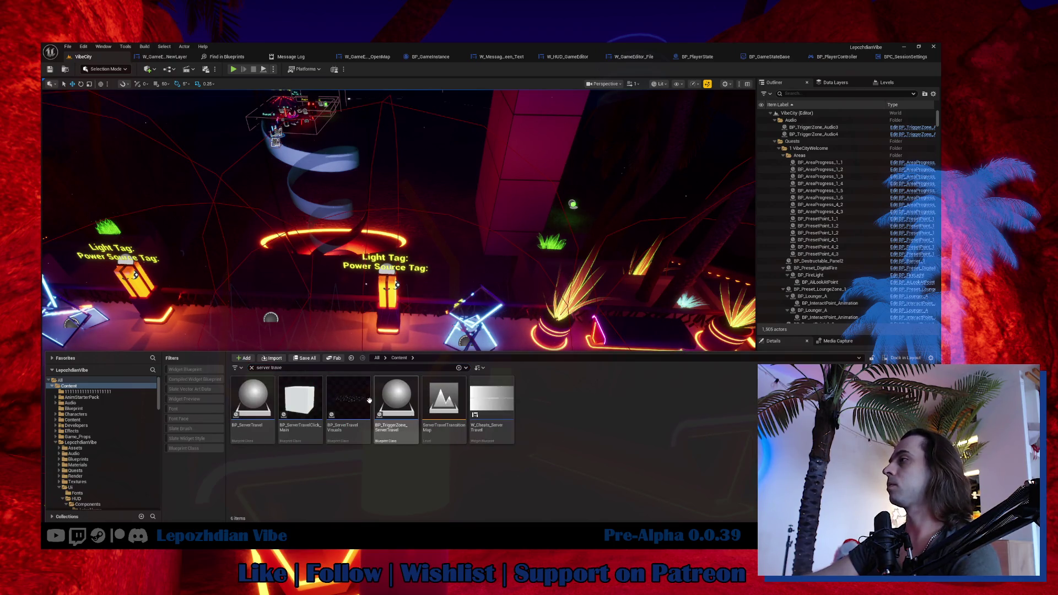
click(246, 401)
double_click(246, 401)
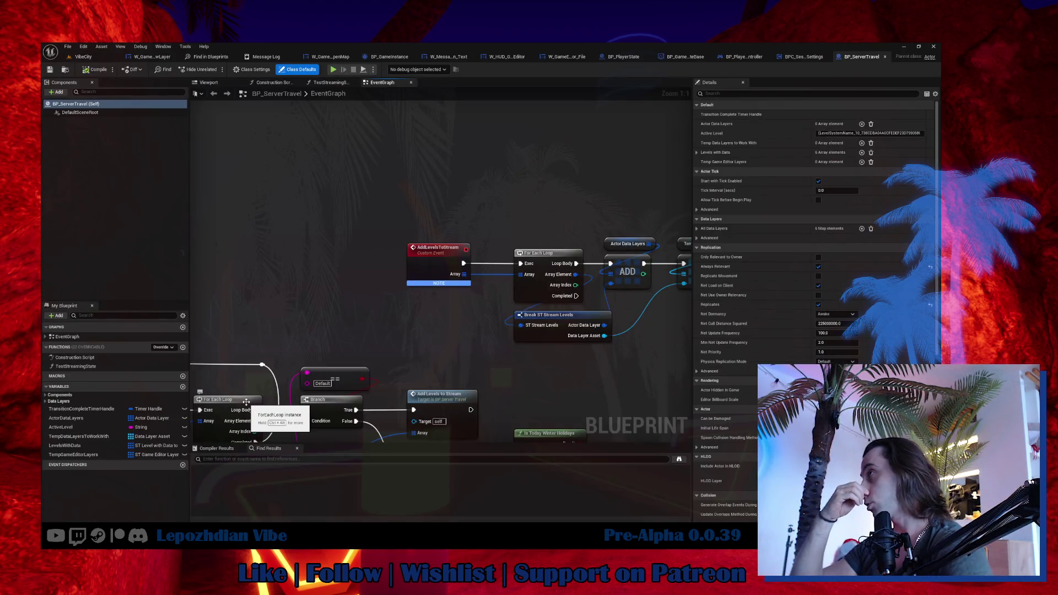
Survey the EventGraph from AddLevelsToStream through Set Data Layer Runtime State to the Clear Timer and GameState nodes.
scroll(386, 239, down, 8)
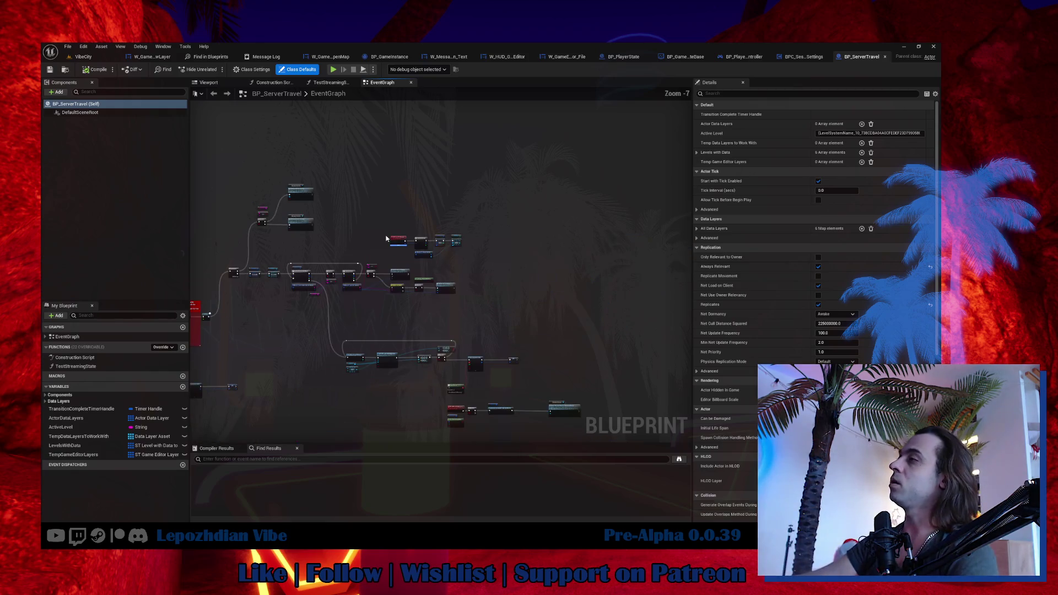
scroll(325, 313, up, 4)
mouse_move(578, 276)
mouse_down()
mouse_move(508, 195)
mouse_move(512, 231)
mouse_move(495, 292)
mouse_move(454, 297)
mouse_up()
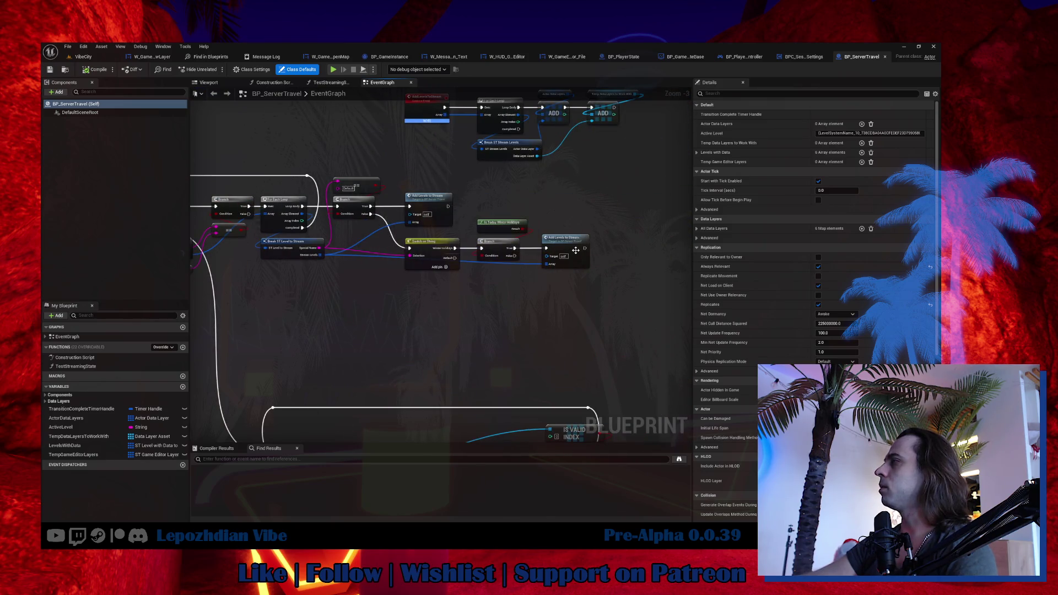
double_click(575, 251)
scroll(570, 301, down, 5)
mouse_move(570, 301)
mouse_down()
mouse_move(439, 309)
mouse_move(373, 161)
mouse_move(230, 97)
mouse_move(550, 300)
mouse_move(578, 300)
mouse_up()
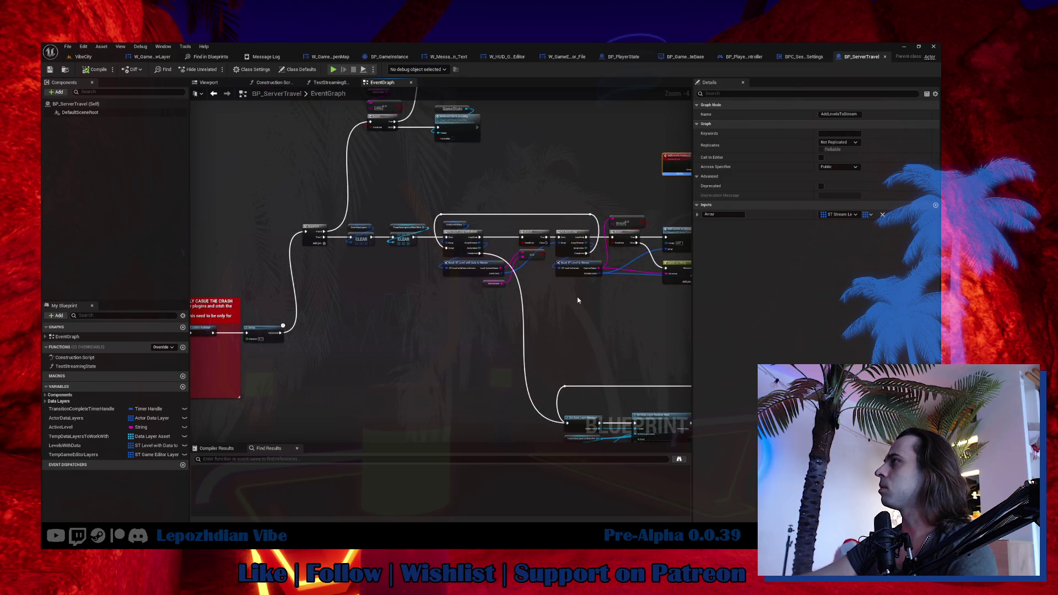
scroll(495, 286, up, 3)
mouse_move(479, 276)
mouse_down()
mouse_move(343, 205)
mouse_move(66, 111)
mouse_up()
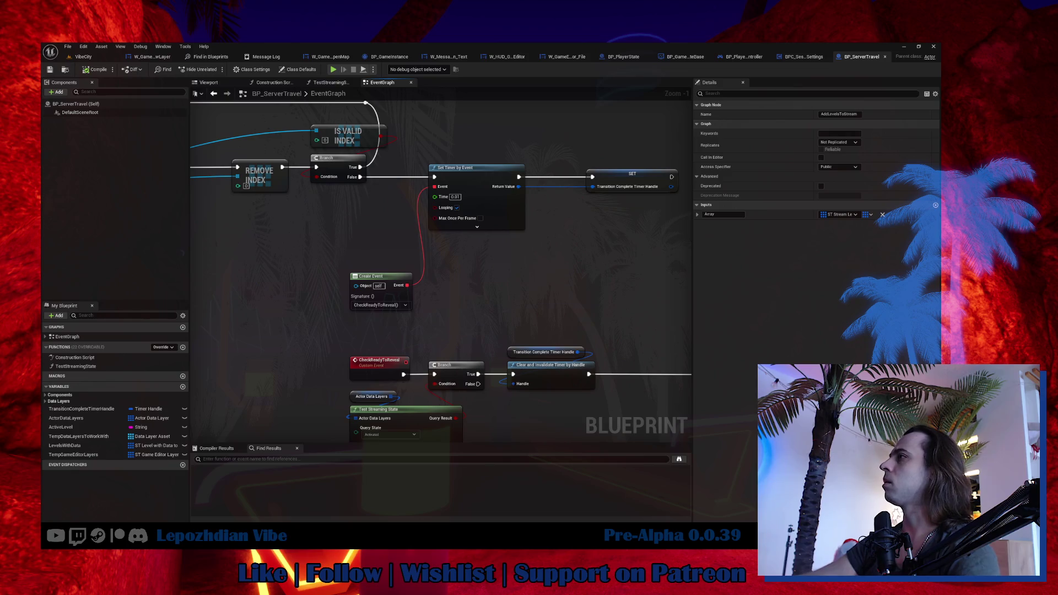
scroll(475, 251, down, 3)
drag(469, 247, 475, 251)
scroll(474, 251, up, 3)
drag(441, 216, 258, 193)
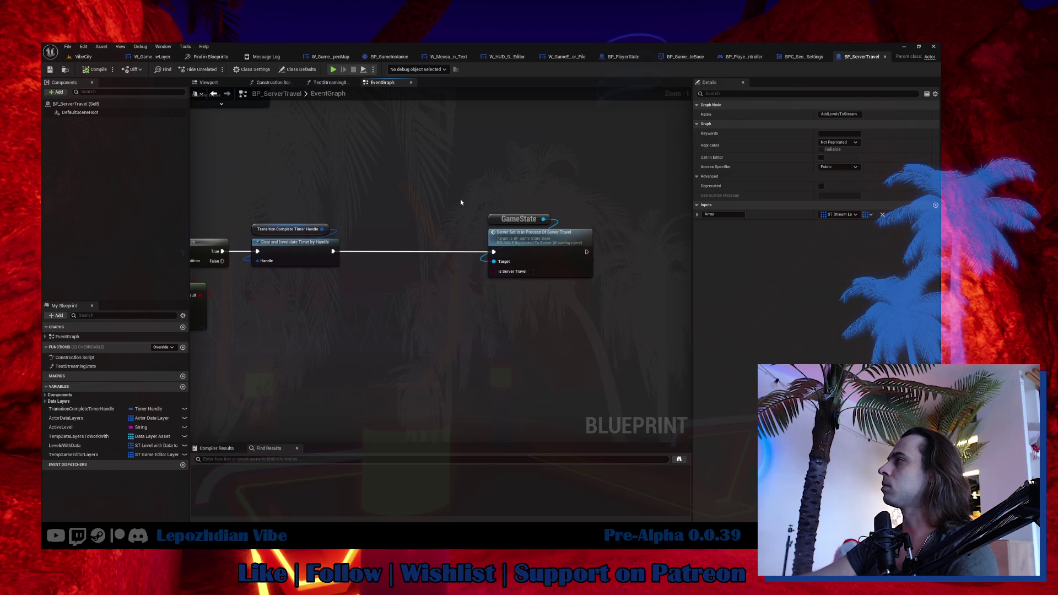
scroll(457, 195, down, 2)
Shift the Server Set Is In Process node and its GameState slightly right, then deselect.
click(520, 240)
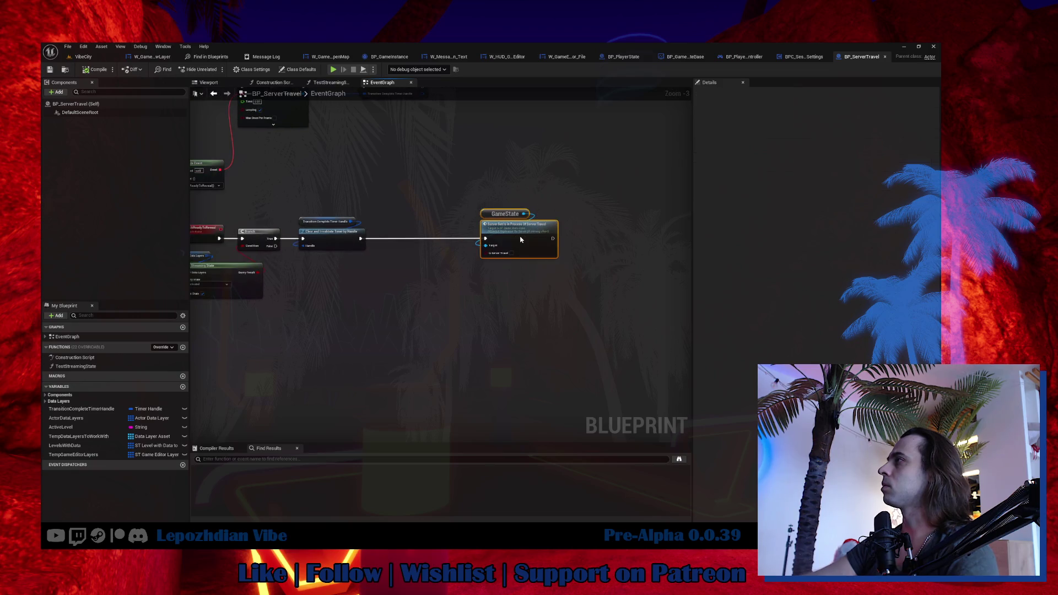
drag(521, 239, 569, 241)
mouse_move(449, 240)
mouse_down()
mouse_move(277, 363)
mouse_move(243, 347)
mouse_move(376, 398)
mouse_move(608, 282)
mouse_move(732, 282)
mouse_move(441, 408)
mouse_move(515, 456)
mouse_move(474, 353)
mouse_move(485, 330)
mouse_move(451, 231)
mouse_move(474, 256)
mouse_up()
scroll(474, 256, down, 3)
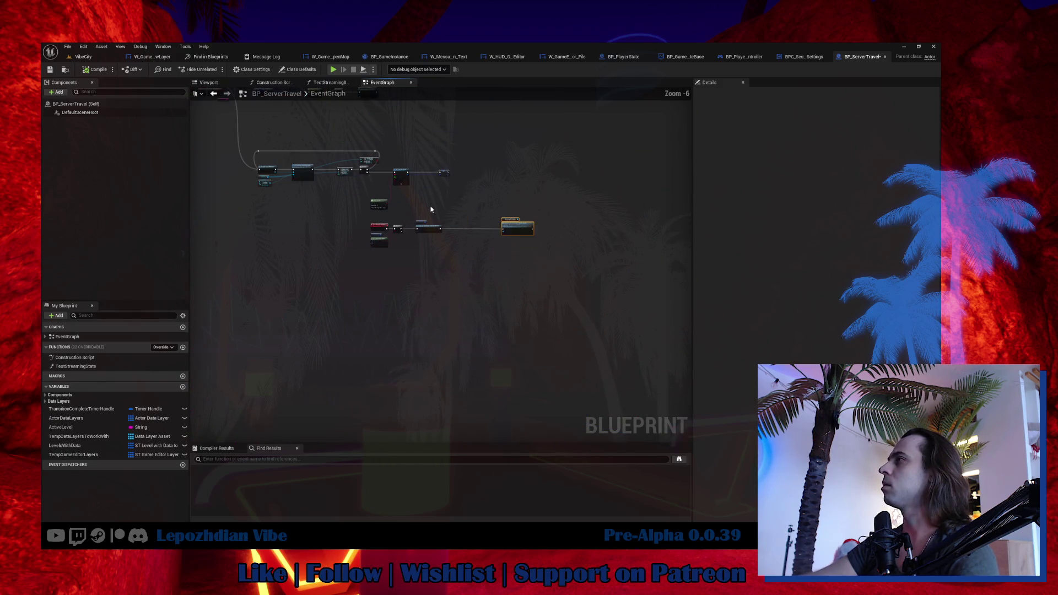
scroll(432, 210, up, 4)
mouse_move(383, 184)
mouse_down()
mouse_move(510, 389)
mouse_move(369, 211)
mouse_up()
mouse_move(324, 184)
mouse_down()
mouse_move(416, 288)
mouse_move(410, 306)
mouse_move(453, 357)
mouse_up()
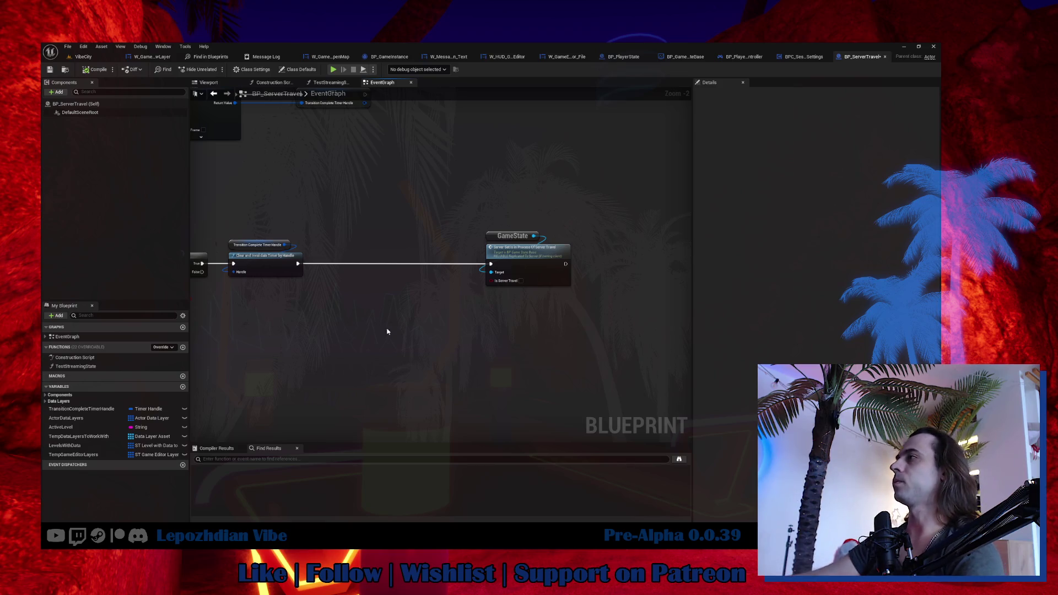
Add a Get Game State node and a Get Game Master node stacked beneath it.
right_click(347, 302)
text(game )
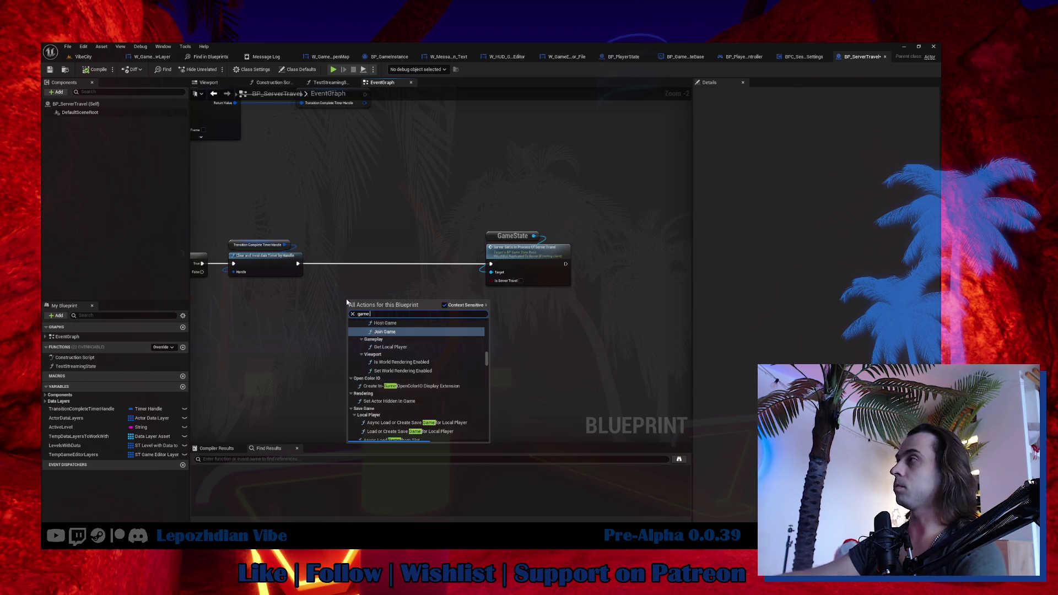
text(state)
click(402, 329)
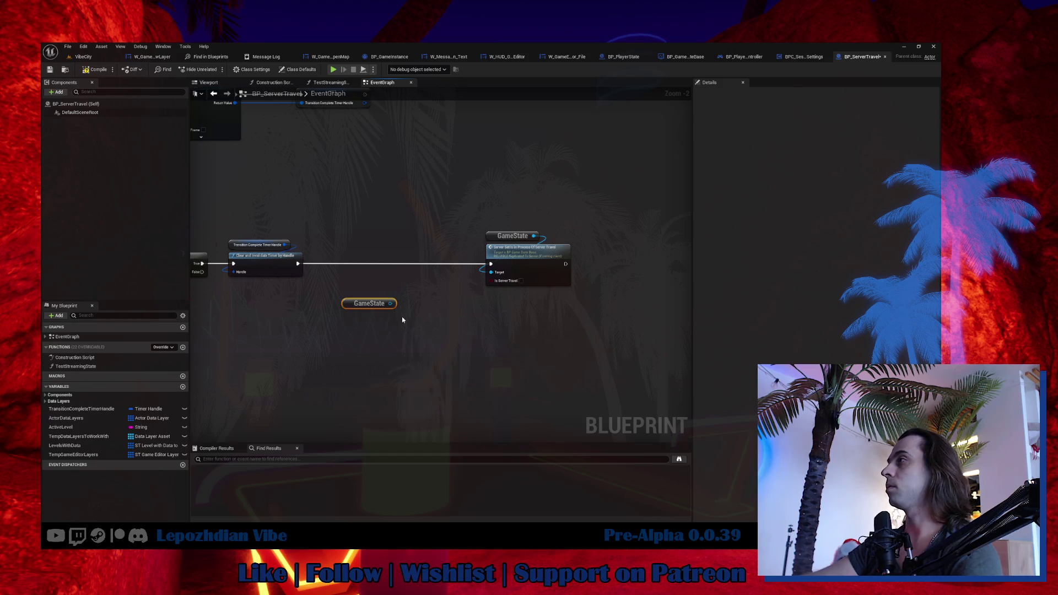
scroll(402, 316, up, 2)
drag(388, 299, 428, 312)
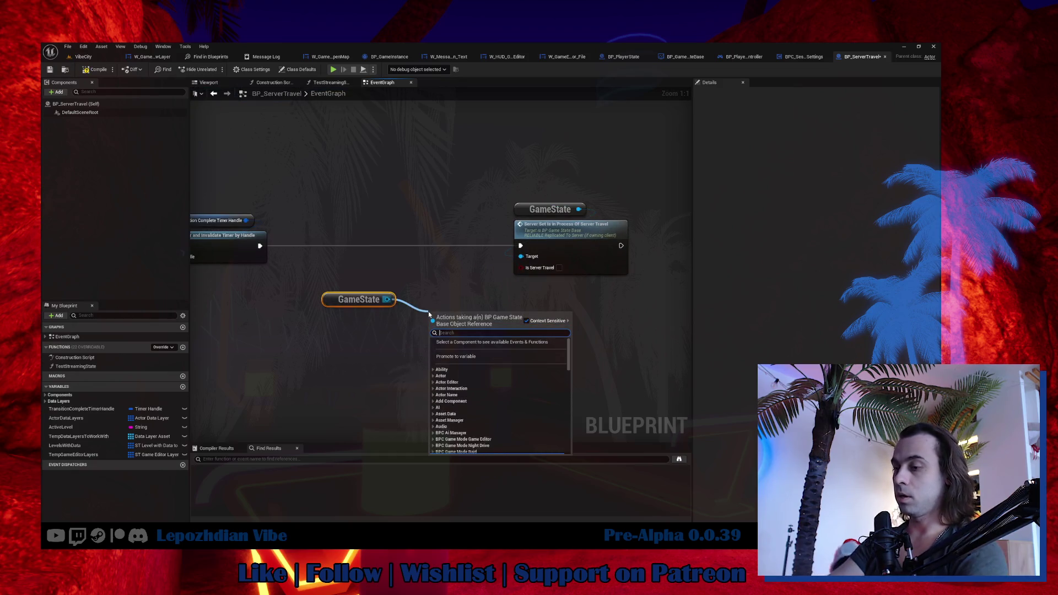
text(get master)
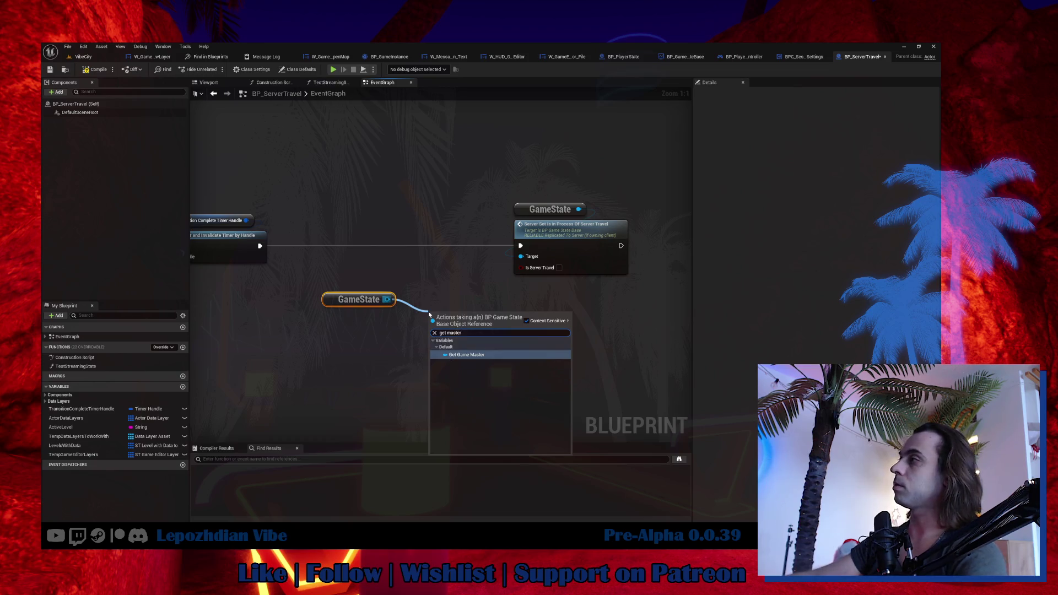
key(Return)
mouse_move(453, 312)
mouse_down()
mouse_move(359, 320)
mouse_move(429, 331)
mouse_up()
Chain Get Player Controller into a pure Cast To BP_PlayerController, then switch to BP_PlayerController.
text(get player controll)
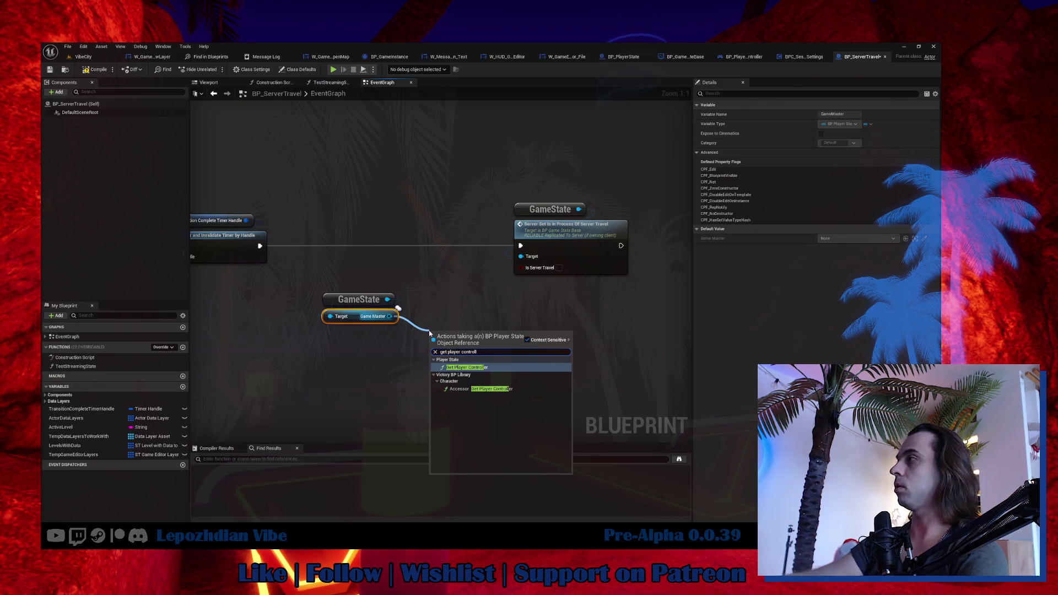
click(466, 367)
mouse_move(461, 340)
mouse_down()
mouse_move(359, 334)
mouse_move(411, 352)
mouse_up()
text(cast player contro)
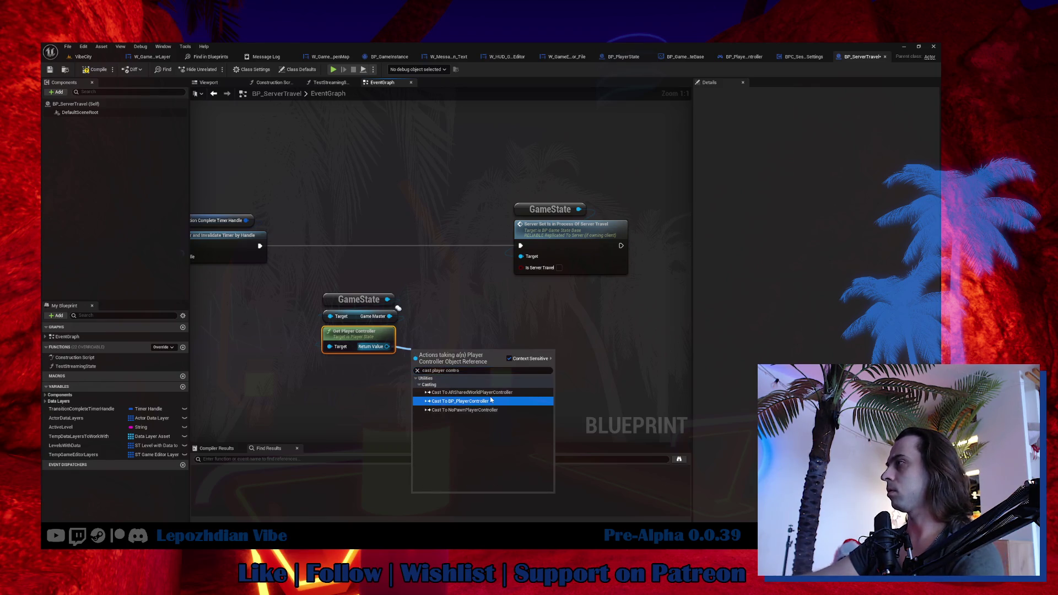
click(489, 401)
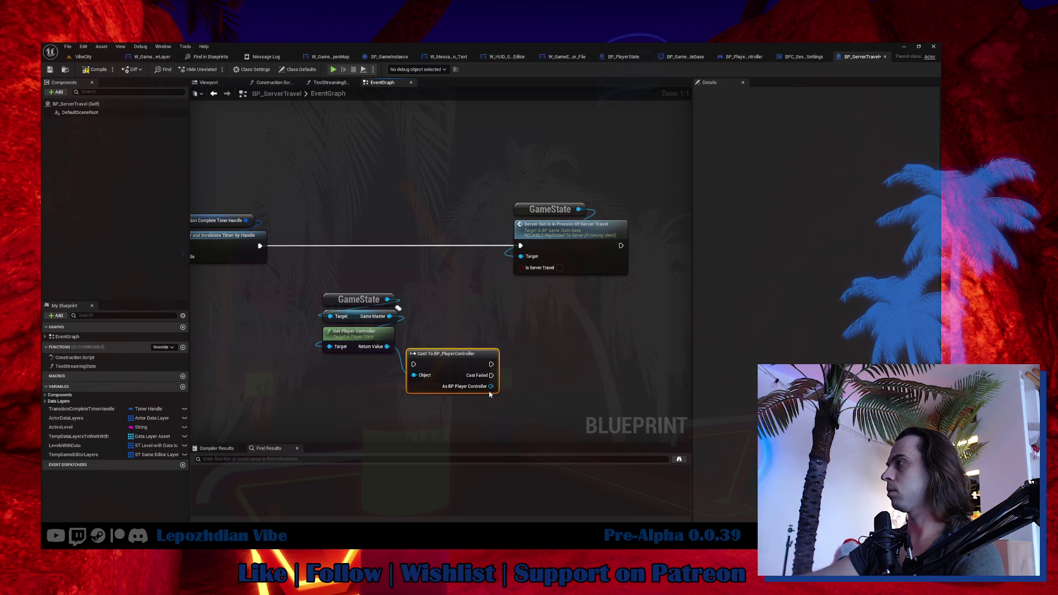
right_click(465, 359)
click(529, 361)
mouse_move(439, 358)
mouse_down()
mouse_move(356, 361)
mouse_move(355, 371)
mouse_up()
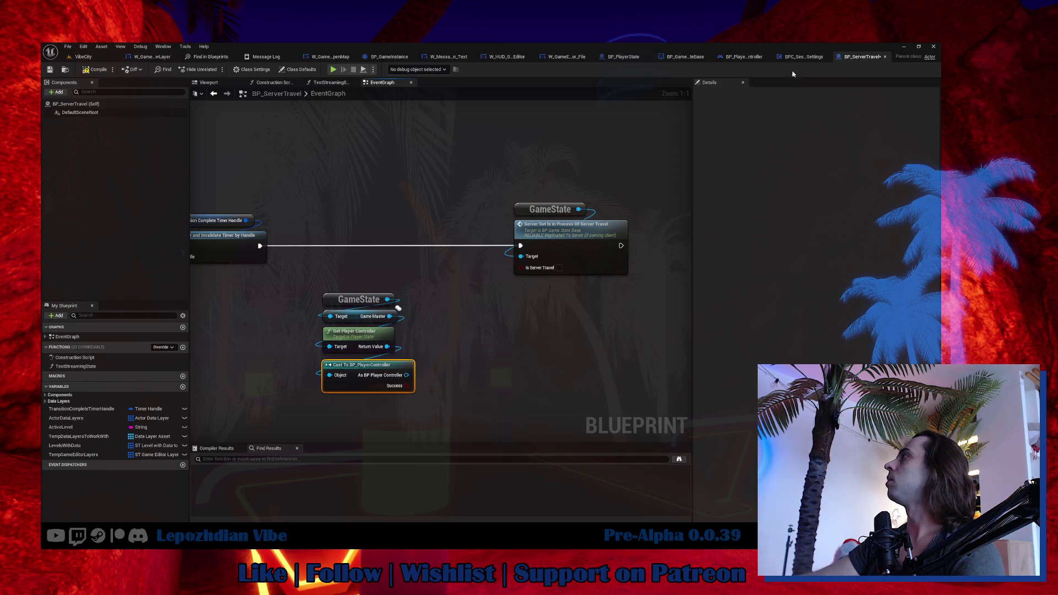
click(744, 57)
scroll(409, 267, down, 8)
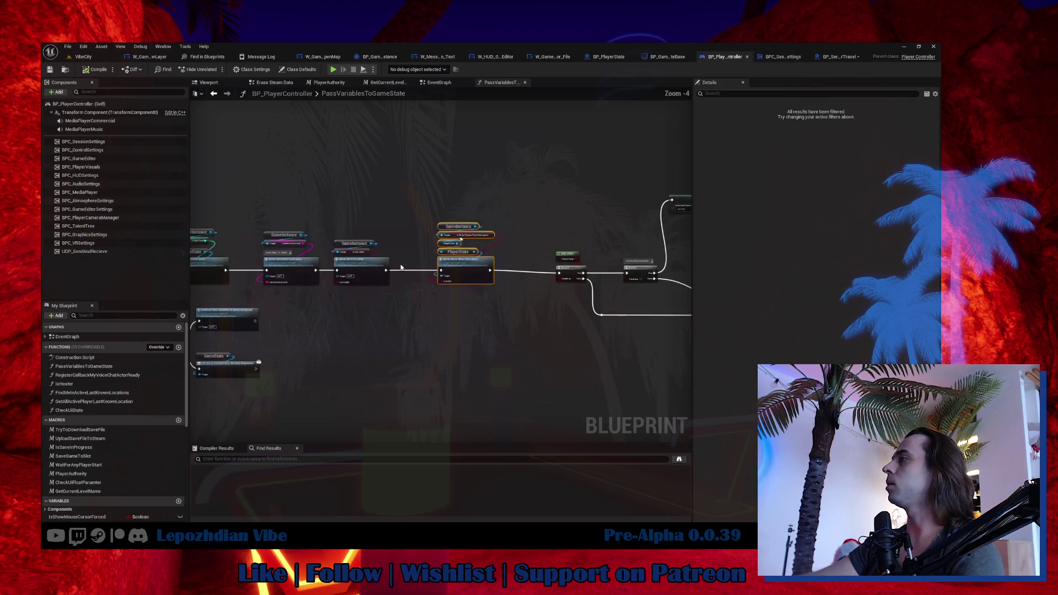
Go to BP_PlayerController's EventGraph and locate the Get Current Level Name and Get Layers to Load nodes.
click(430, 89)
scroll(479, 117, down, 8)
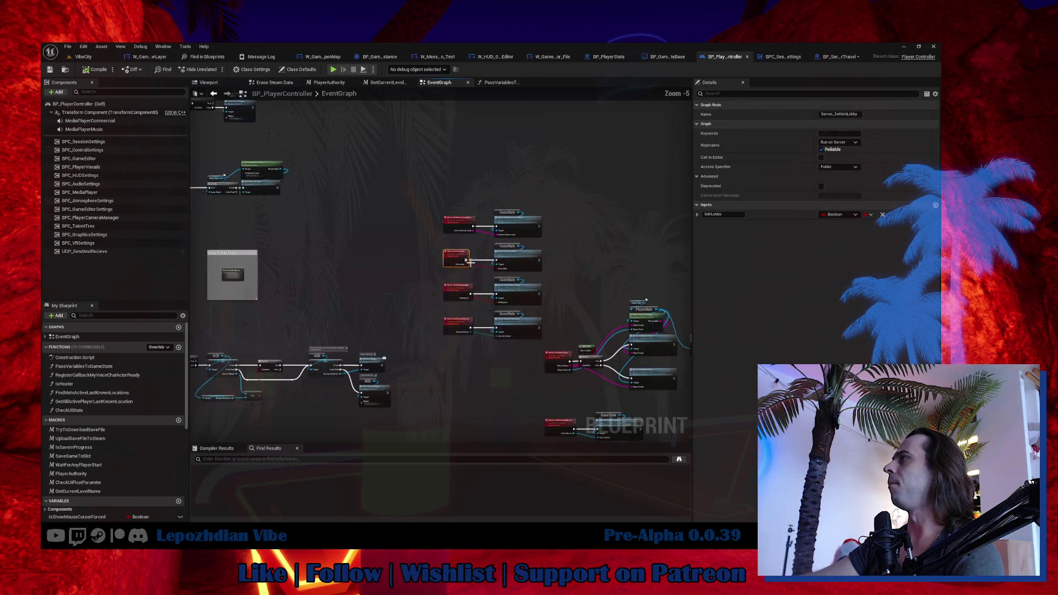
scroll(480, 116, up, 4)
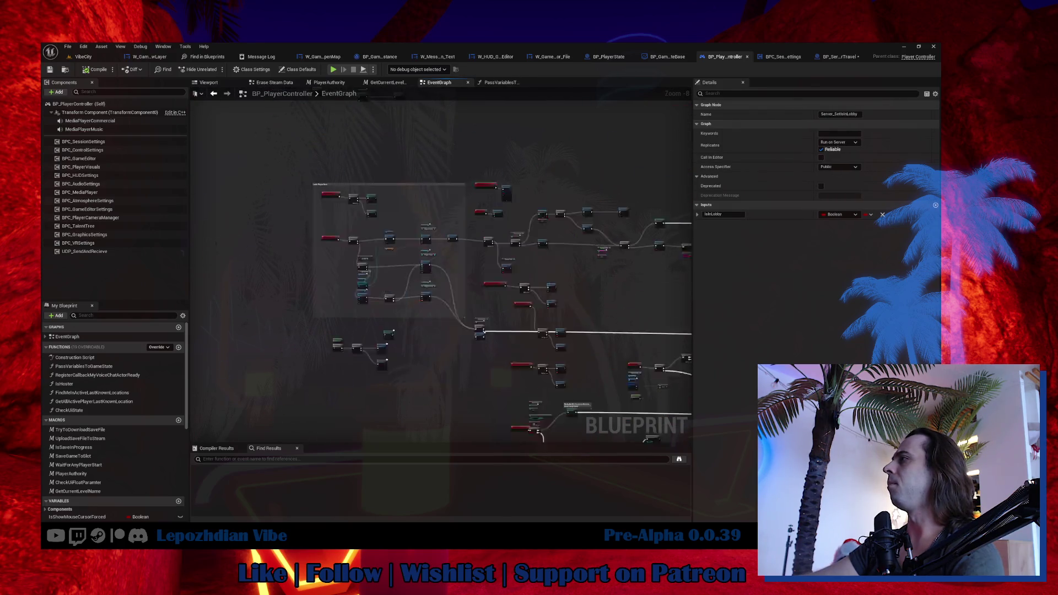
drag(567, 253, 209, 237)
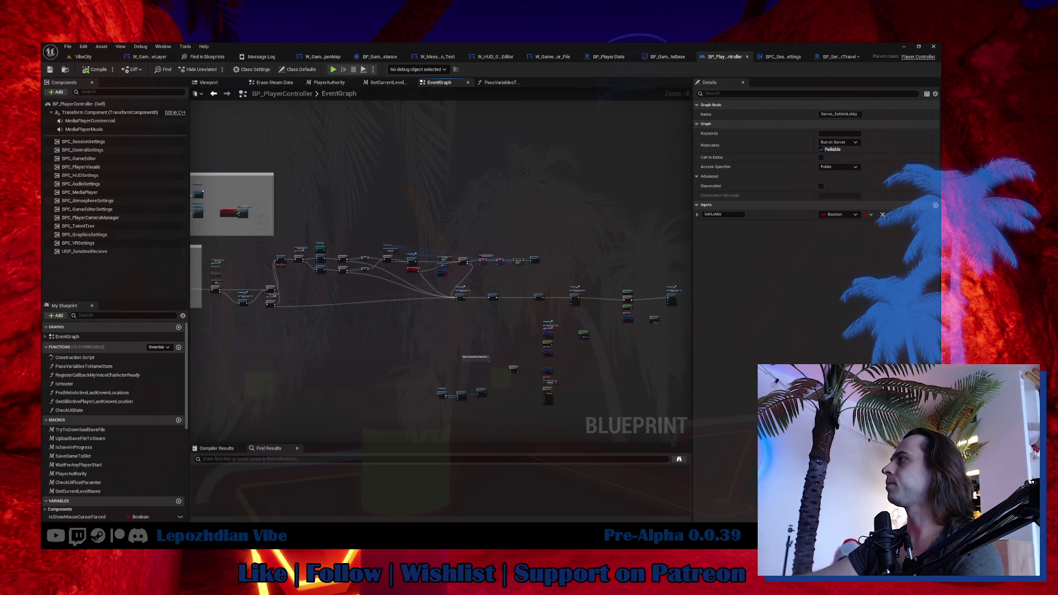
scroll(361, 205, up, 4)
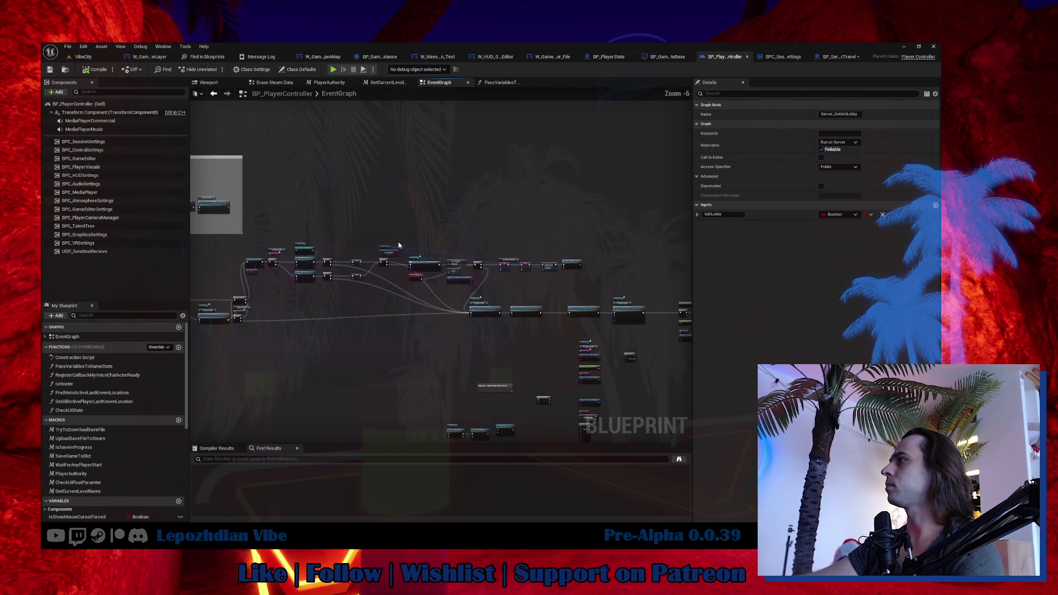
mouse_move(315, 198)
mouse_down()
mouse_move(449, 292)
mouse_move(529, 307)
mouse_move(302, 295)
mouse_move(193, 273)
mouse_up()
mouse_move(374, 258)
mouse_down()
mouse_move(503, 266)
mouse_move(582, 290)
mouse_up()
scroll(417, 243, up, 1)
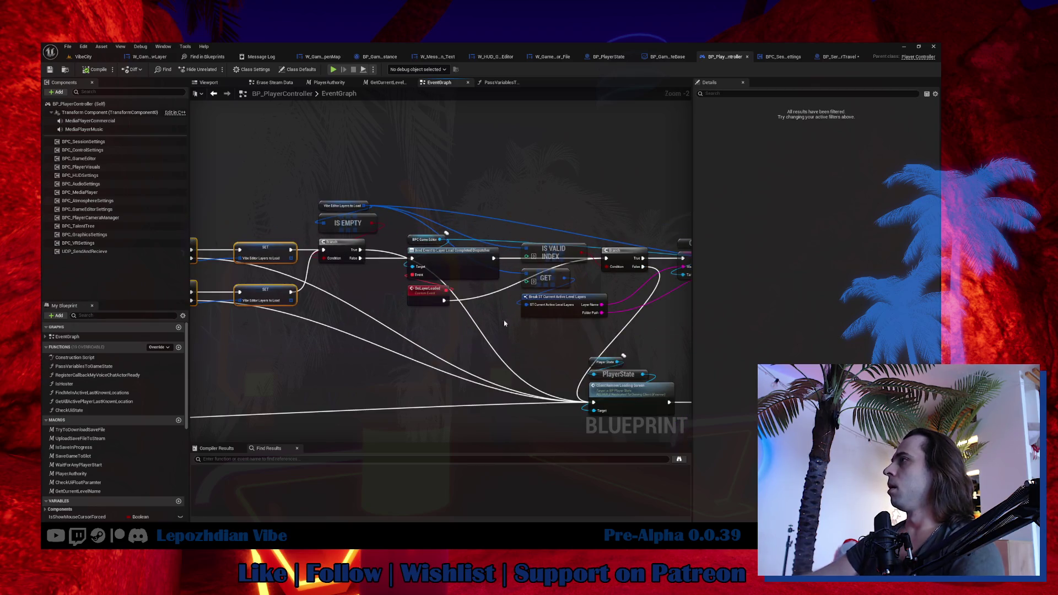
scroll(411, 339, up, 1)
mouse_move(411, 339)
mouse_down()
mouse_move(633, 331)
mouse_move(686, 346)
mouse_up()
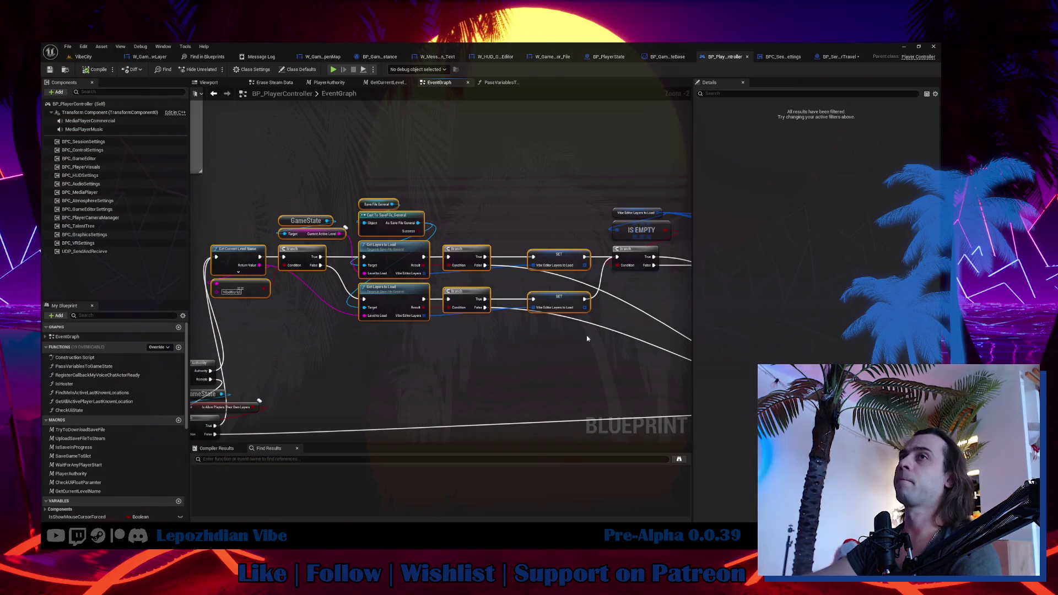
Inspect the GameState, Branch, SET, IS EMPTY, REMOVE INDEX and Client Check nodes.
drag(308, 194, 317, 233)
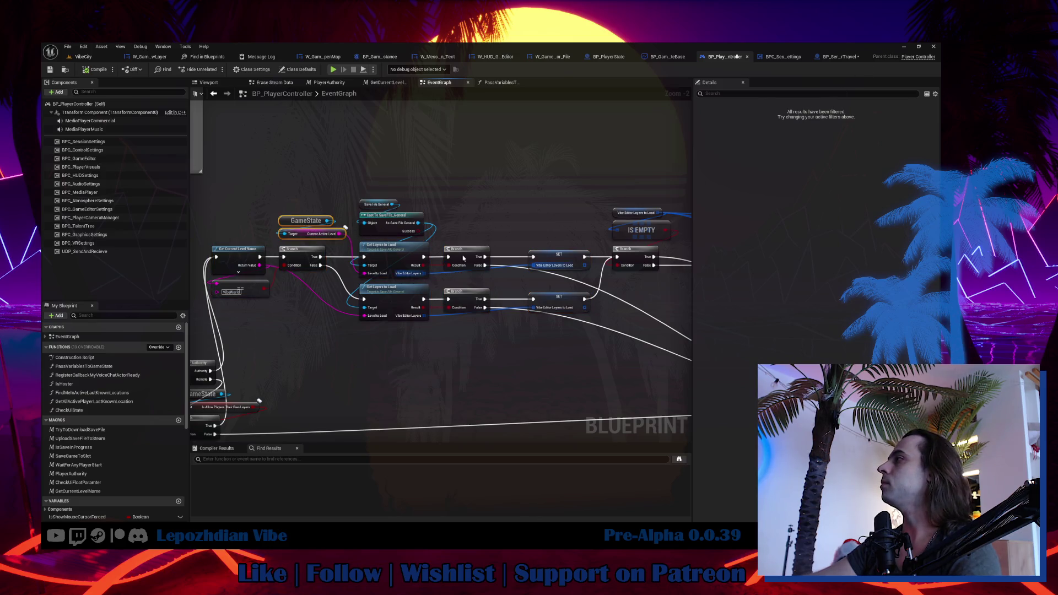
mouse_move(353, 190)
mouse_down()
mouse_move(493, 322)
mouse_move(588, 278)
mouse_move(660, 275)
mouse_up()
drag(424, 275, 373, 242)
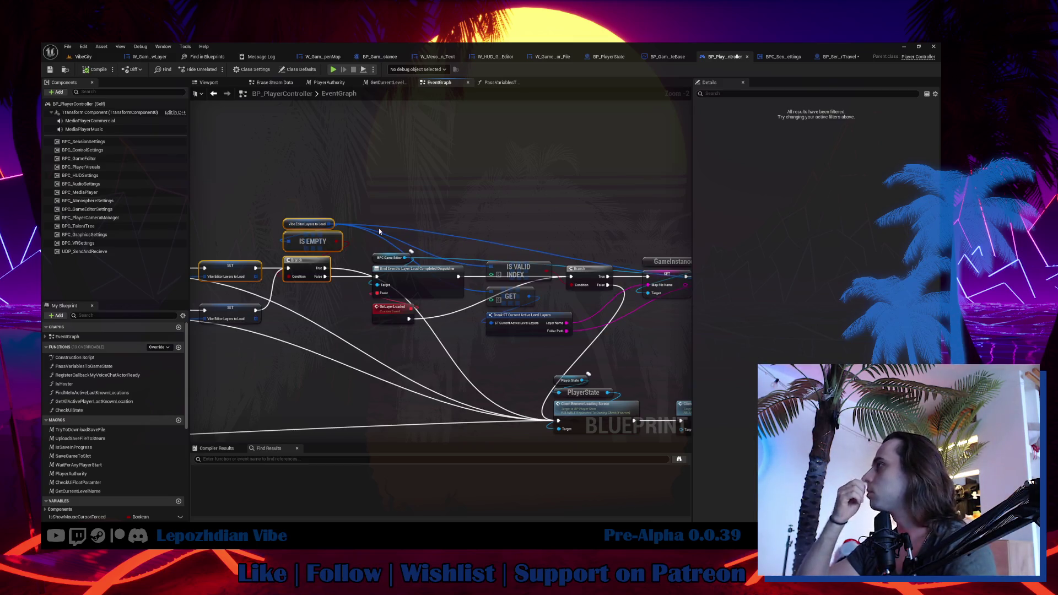
drag(402, 242, 276, 210)
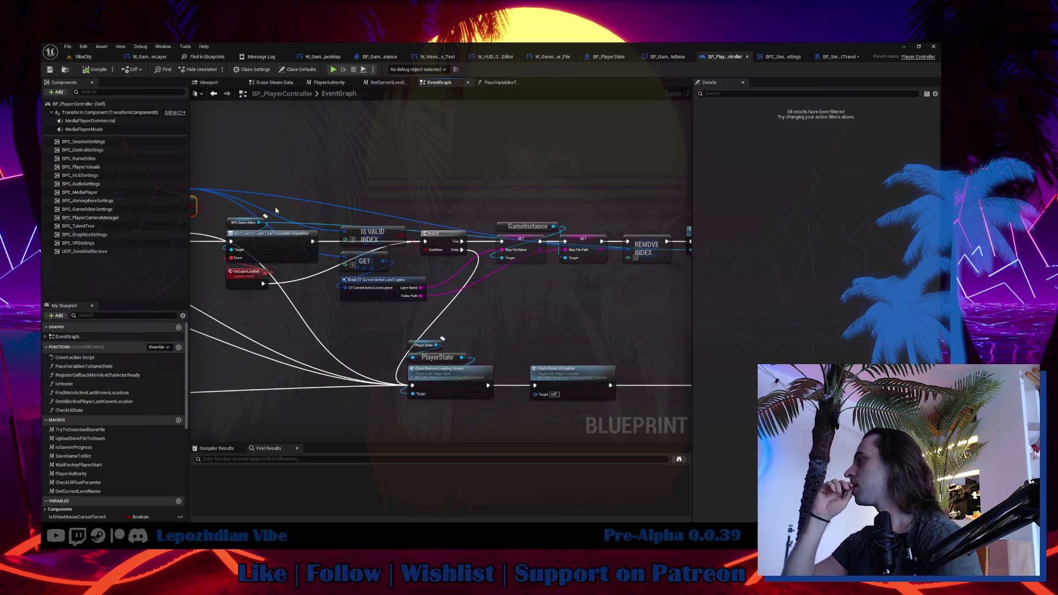
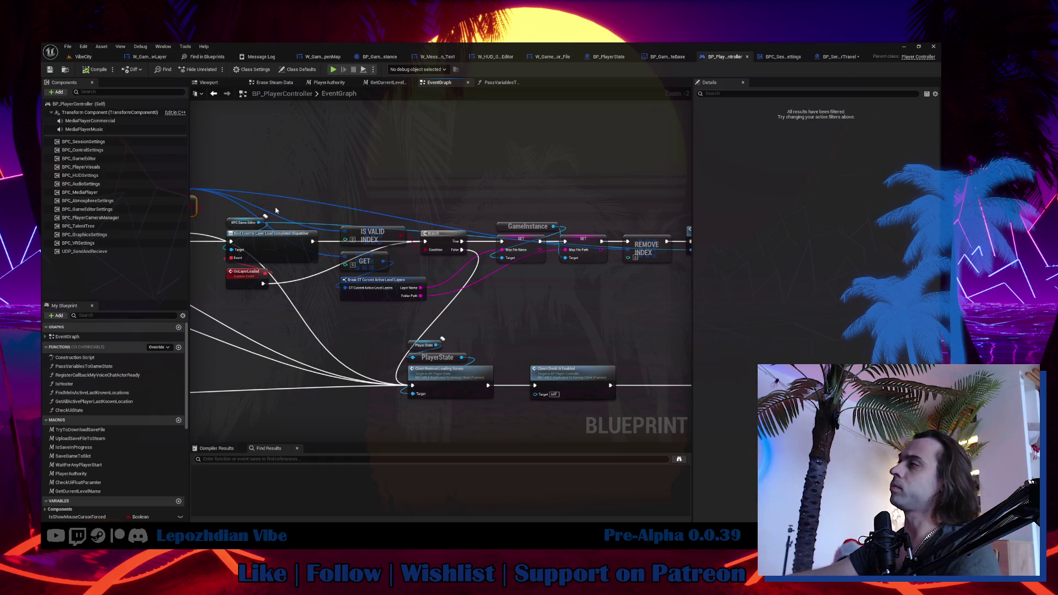
Survey the PlayerController EventGraph's GameState and Branch cluster, then bring up the add-node menu.
drag(606, 330, 355, 392)
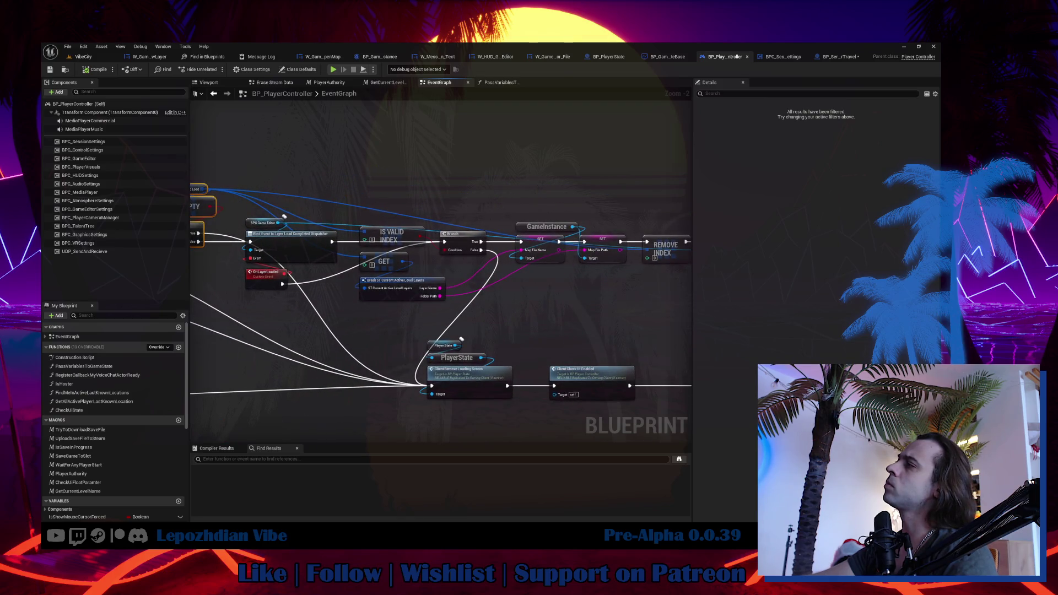
mouse_move(461, 339)
mouse_down()
mouse_move(298, 358)
mouse_move(271, 166)
mouse_move(464, 174)
mouse_move(511, 194)
mouse_up()
scroll(511, 194, down, 2)
mouse_move(315, 187)
mouse_down()
mouse_move(463, 269)
mouse_move(602, 286)
mouse_move(241, 266)
mouse_up()
mouse_move(327, 151)
mouse_down()
mouse_move(551, 248)
mouse_move(609, 259)
mouse_up()
scroll(621, 310, up, 1)
drag(362, 234, 477, 254)
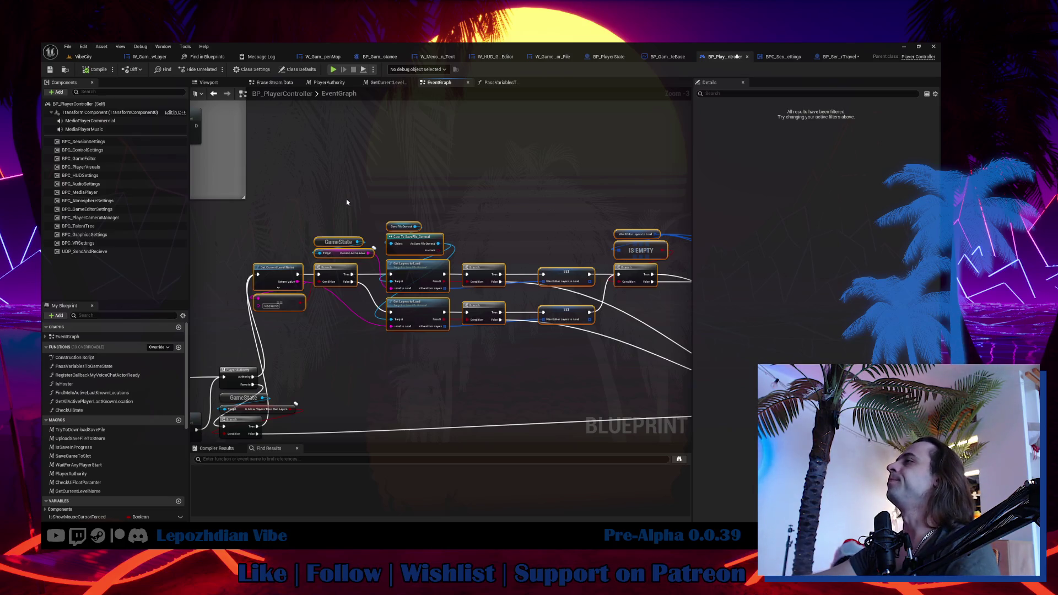
right_click(329, 175)
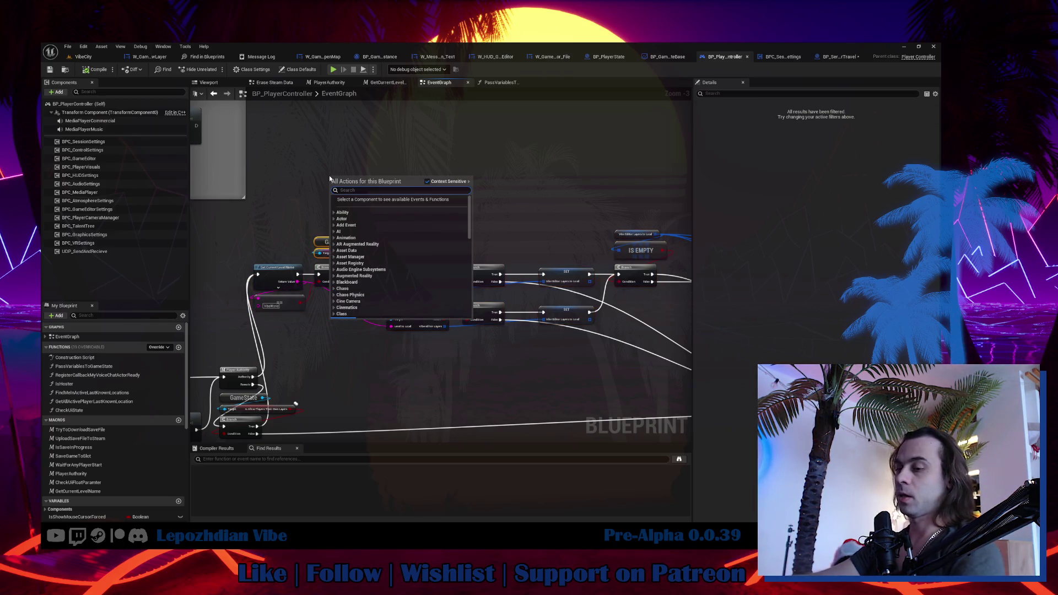
Add a custom event named LoadLayers and shift it further left in the graph.
text(custom)
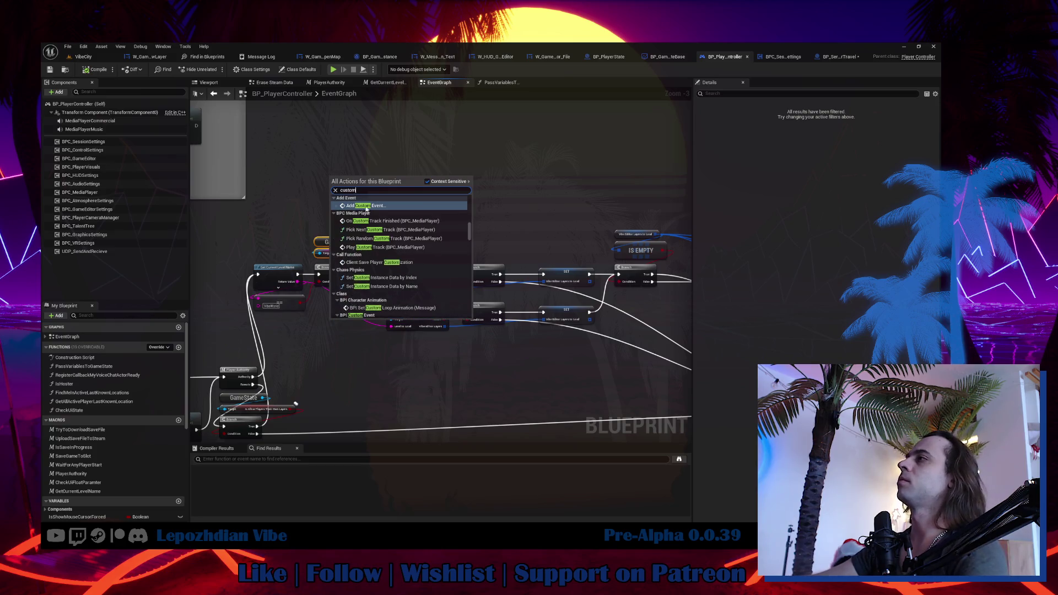
key(Escape)
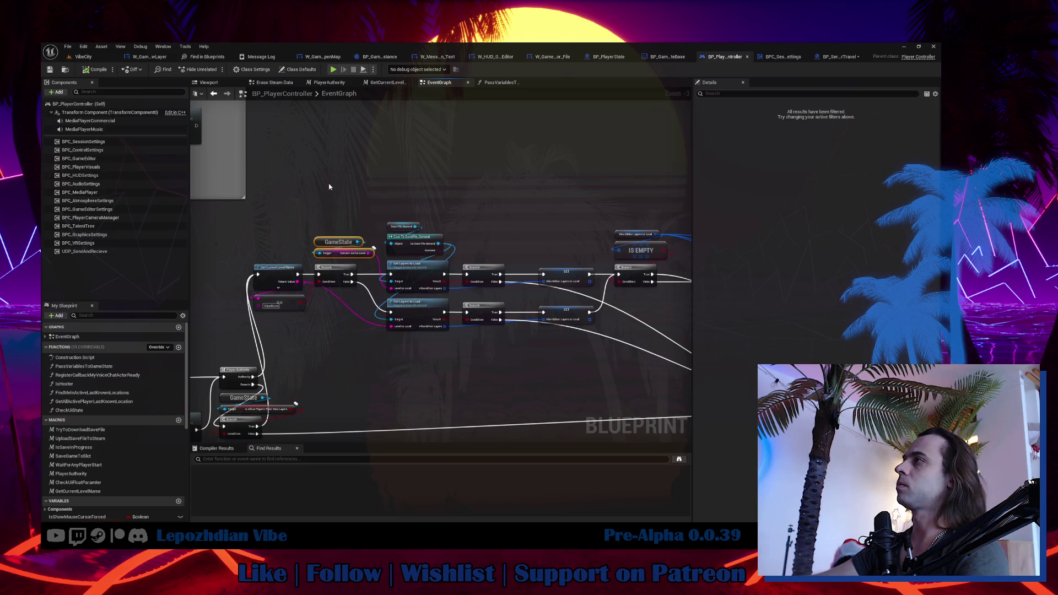
text(Load L)
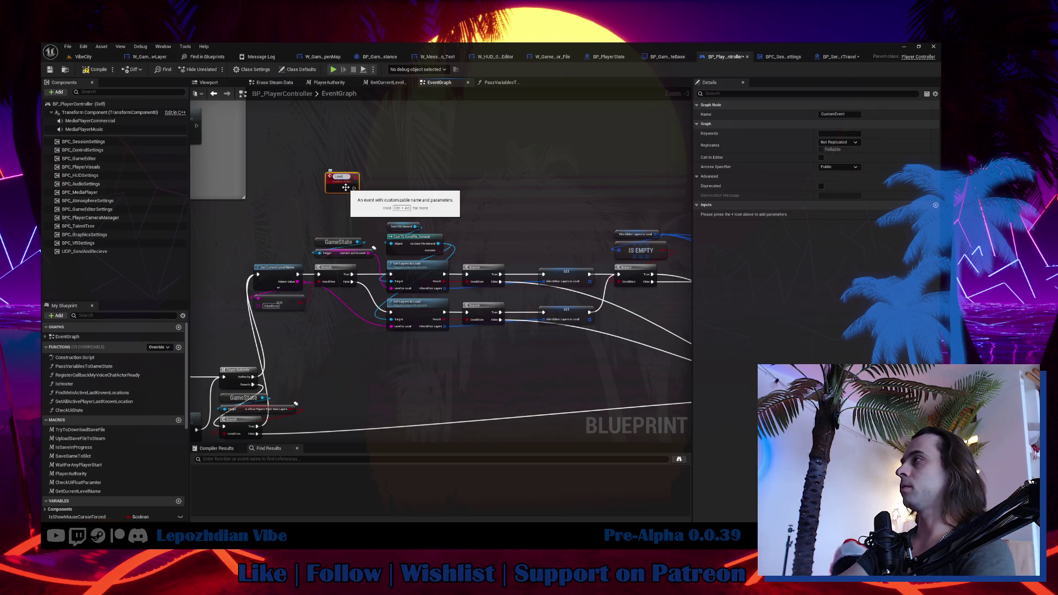
text(ayers)
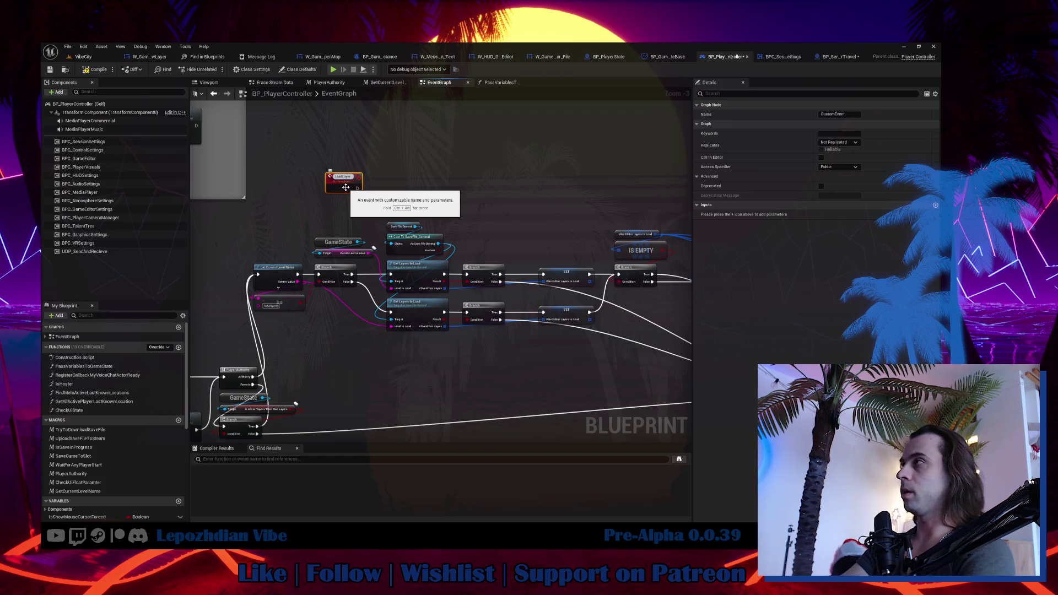
key(Return)
scroll(347, 187, up, 2)
drag(344, 184, 301, 181)
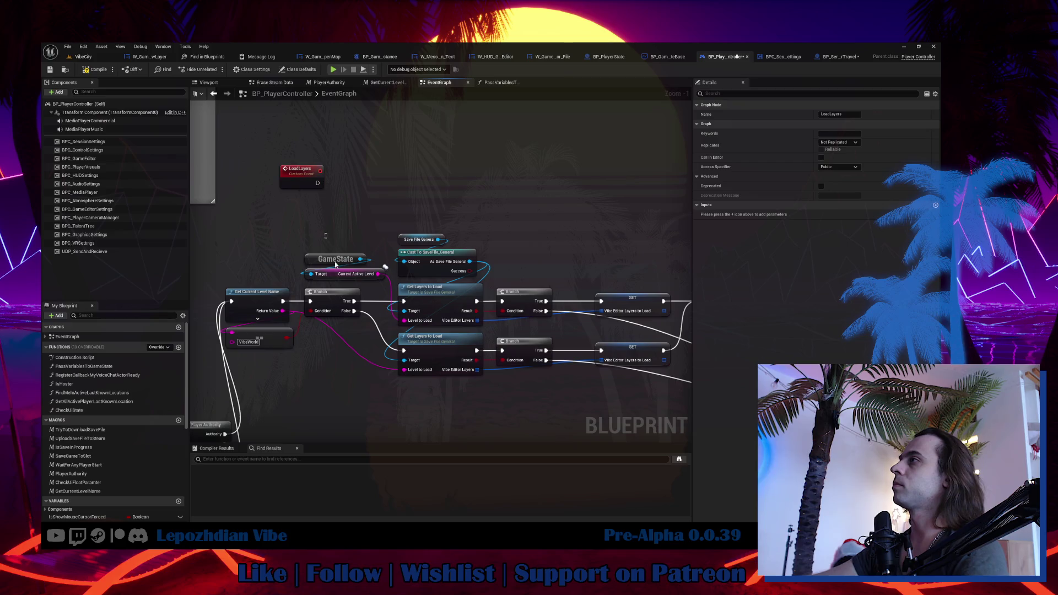
Duplicate the GameState, Save File General, Cast and Get Layers to Load nodes beside LoadLayers.
drag(300, 245, 389, 282)
drag(330, 126, 349, 163)
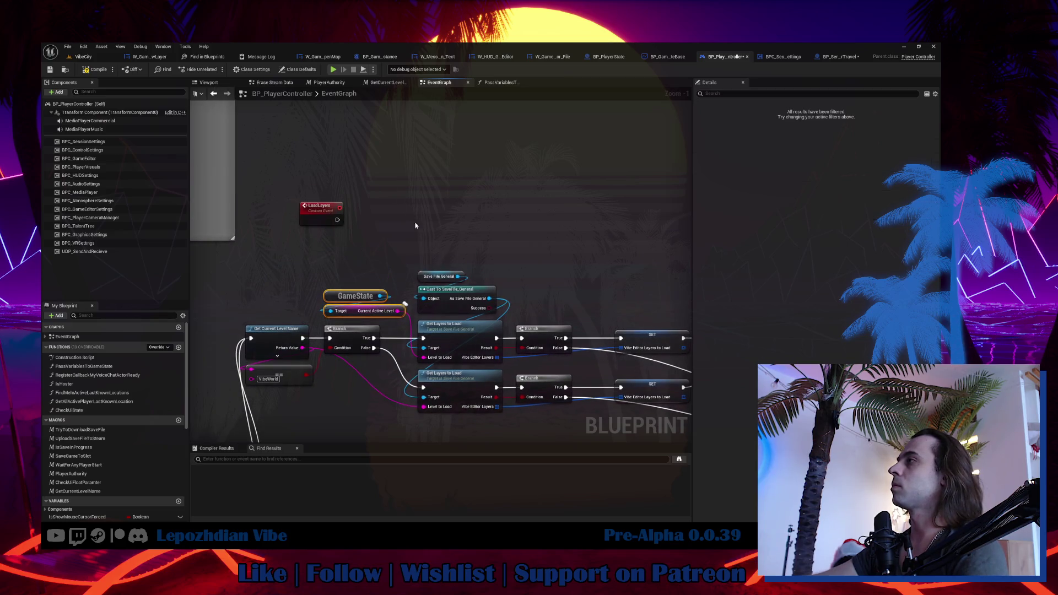
key(ctrl+c)
key(ctrl+v)
drag(439, 259, 469, 334)
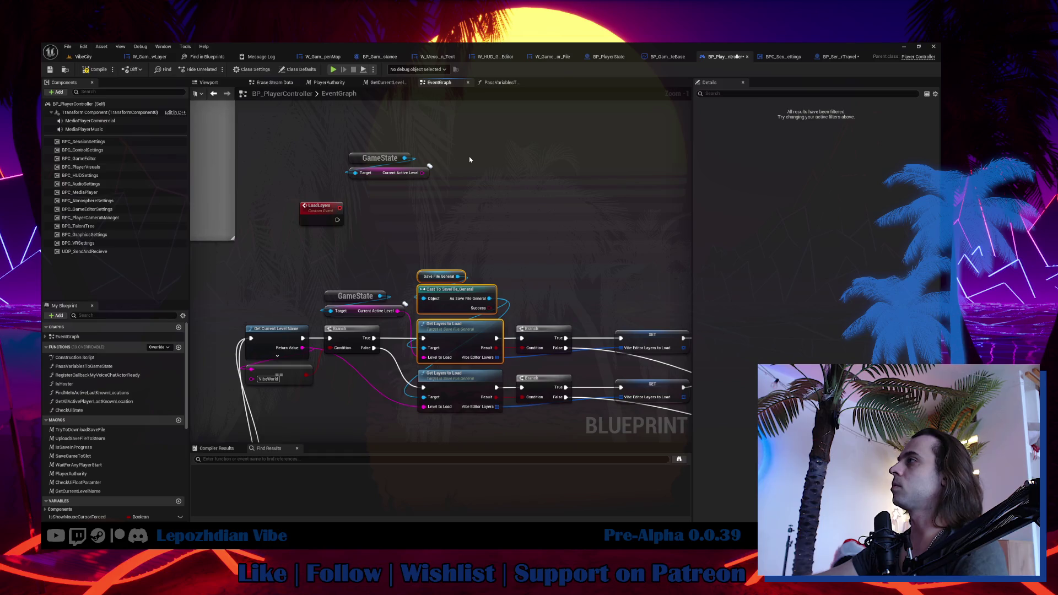
key(ctrl+c)
key(ctrl+v)
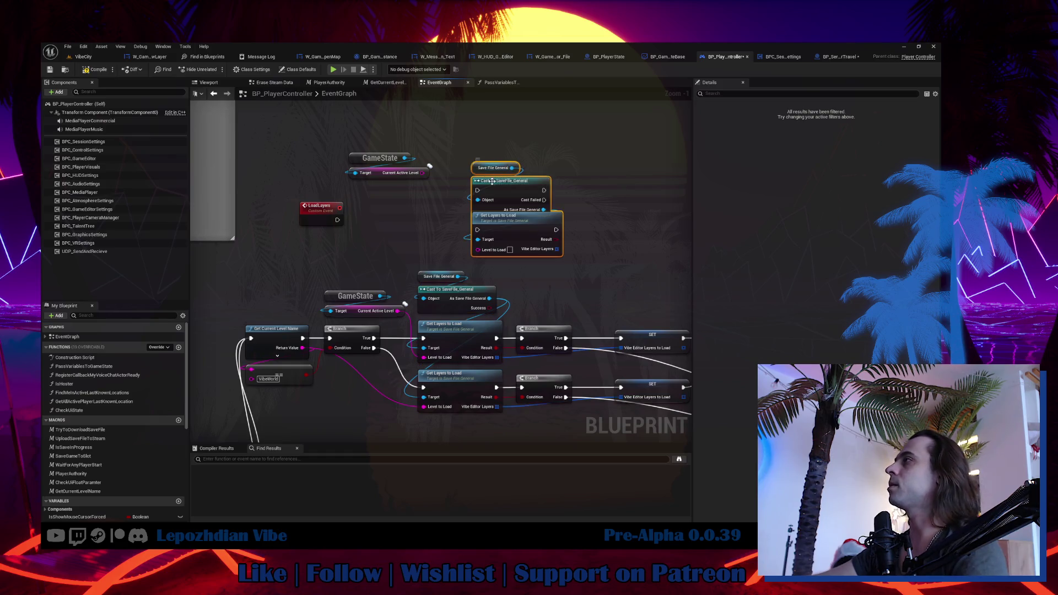
Wire Current Active Level into Level to Load and LoadLayers into Get Layers to Load, then tidy the copies.
right_click(494, 184)
key(Escape)
drag(426, 172, 487, 254)
drag(338, 219, 477, 230)
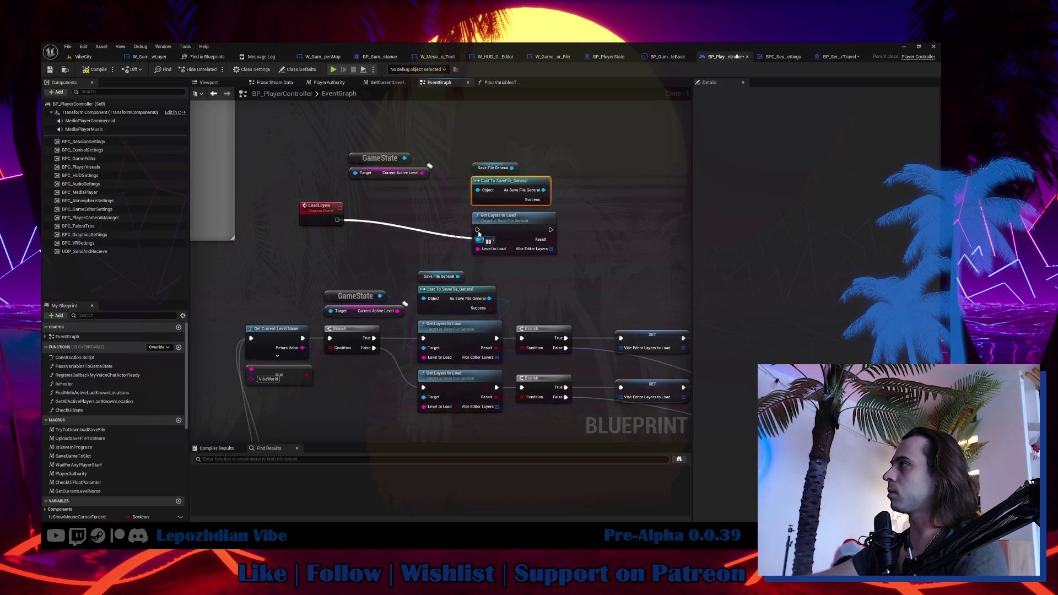
drag(406, 227, 455, 207)
drag(526, 206, 529, 203)
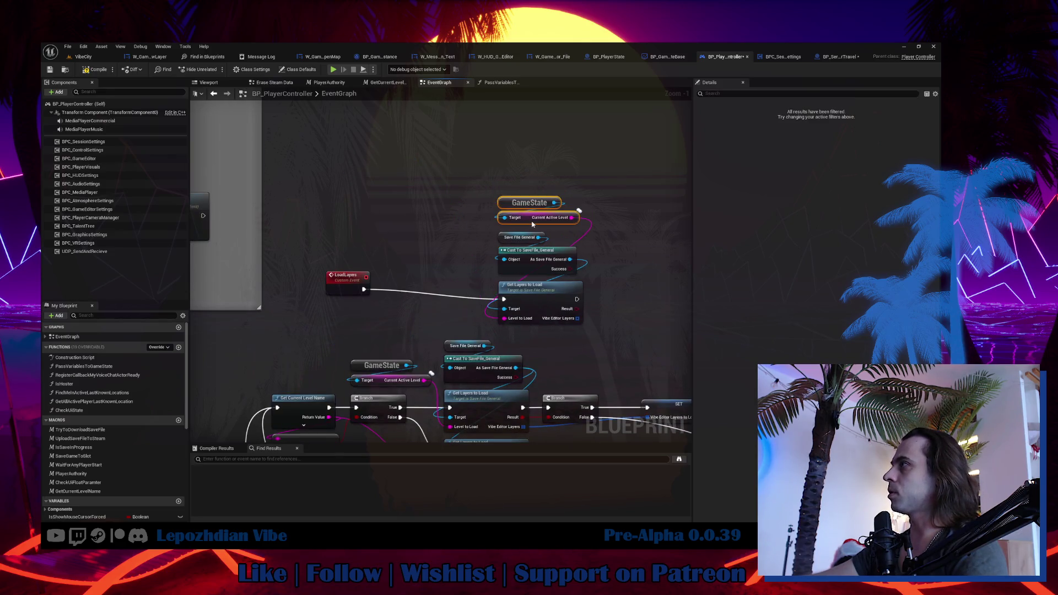
drag(489, 136, 584, 325)
drag(540, 286, 437, 277)
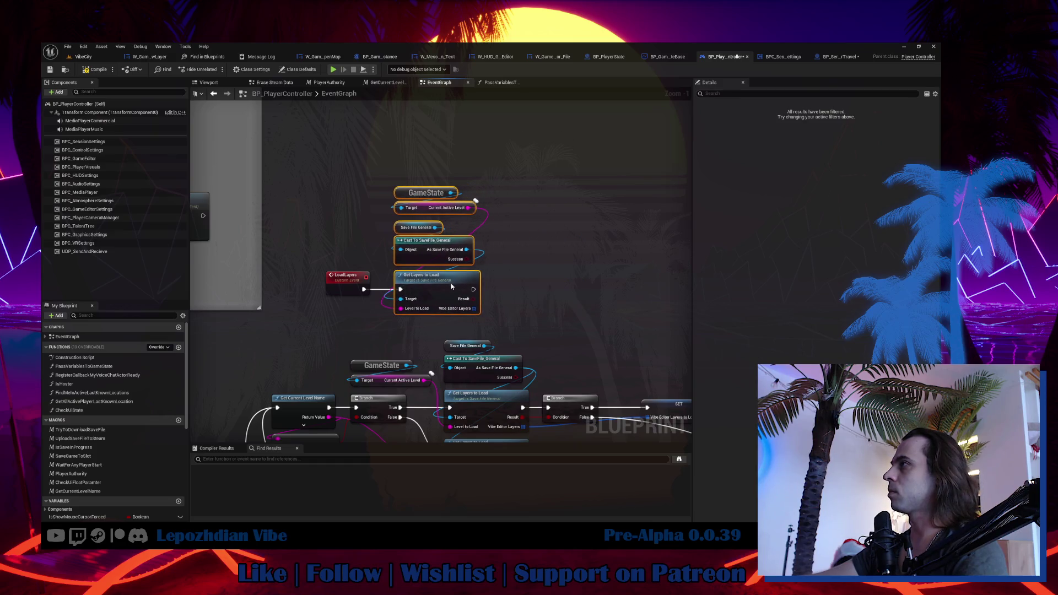
Add a Branch after Get Layers to Load and a SET storing the fetched Vibe Editor Layers to Load.
drag(555, 284, 478, 234)
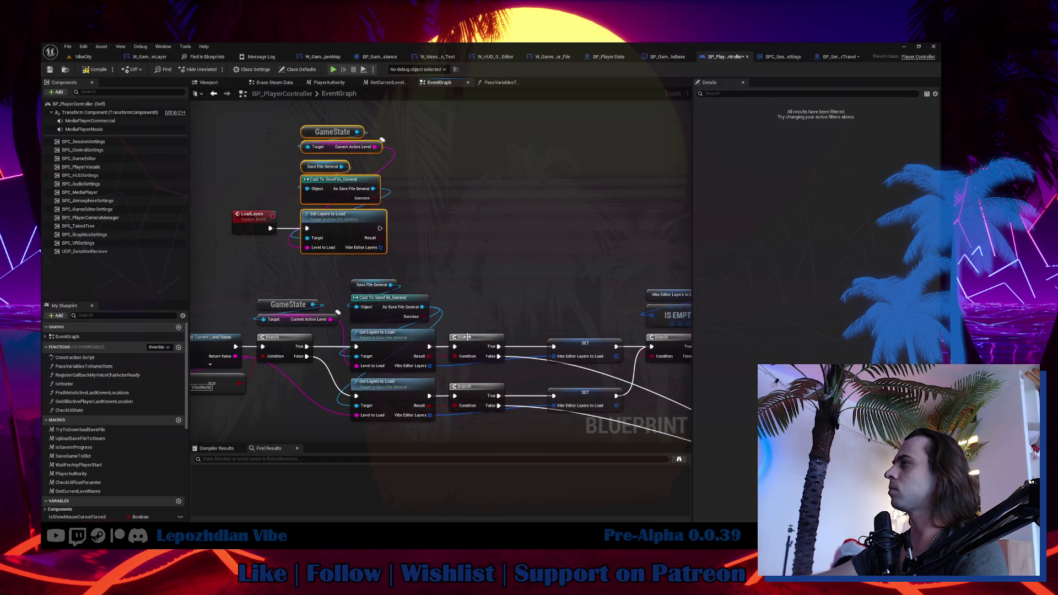
click(467, 337)
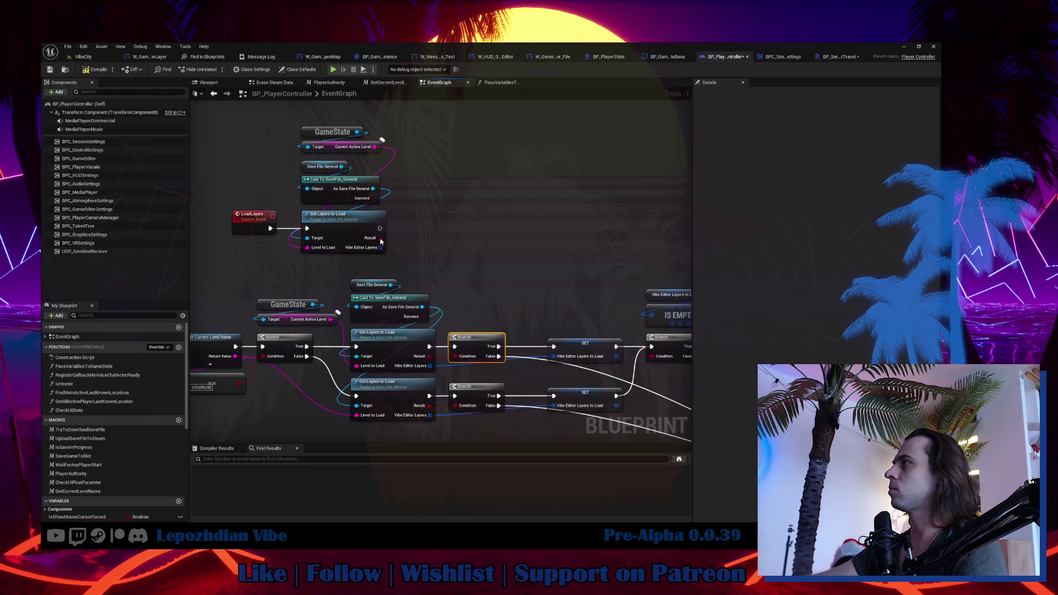
key(ctrl+v)
mouse_move(379, 228)
mouse_down()
mouse_move(410, 214)
mouse_move(429, 228)
mouse_up()
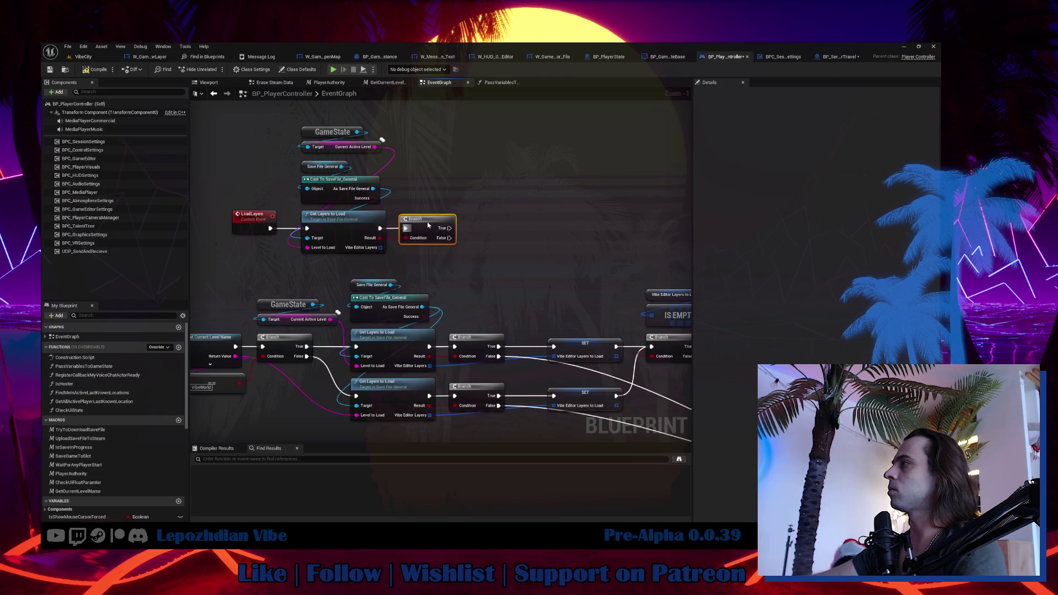
click(594, 346)
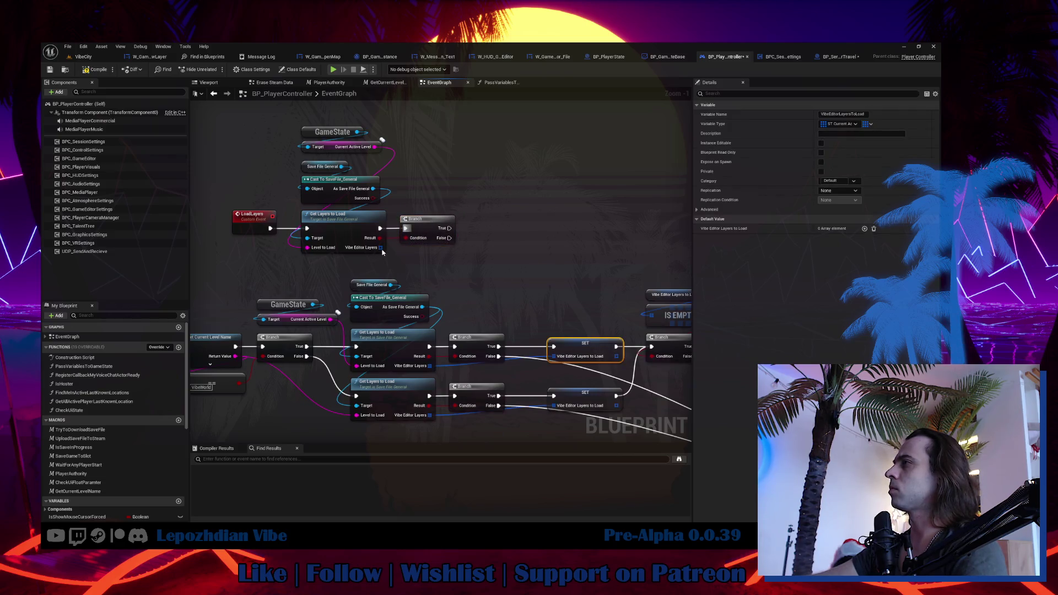
key(ctrl+v)
mouse_move(380, 247)
mouse_down()
mouse_move(492, 228)
mouse_move(494, 219)
mouse_move(497, 233)
mouse_up()
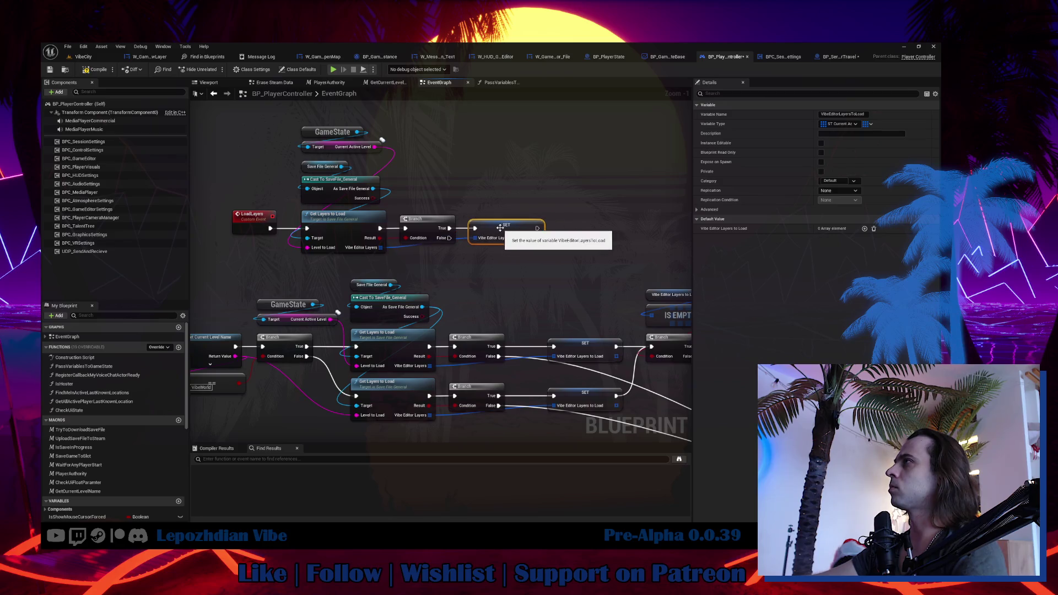
mouse_move(542, 271)
mouse_down()
mouse_move(619, 259)
mouse_move(421, 252)
mouse_up()
drag(515, 264, 598, 347)
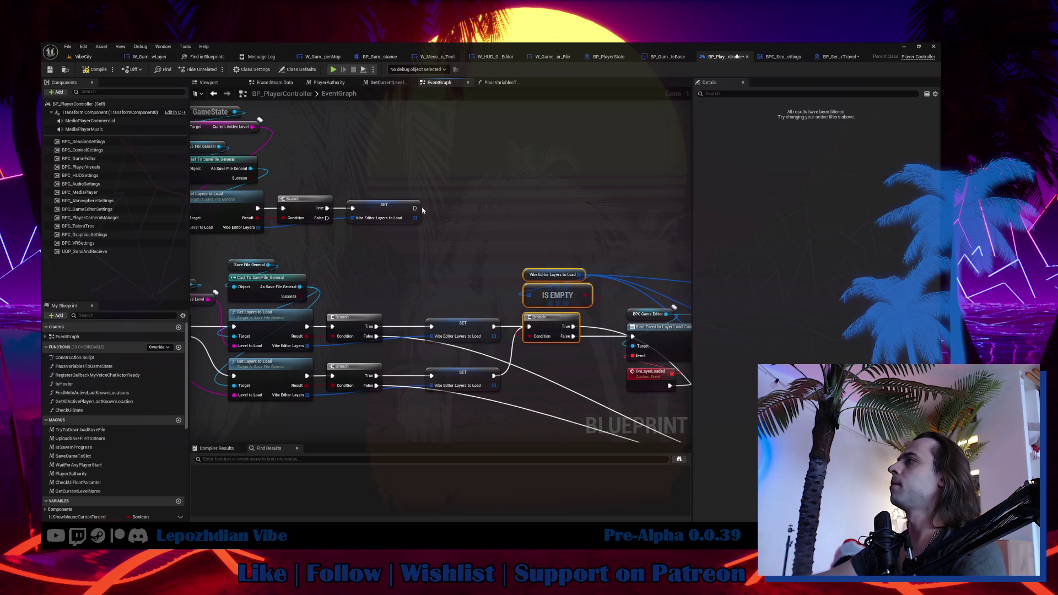
Paste the Vibe Editor Layers to Load getter, IS EMPTY and Branch copies, wiring SET's exec into the Branch.
key(ctrl+v)
drag(415, 208, 436, 213)
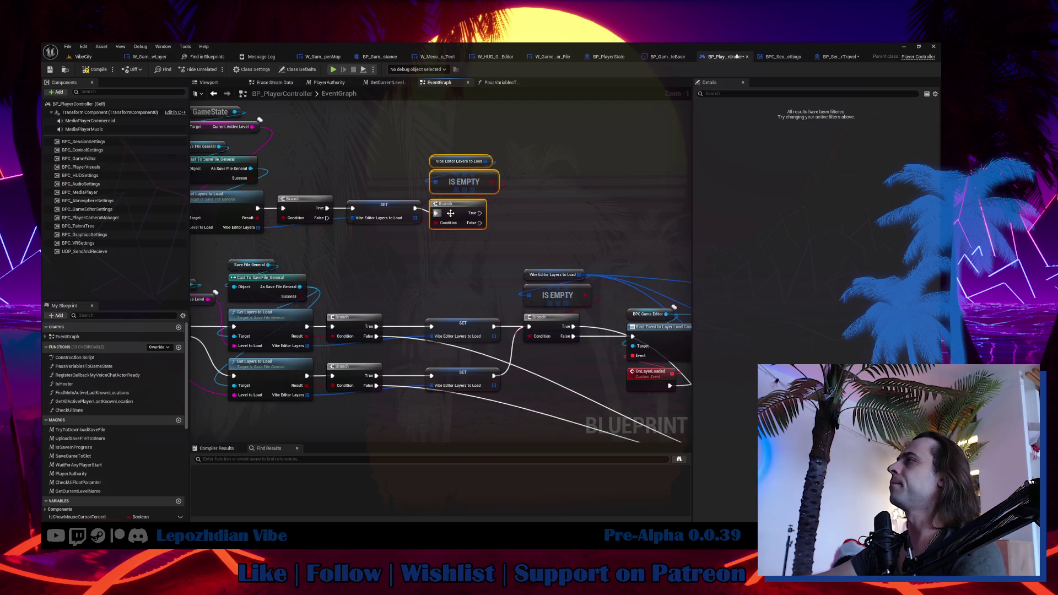
mouse_move(583, 284)
mouse_down()
mouse_move(454, 271)
mouse_move(425, 217)
mouse_move(612, 319)
mouse_up()
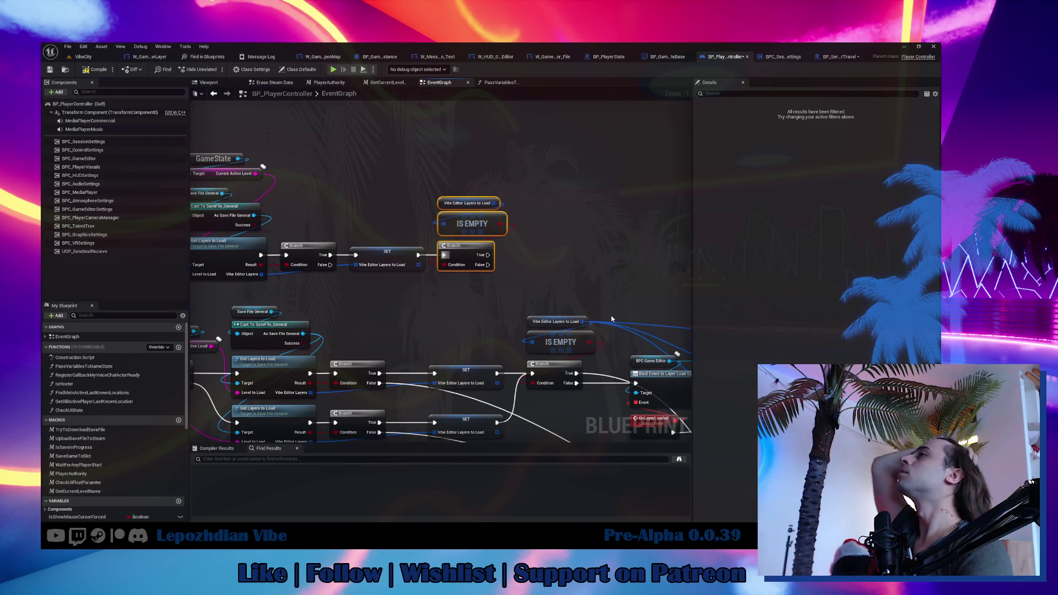
mouse_move(570, 281)
mouse_down()
mouse_move(398, 194)
mouse_move(423, 109)
mouse_move(437, 265)
mouse_move(447, 270)
mouse_up()
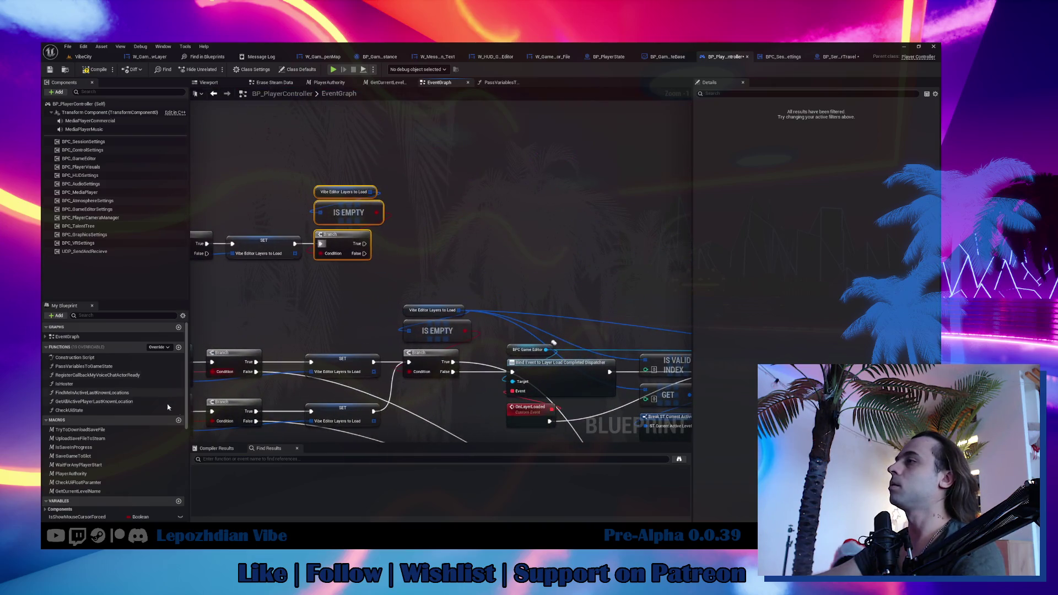
scroll(168, 406, down, 5)
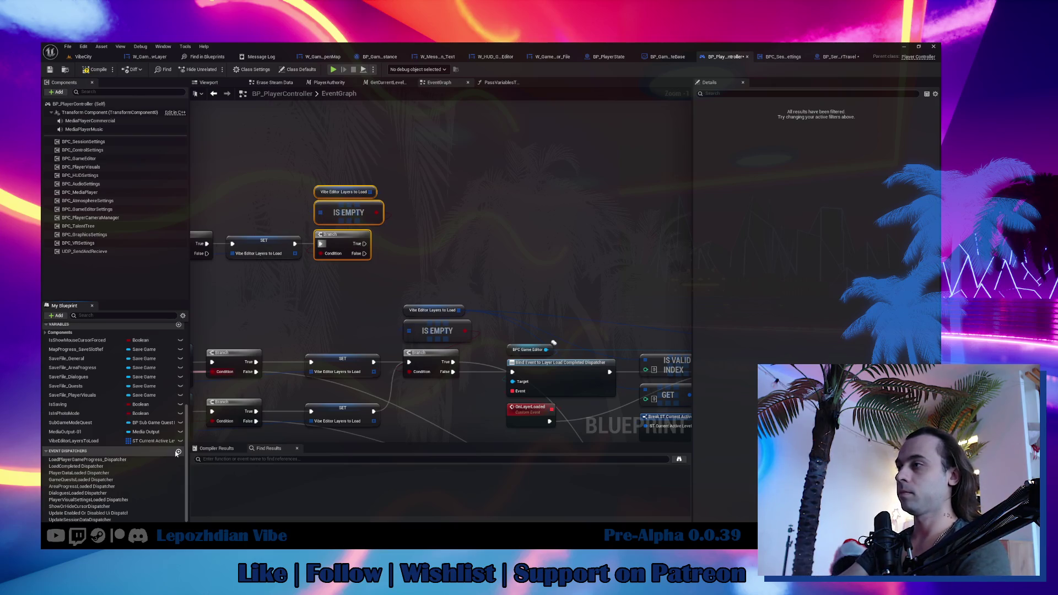
Add event dispatcher VibeEditorLayersToLoadCompletedDispatcher and drop its Call node beside the second Branch.
click(178, 452)
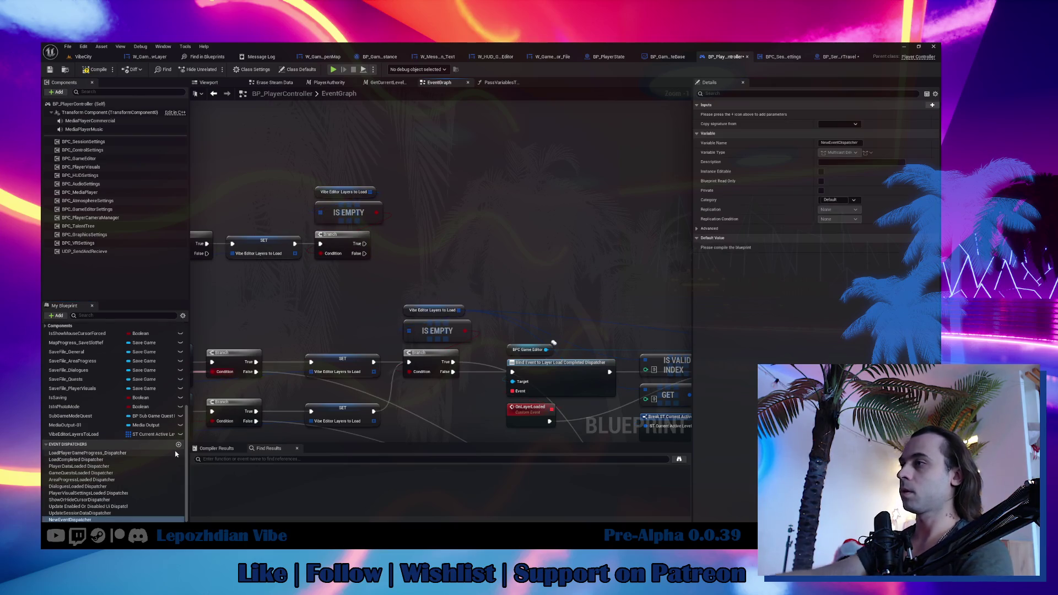
click(122, 520)
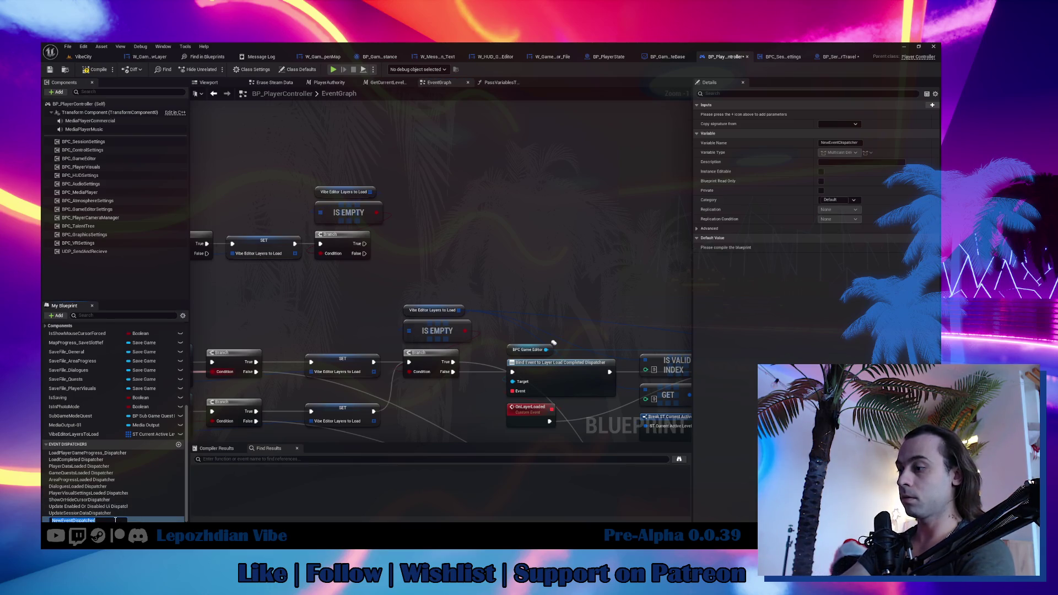
text(LayersToLoad)
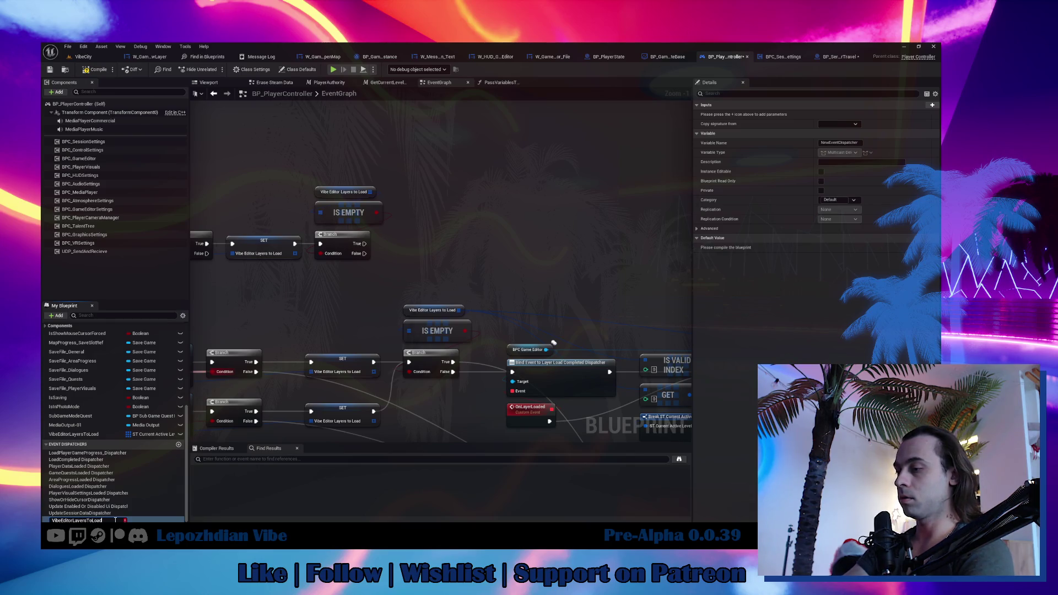
text(Dispatcher)
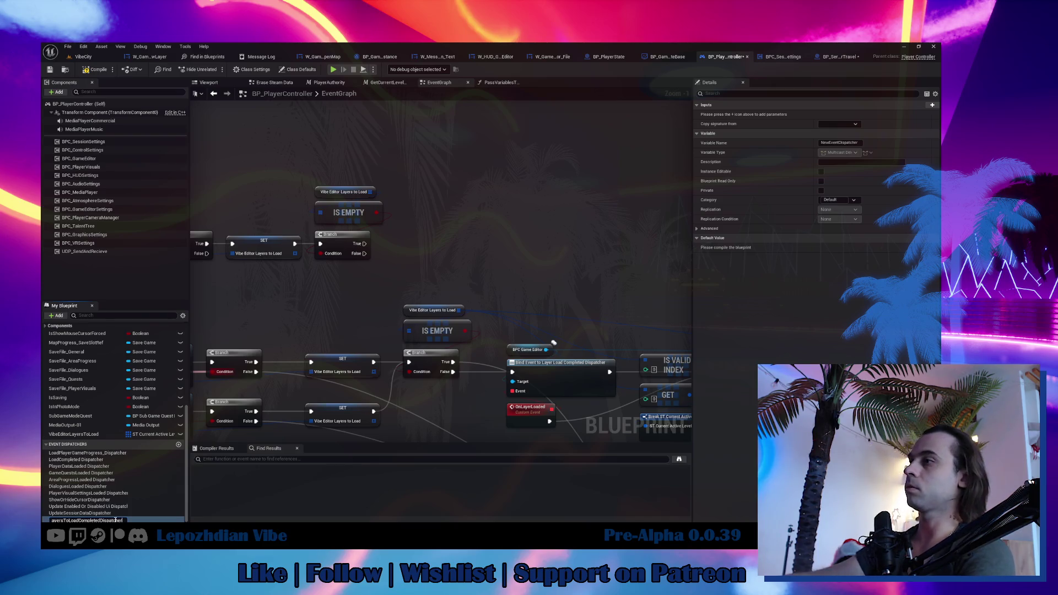
key(Return)
mouse_move(129, 519)
mouse_down()
mouse_move(362, 430)
mouse_move(480, 239)
mouse_up()
click(479, 235)
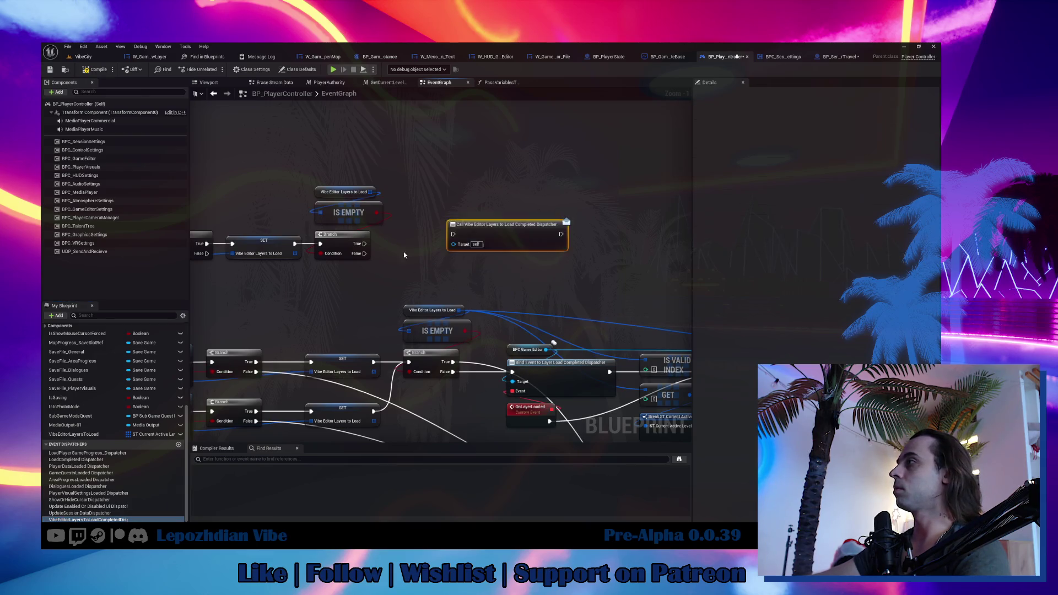
Wire the empty-check Branch's True into the dispatcher call and add a Bind Event node for it.
mouse_move(351, 206)
mouse_down()
mouse_move(452, 200)
mouse_move(411, 203)
mouse_up()
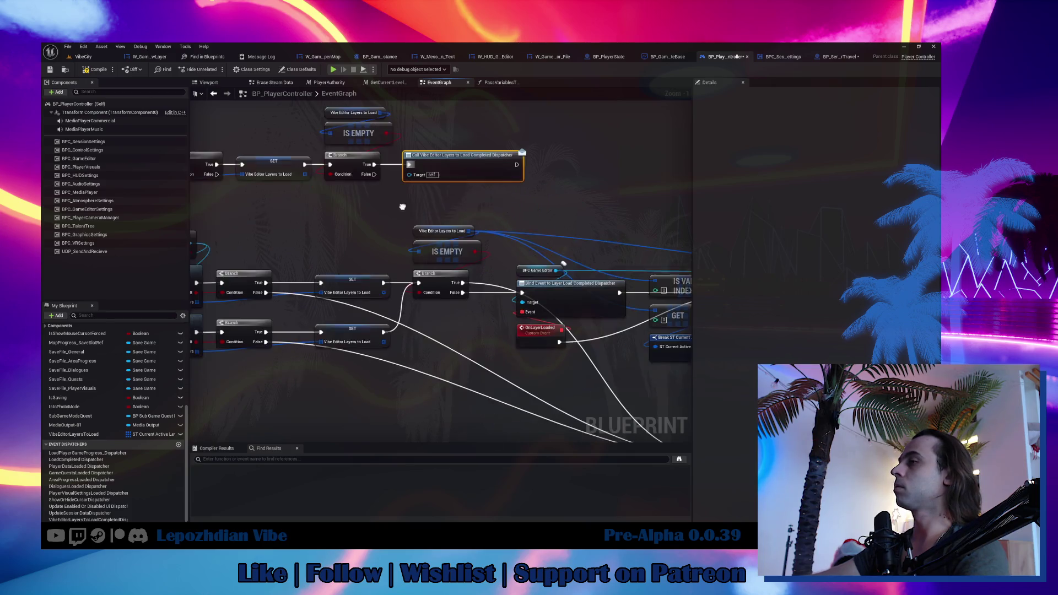
click(89, 519)
drag(351, 385, 351, 385)
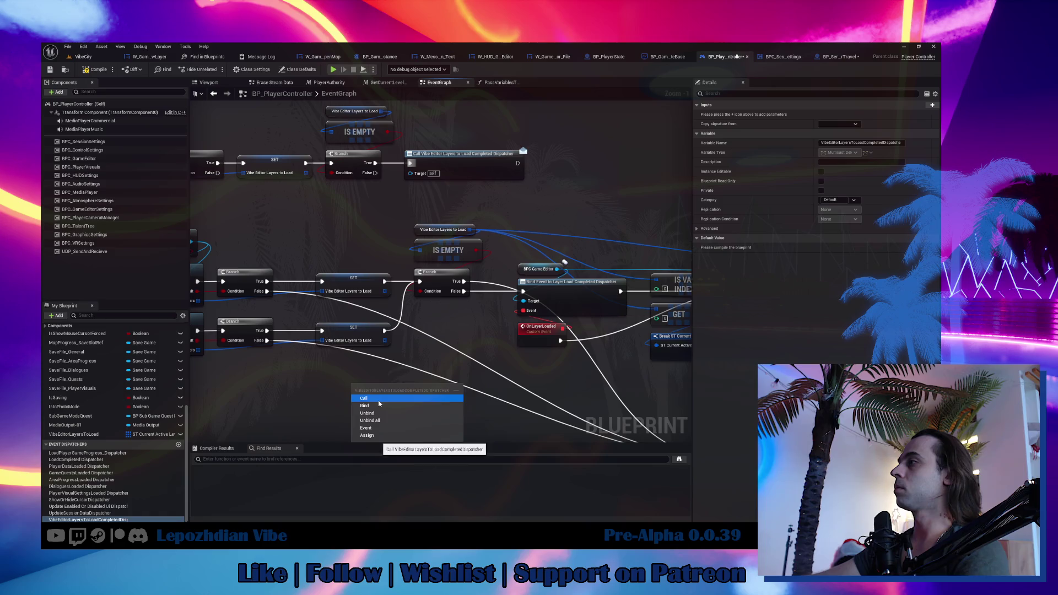
click(405, 392)
Move the top row of LoadLayers nodes up and to the right.
scroll(405, 393, down, 3)
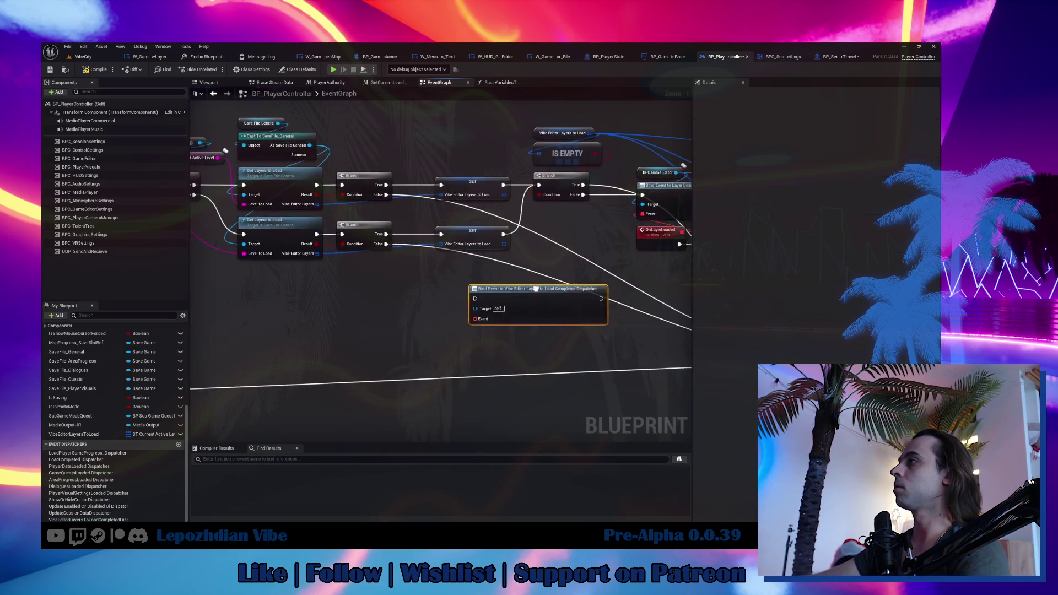
scroll(453, 262, up, 2)
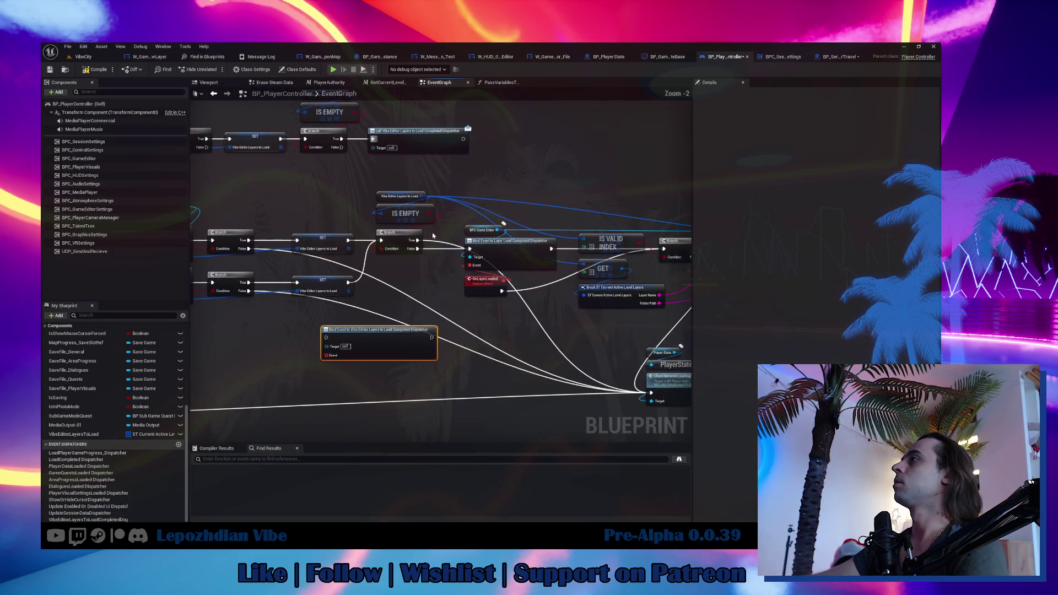
drag(425, 184, 574, 325)
drag(315, 210, 372, 219)
mouse_move(218, 182)
mouse_down()
mouse_move(496, 309)
mouse_move(675, 308)
mouse_up()
drag(238, 286, 317, 189)
click(354, 248)
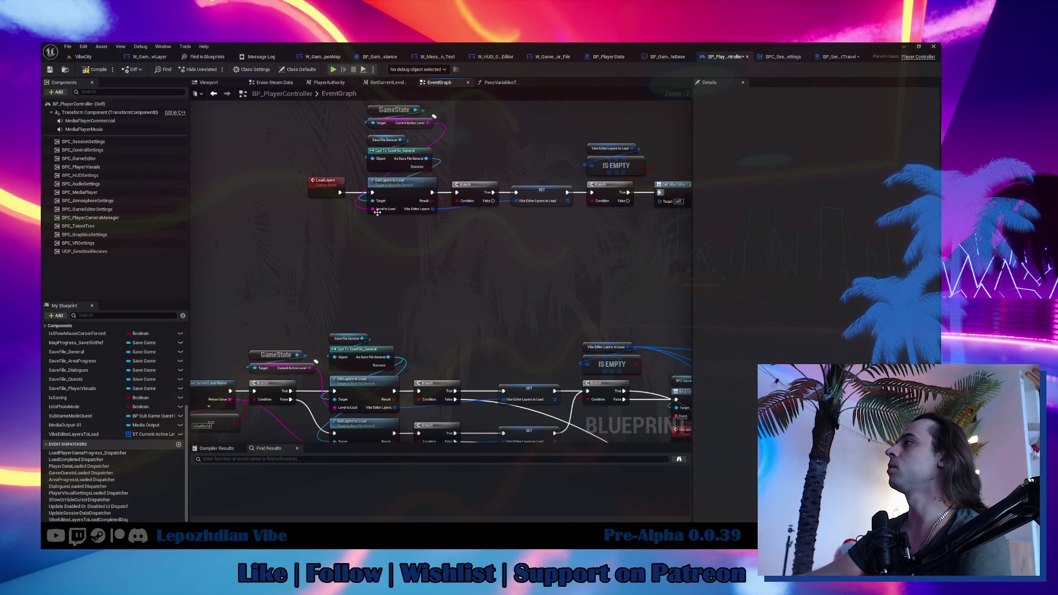
Add a Level to Load input pin to LoadLayers and move the GameState node down-left.
drag(373, 209, 326, 192)
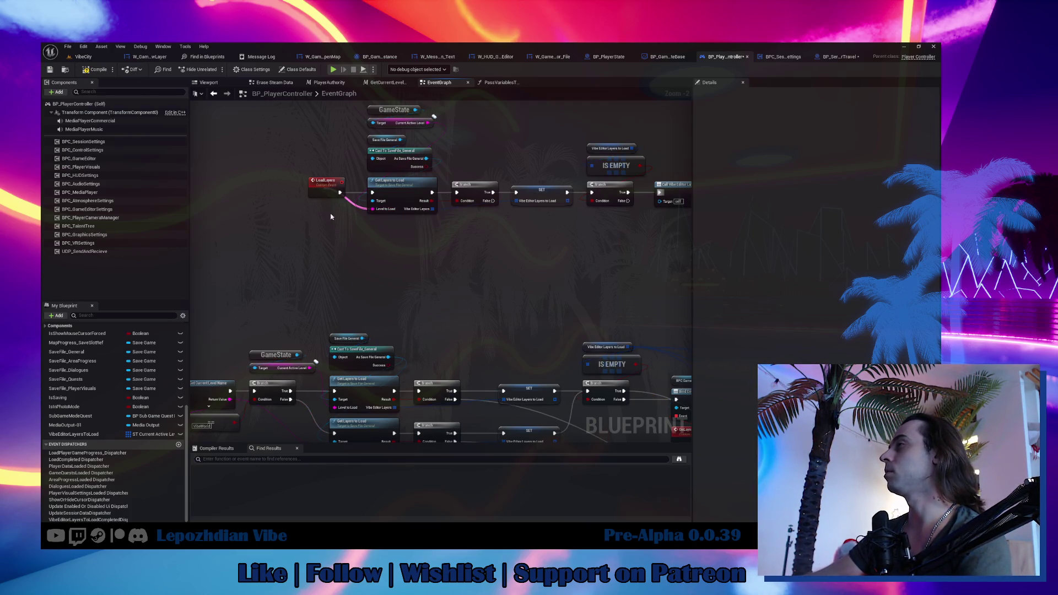
mouse_move(363, 272)
mouse_down()
mouse_move(328, 276)
mouse_move(318, 309)
mouse_up()
click(357, 160)
drag(357, 161, 222, 194)
drag(312, 290, 371, 267)
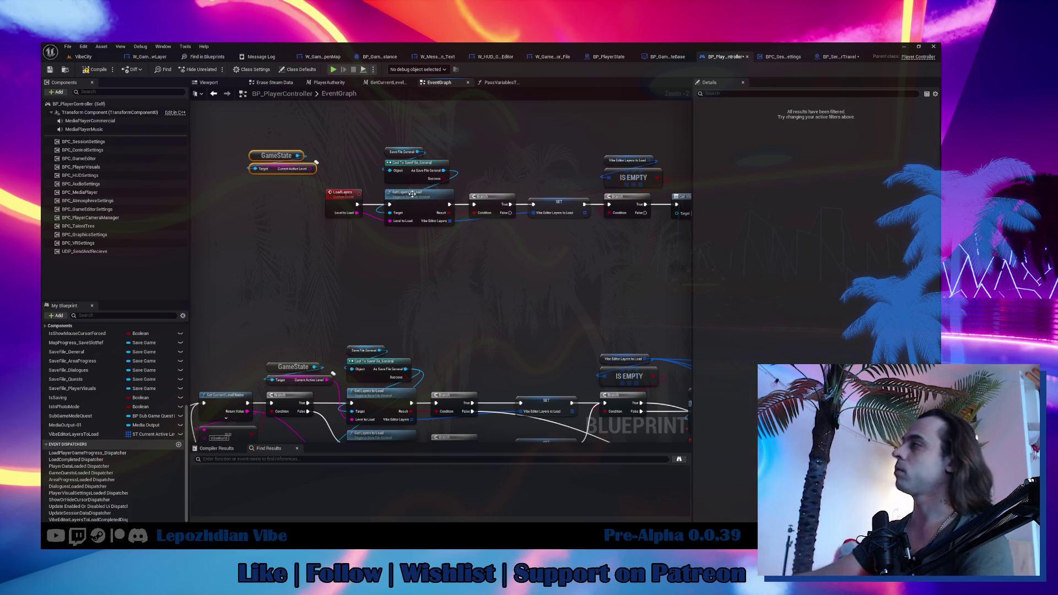
Route the first Branch's False output to the second Branch through two reroute points.
mouse_move(479, 243)
mouse_down()
mouse_move(394, 234)
mouse_move(373, 203)
mouse_move(399, 222)
mouse_up()
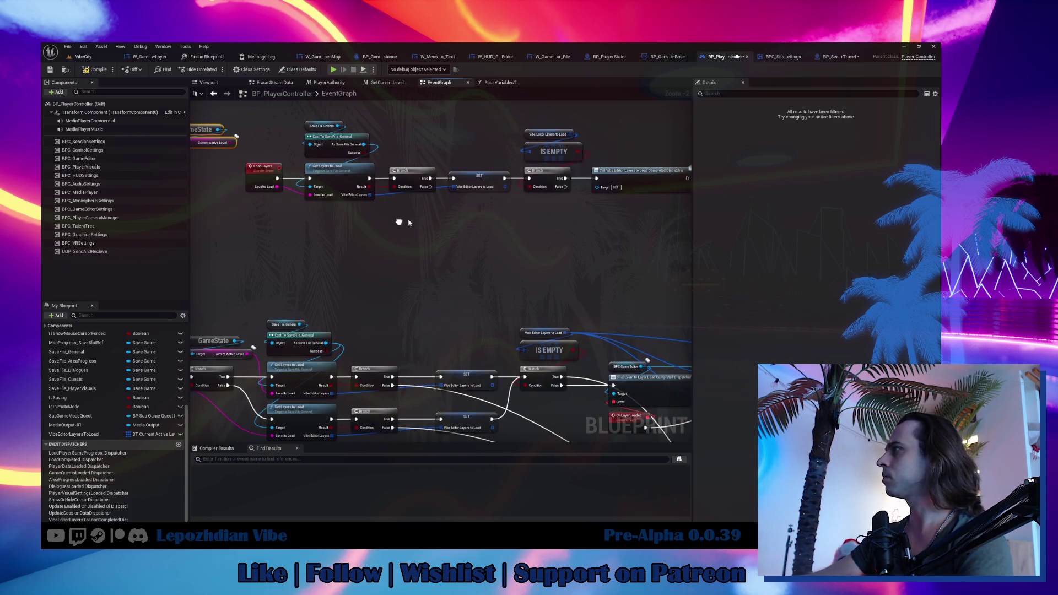
click(627, 179)
mouse_move(429, 187)
mouse_down()
mouse_move(626, 213)
mouse_move(529, 179)
mouse_up()
double_click(441, 183)
mouse_move(447, 193)
mouse_down()
mouse_move(450, 228)
mouse_move(579, 227)
mouse_move(777, 10)
mouse_up()
double_click(475, 222)
scroll(628, 262, down, 2)
drag(628, 262, 399, 269)
scroll(400, 267, up, 3)
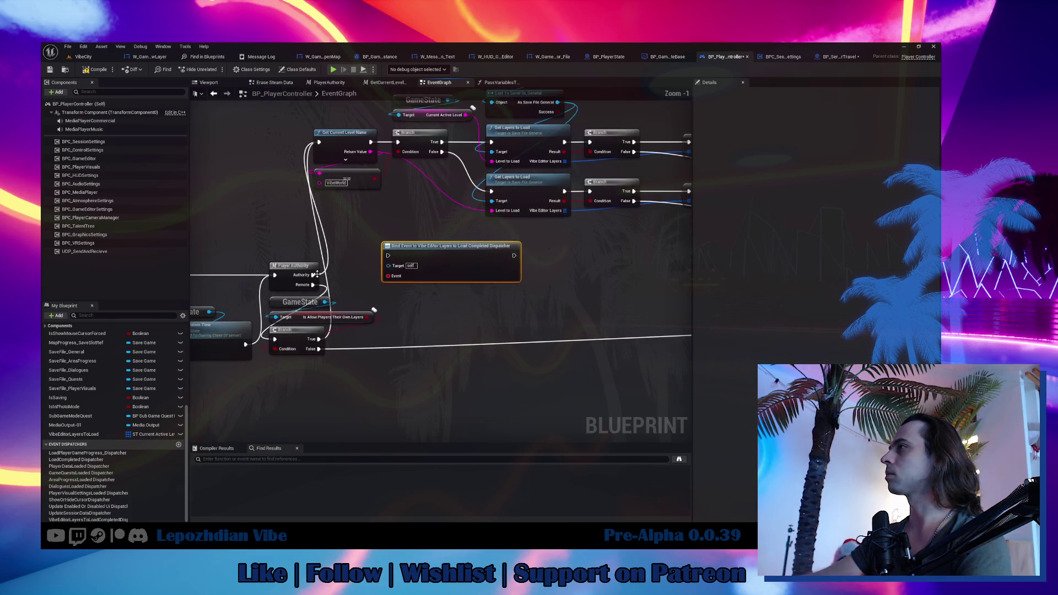
scroll(317, 274, down, 3)
drag(458, 294, 293, 386)
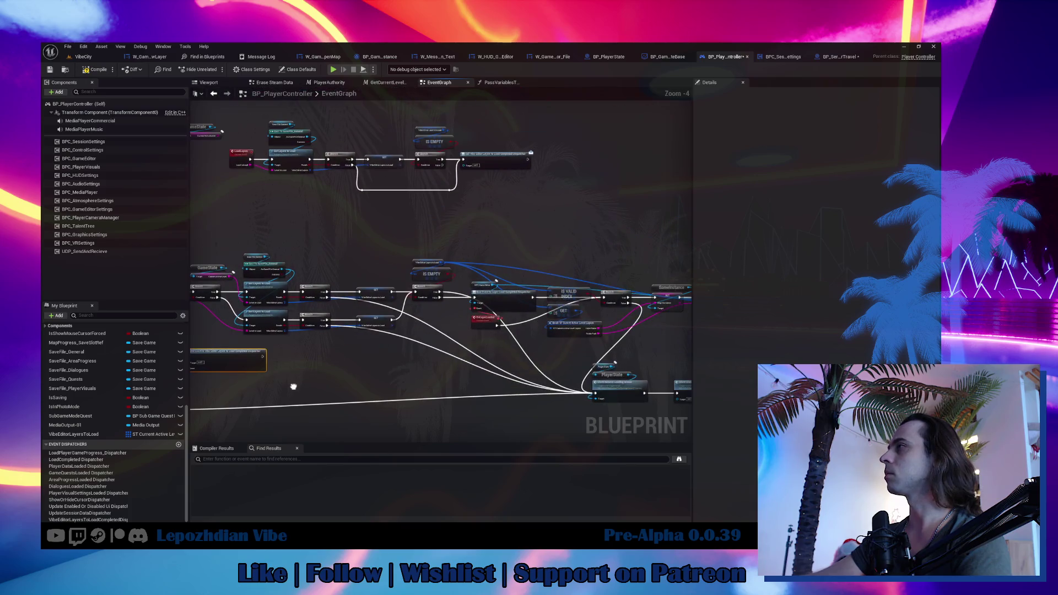
scroll(469, 343, up, 2)
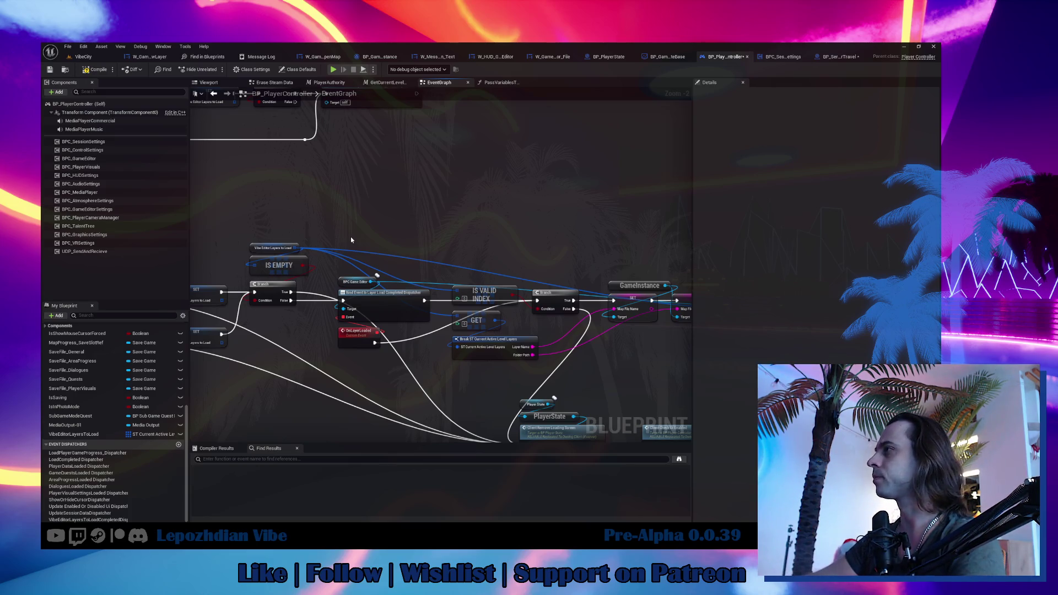
Copy the Bind Event node group to the top row and wire the Branch's False into it.
drag(350, 248, 442, 365)
mouse_move(359, 220)
mouse_down()
mouse_move(554, 331)
mouse_move(532, 343)
mouse_move(670, 349)
mouse_move(490, 106)
mouse_up()
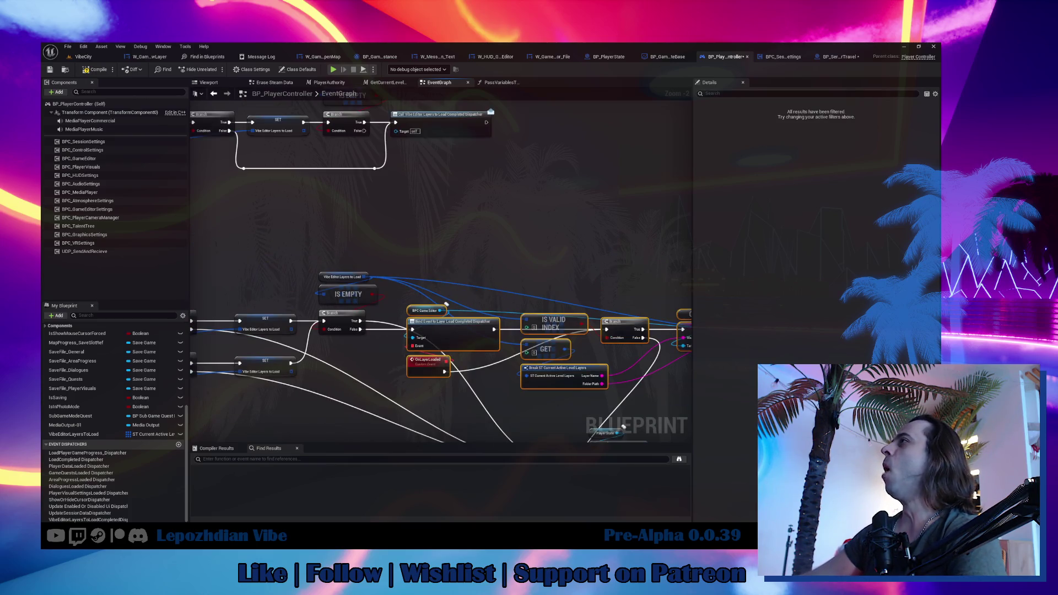
drag(616, 106, 522, 190)
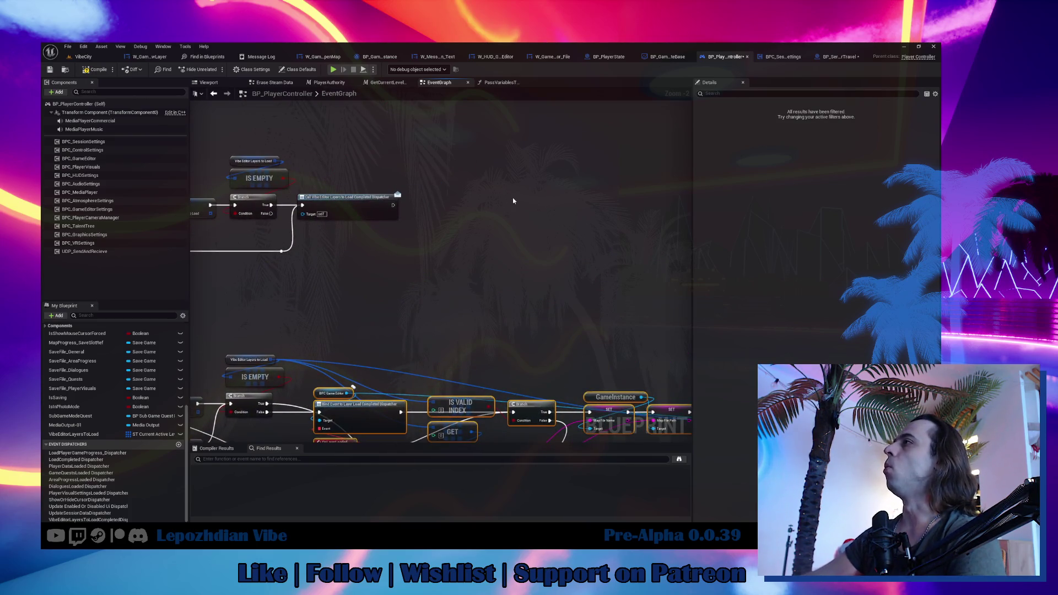
key(ctrl+v)
mouse_move(271, 213)
mouse_down()
mouse_move(375, 202)
mouse_move(381, 250)
mouse_move(330, 254)
mouse_move(342, 248)
mouse_up()
drag(337, 317, 375, 225)
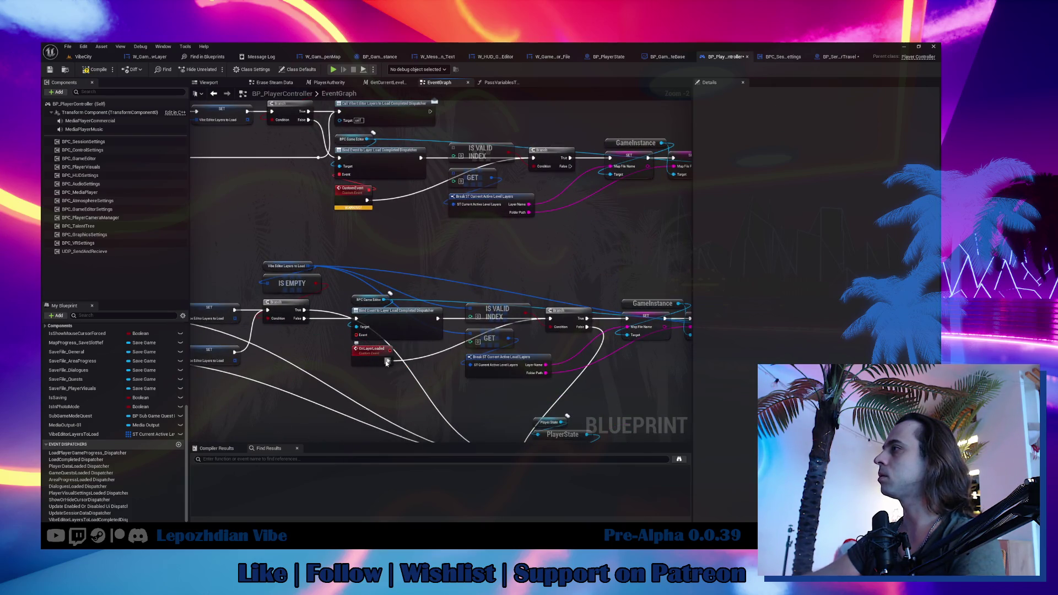
Delete the duplicate CustomEvent and place OnLayerLoaded beside the pasted Bind Event.
click(387, 361)
key(ctrl+x)
key(ctrl+v)
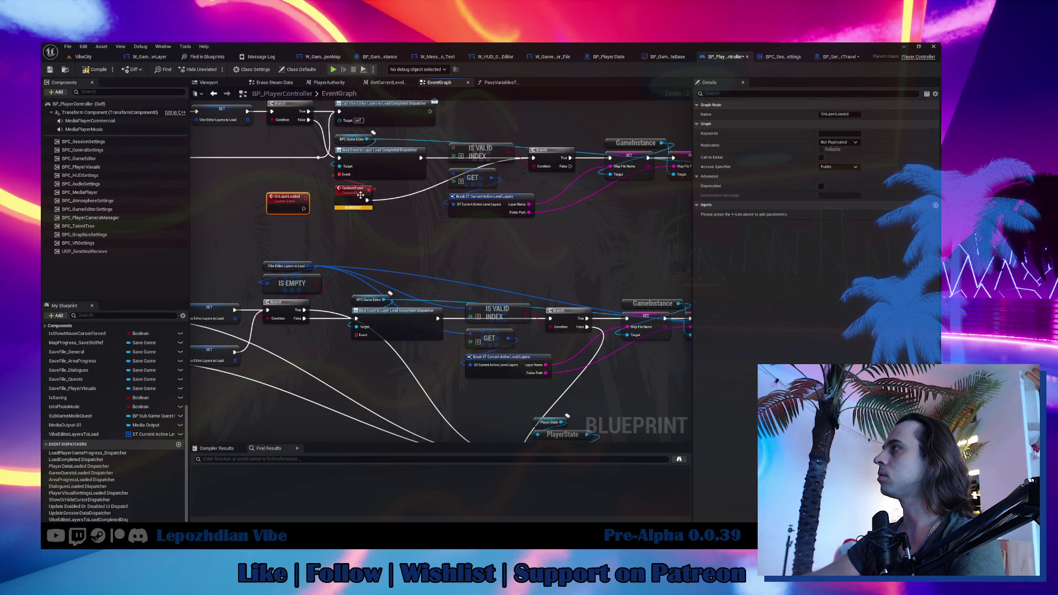
drag(367, 200, 304, 208)
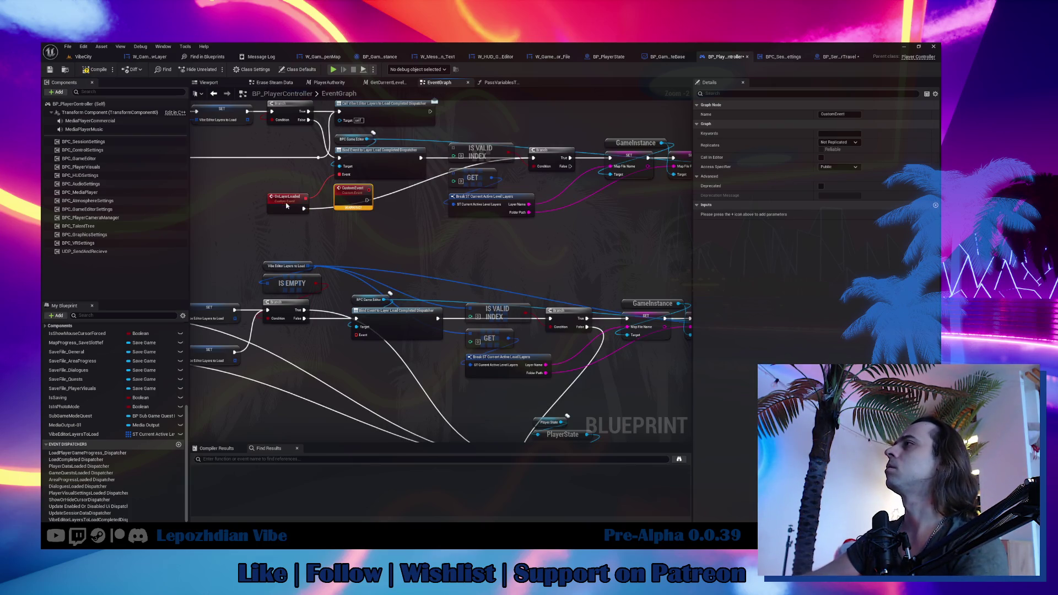
key(Delete)
drag(287, 199, 355, 201)
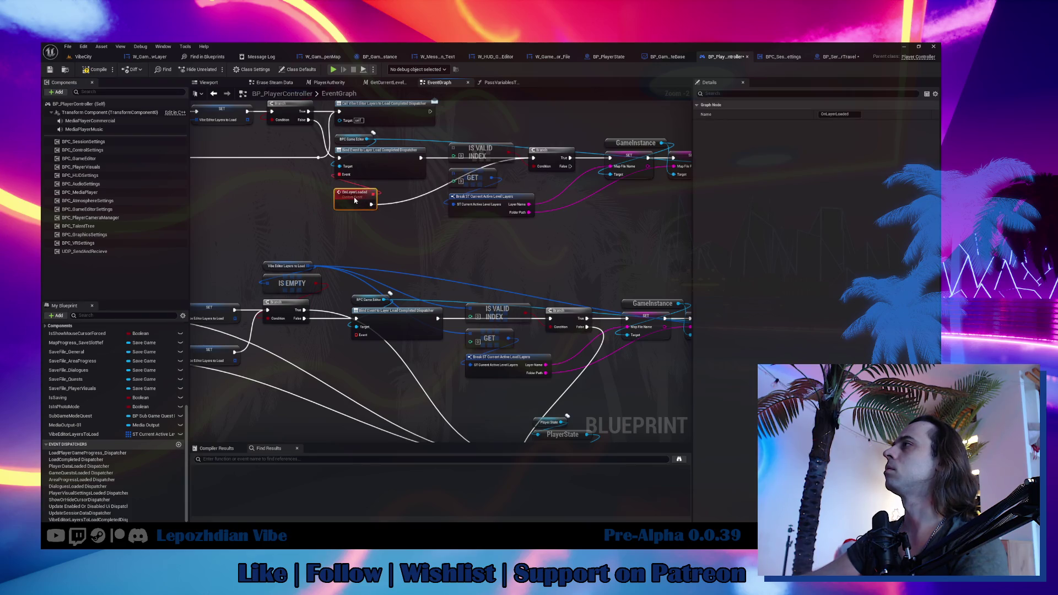
Review the top bind chain alongside the GameInstance, Load Layer Map and IS EMPTY chains.
drag(492, 232, 414, 263)
drag(313, 178, 415, 214)
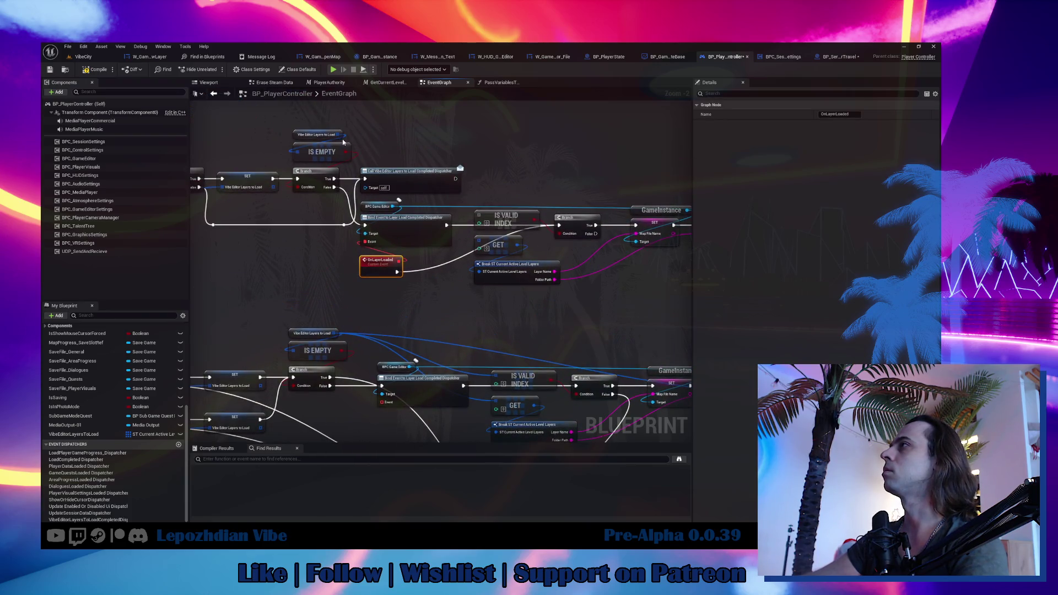
mouse_move(341, 134)
mouse_down()
mouse_move(480, 220)
mouse_move(480, 244)
mouse_up()
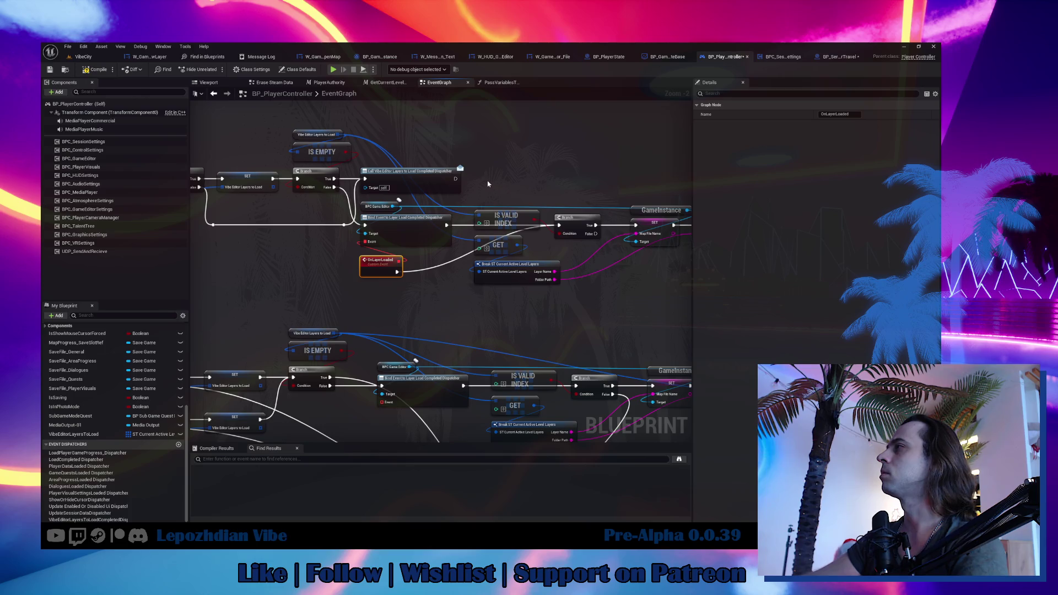
drag(489, 184, 545, 278)
drag(572, 234, 294, 236)
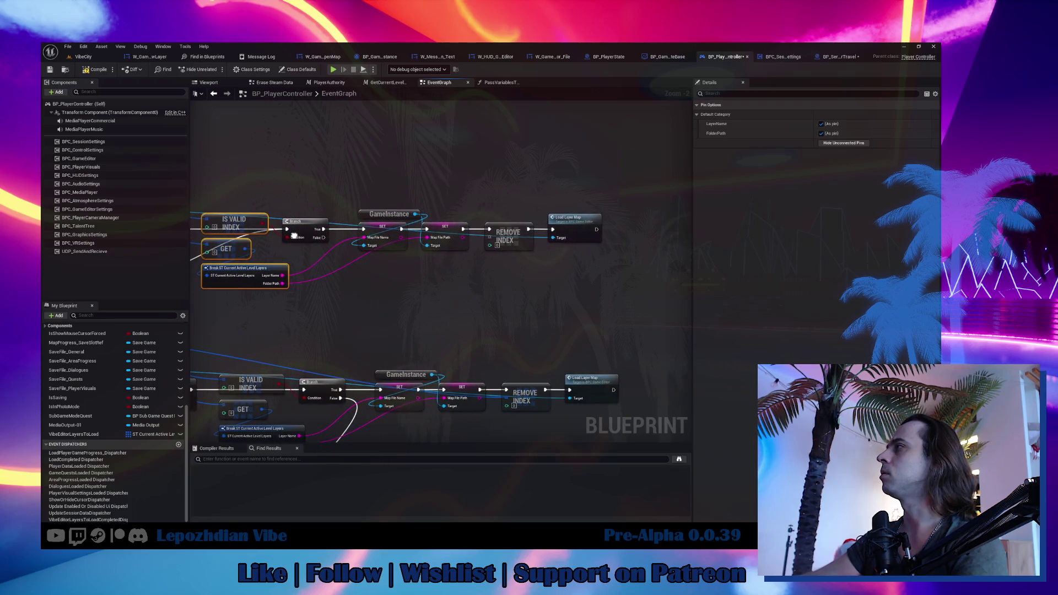
mouse_move(497, 241)
mouse_down()
mouse_move(331, 221)
mouse_move(477, 141)
mouse_up()
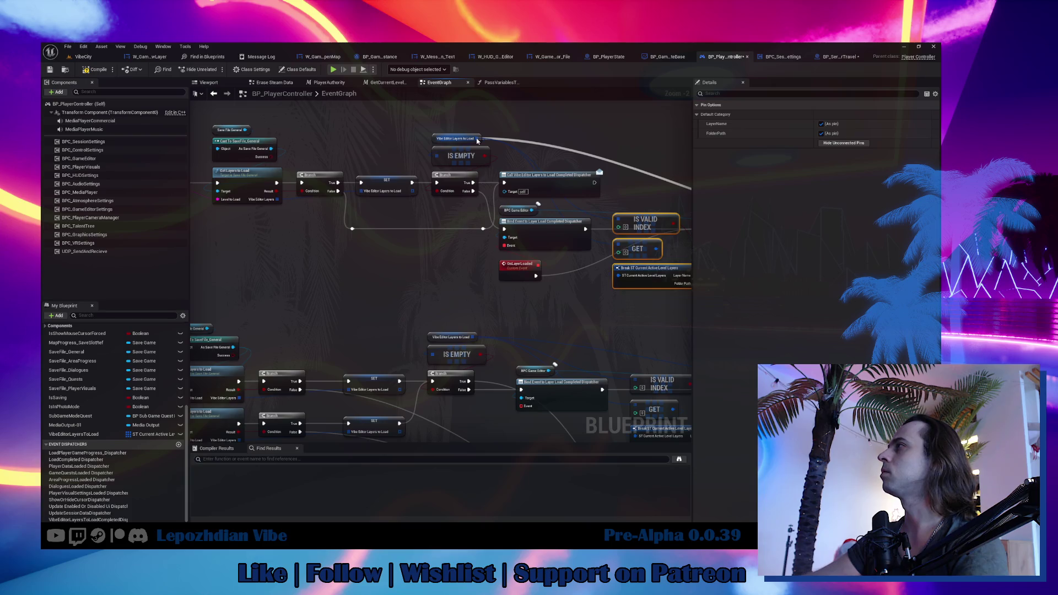
mouse_move(506, 239)
mouse_down()
mouse_move(226, 218)
mouse_move(268, 127)
mouse_move(299, 115)
mouse_move(130, 85)
mouse_up()
drag(386, 276, 628, 242)
drag(389, 213, 587, 148)
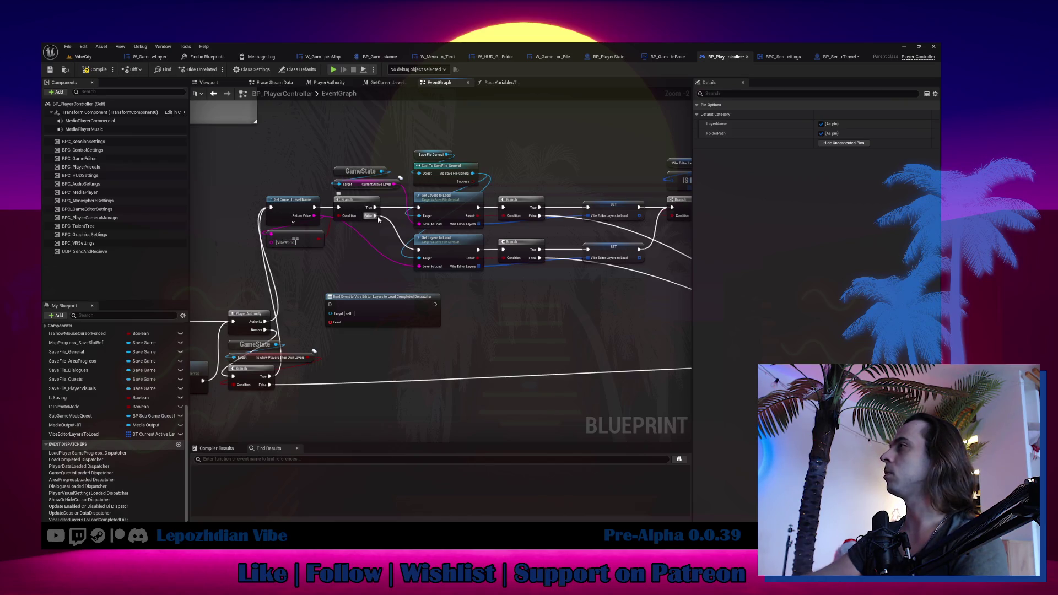
From the Bind Event's Event pin, add a custom event OnFinishLayersLoad and nudge it right.
mouse_move(375, 215)
mouse_down()
mouse_move(330, 304)
mouse_move(456, 292)
mouse_move(408, 331)
mouse_move(395, 329)
mouse_up()
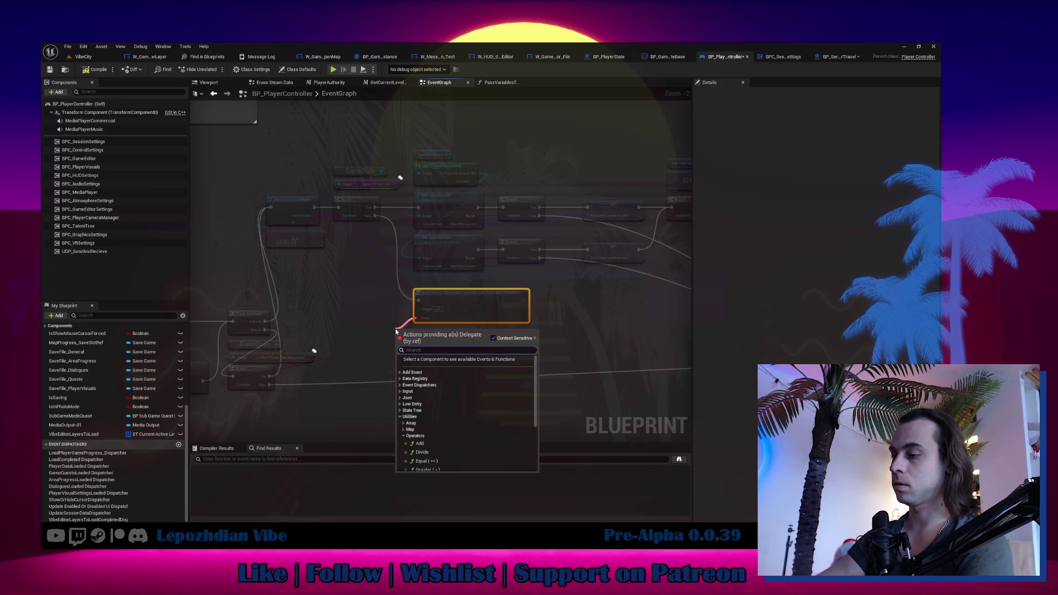
text(custom)
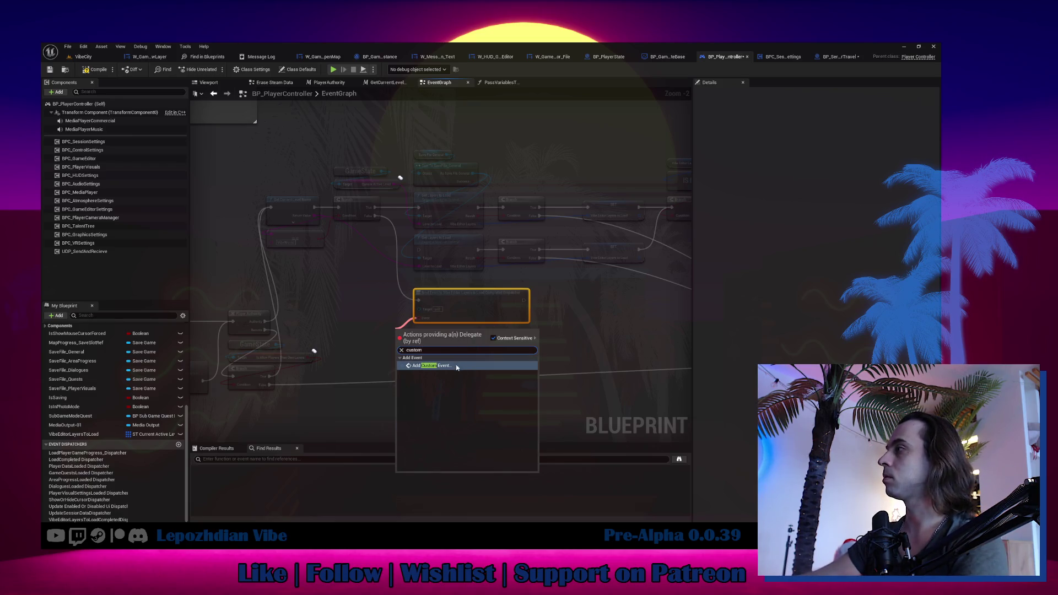
click(455, 366)
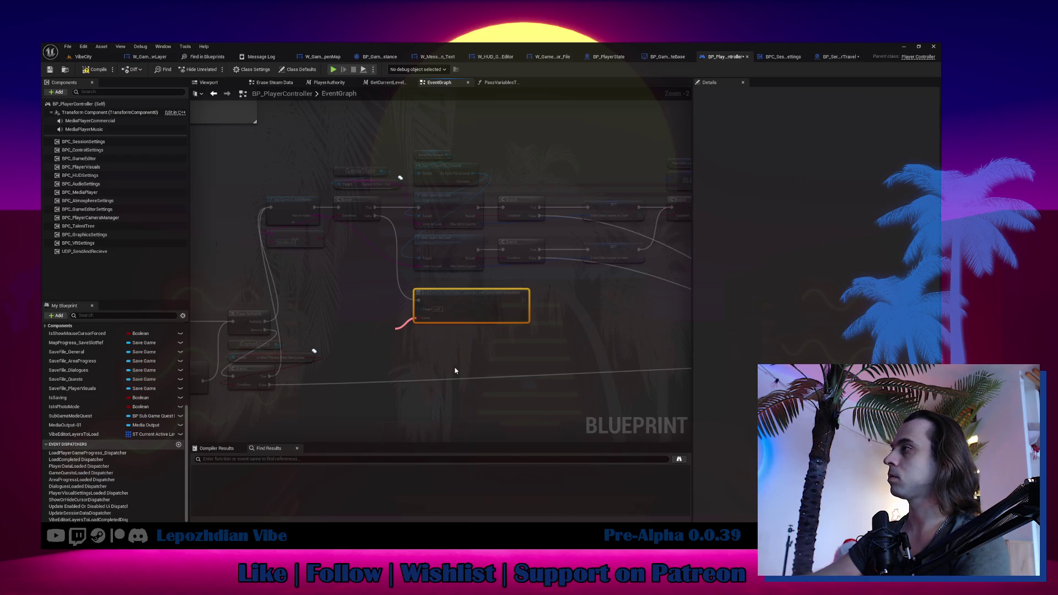
text(OnFinish)
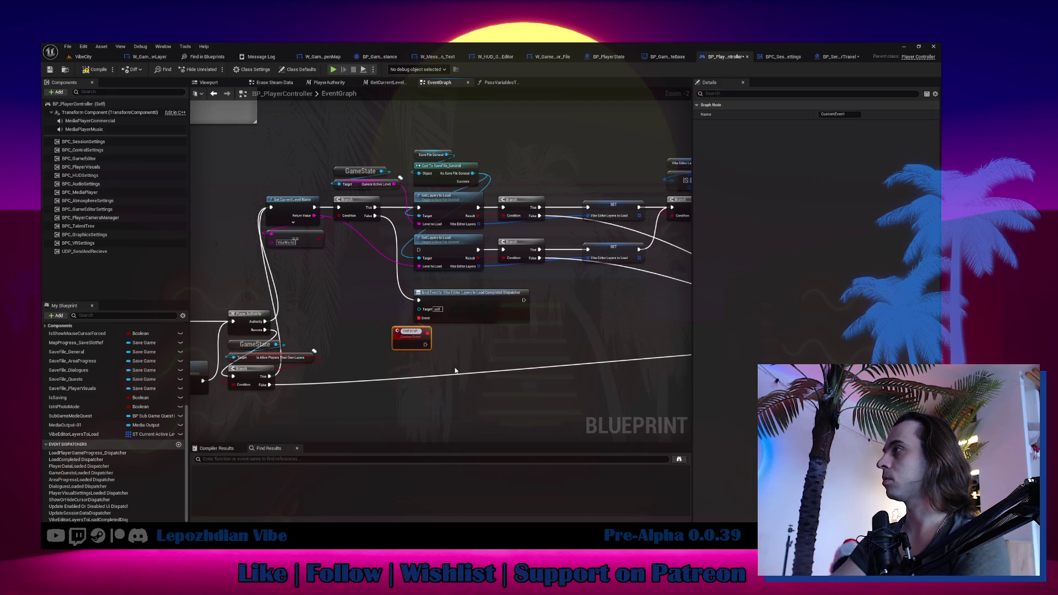
text(Layer)
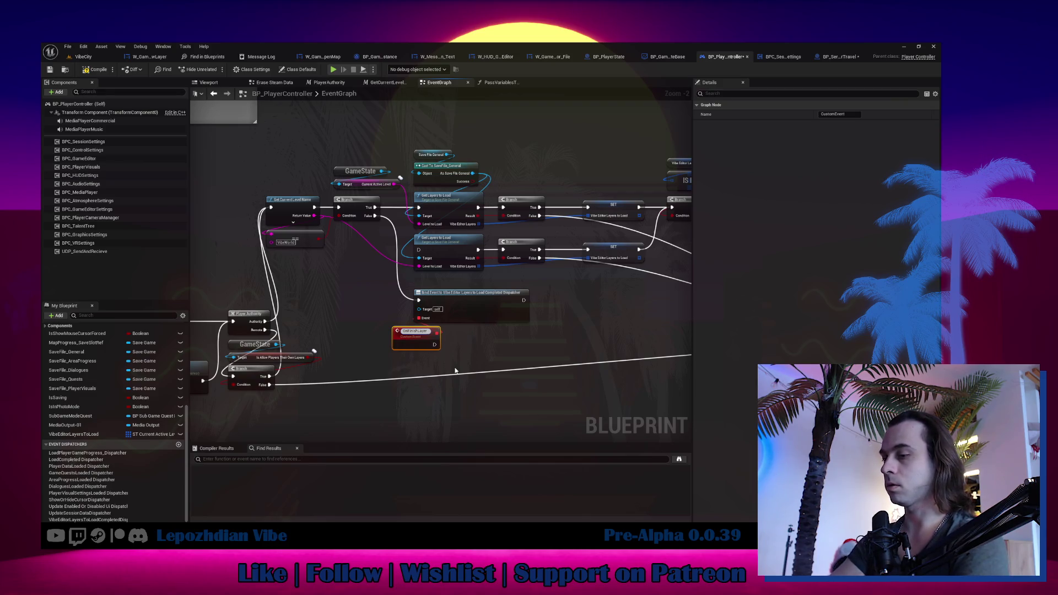
text(sLoad)
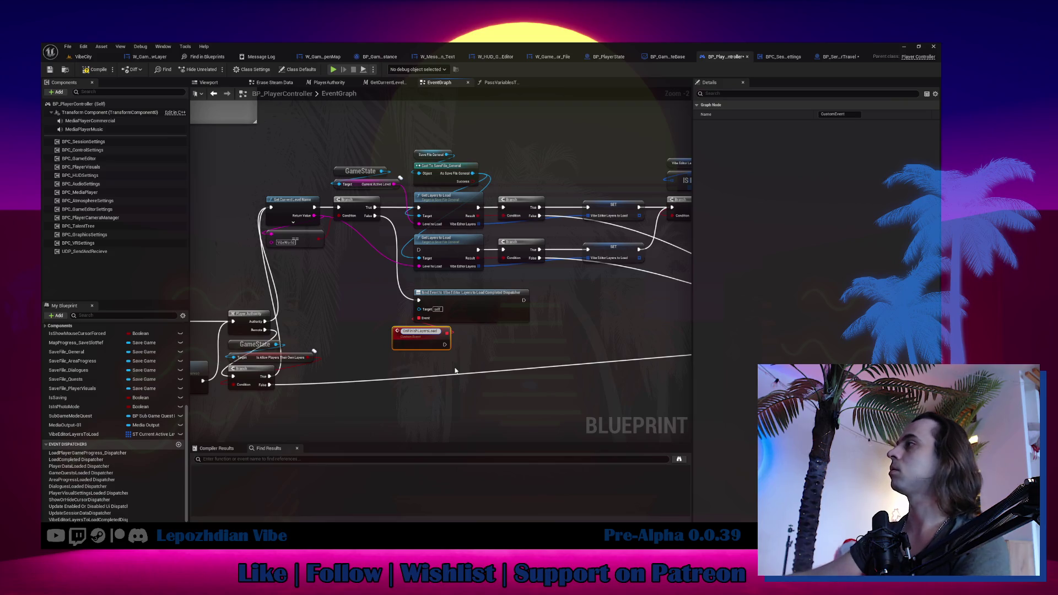
key(Return)
drag(410, 344, 431, 345)
Connect OnFinishLayersLoad to the PlayerState chain and shift it with its Bind Event slightly down.
scroll(380, 292, down, 2)
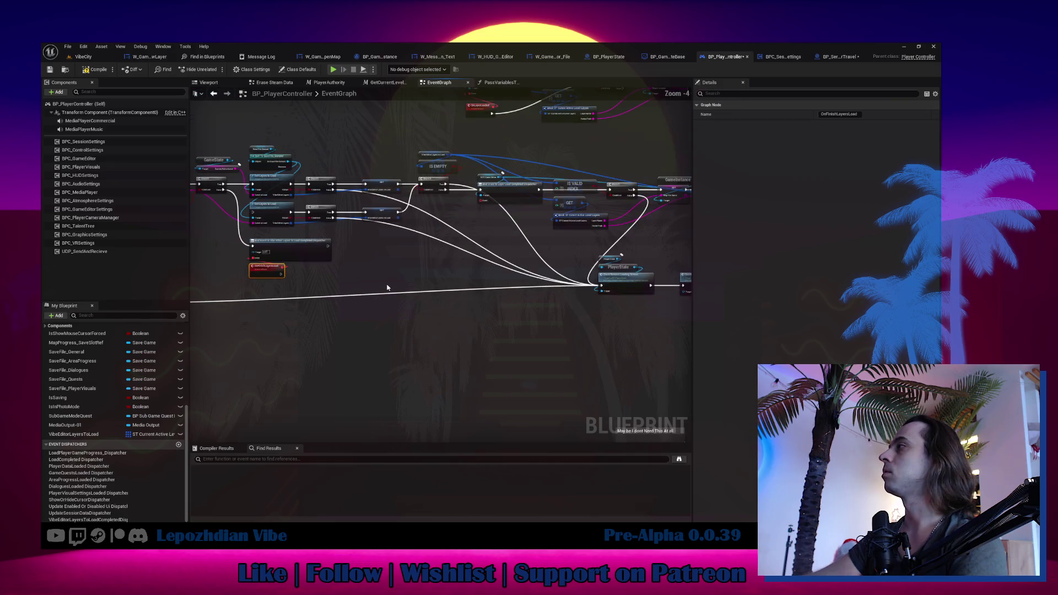
mouse_move(281, 274)
mouse_down()
mouse_move(603, 283)
mouse_move(567, 288)
mouse_move(578, 286)
mouse_up()
scroll(439, 297, up, 2)
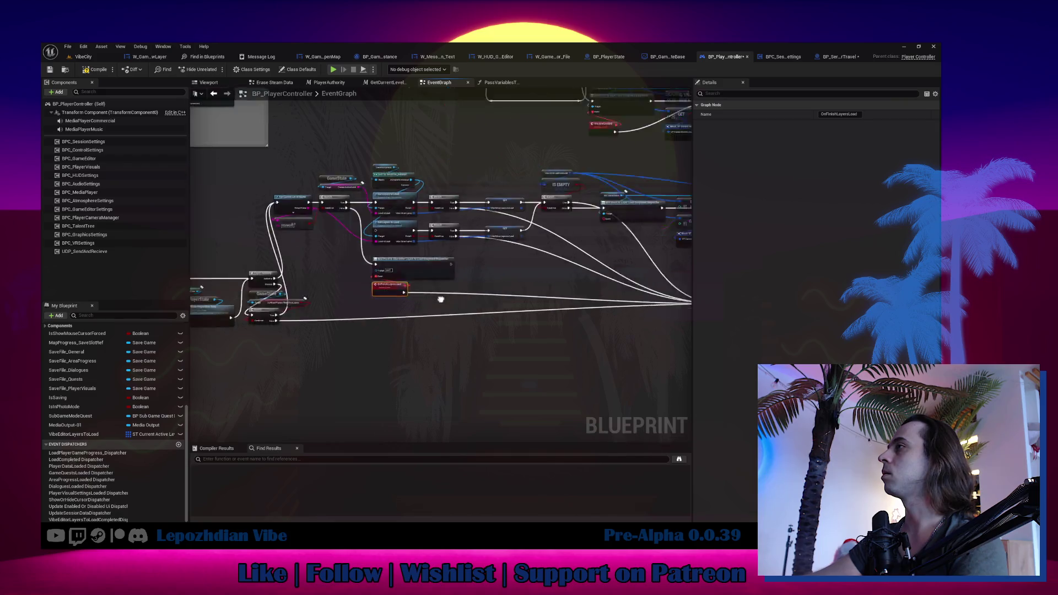
drag(410, 279, 490, 318)
drag(496, 281, 496, 285)
scroll(400, 193, down, 1)
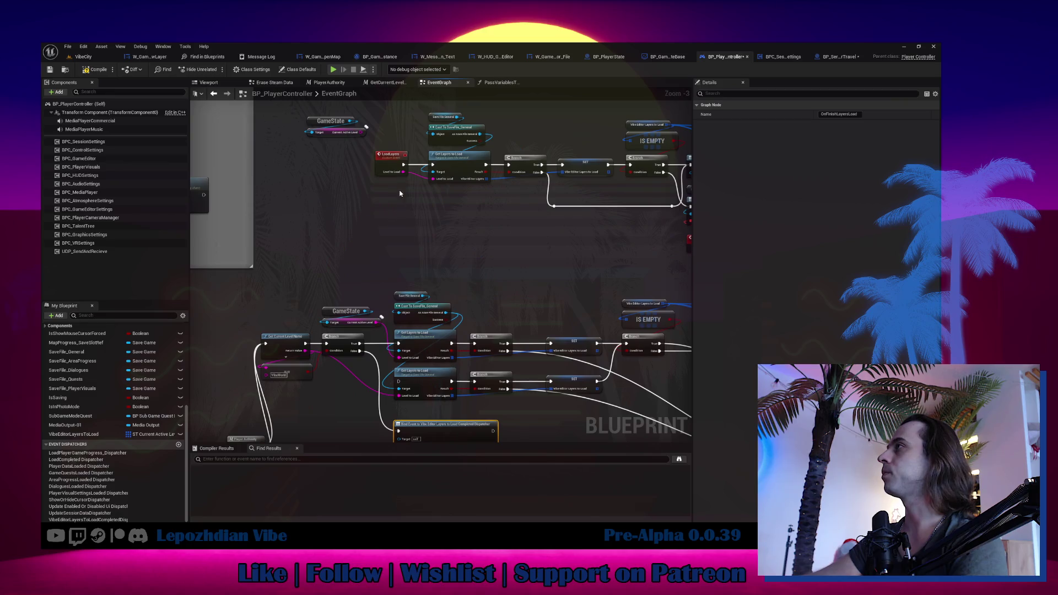
Insert a Load Layers call node directly after the Bind Event.
click(389, 158)
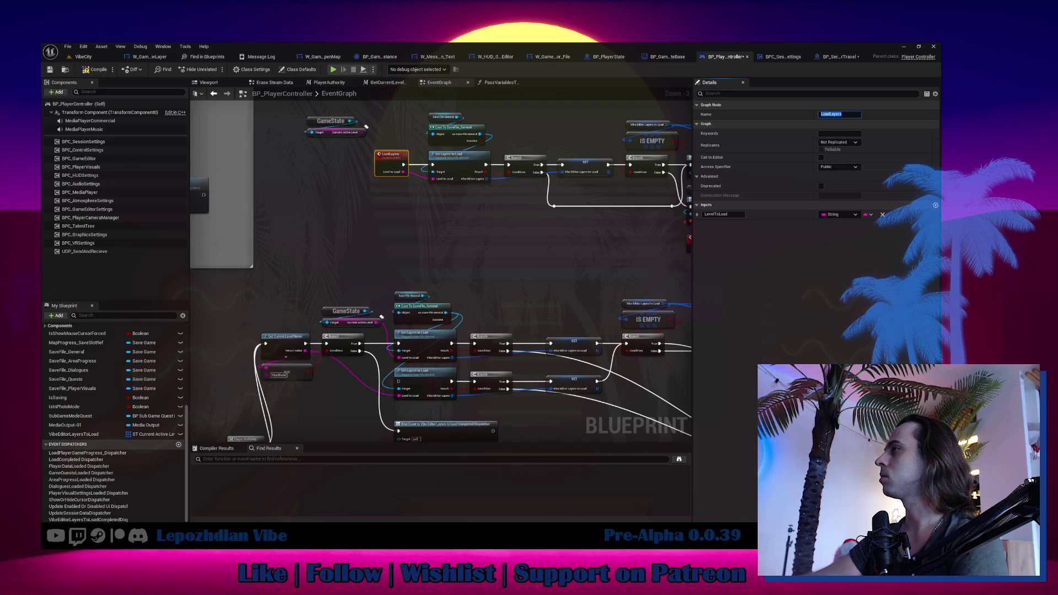
drag(510, 408, 490, 297)
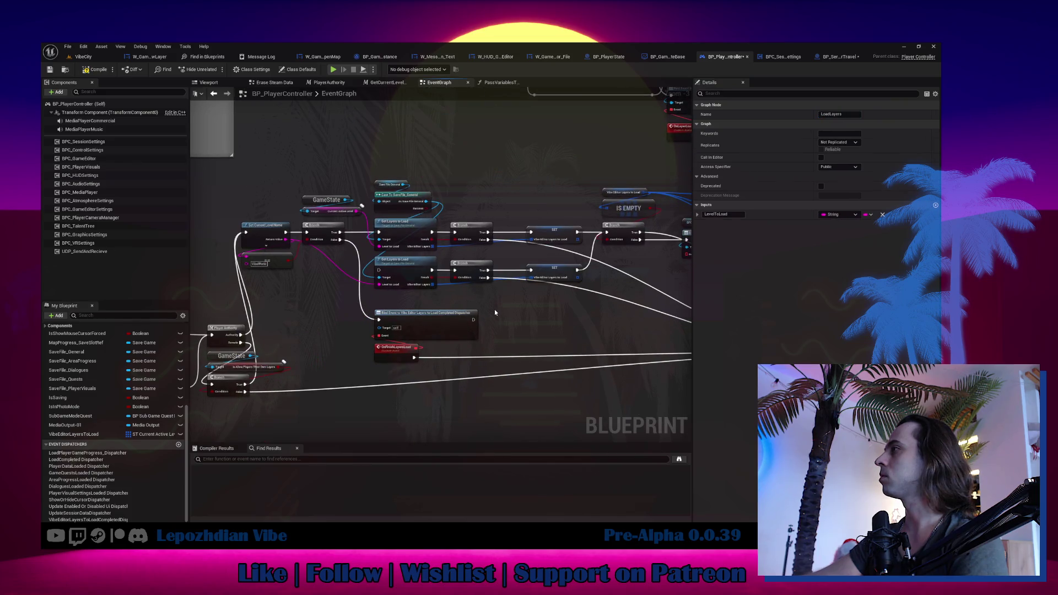
right_click(494, 309)
text(LoadLayers)
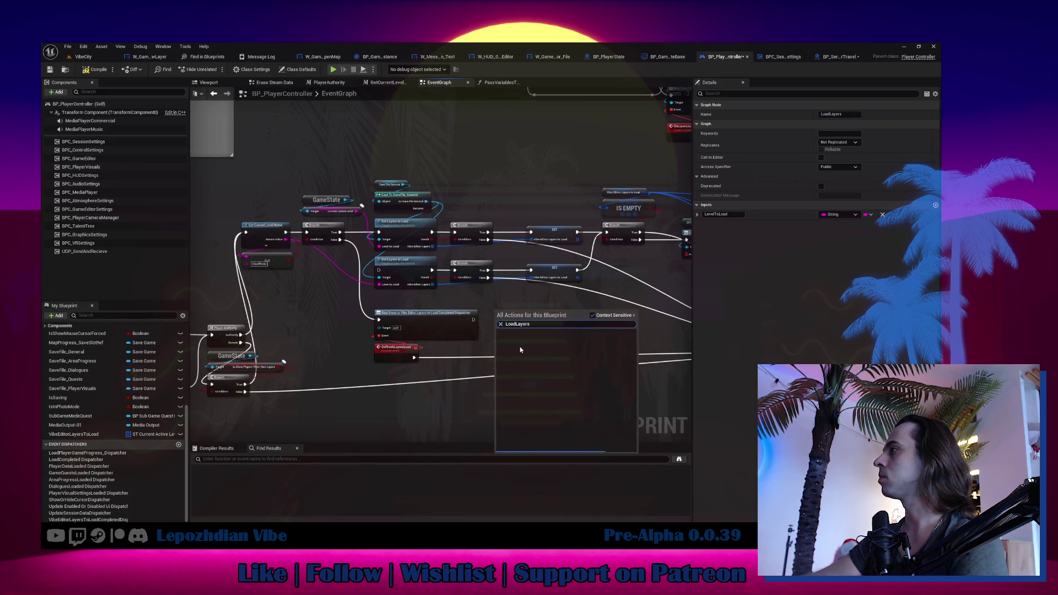
click(515, 340)
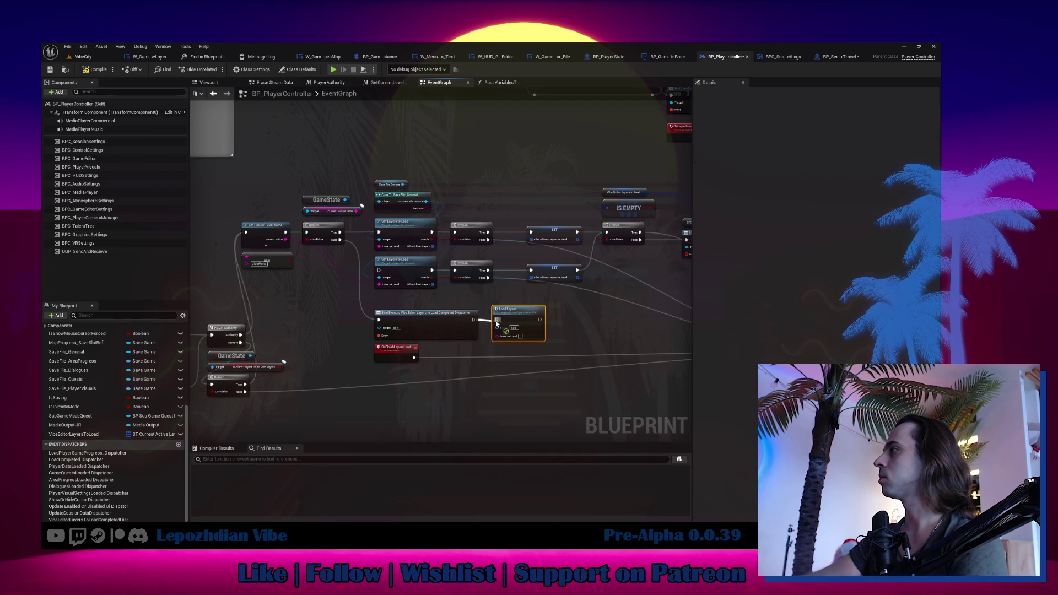
scroll(395, 347, up, 1)
click(398, 347)
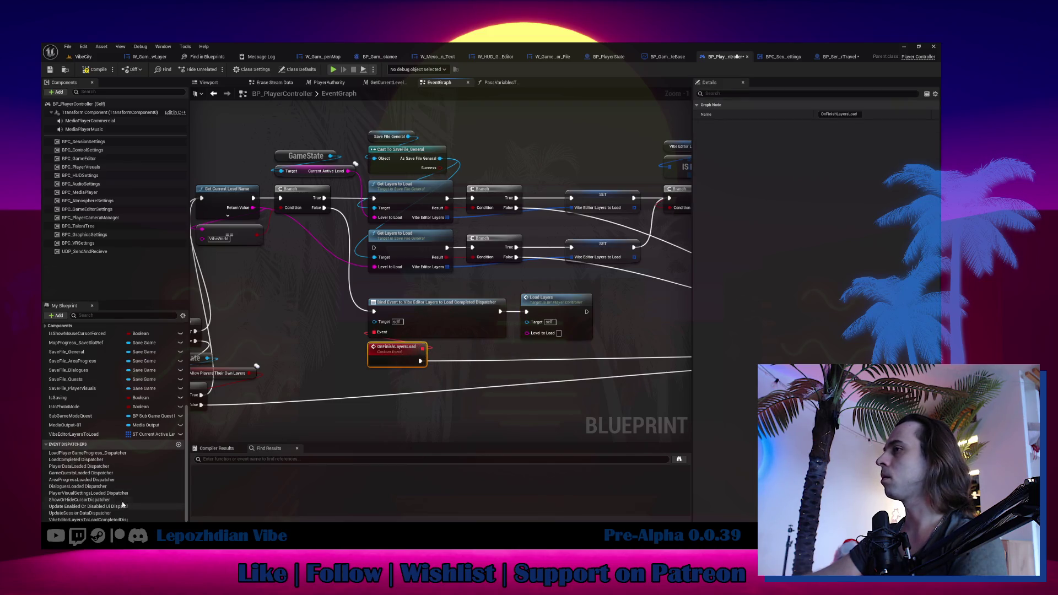
Have OnFinishLayersLoad unbind the layers-load-completed dispatcher, and feed Get Current Level Name into Level to Load.
drag(113, 518, 490, 360)
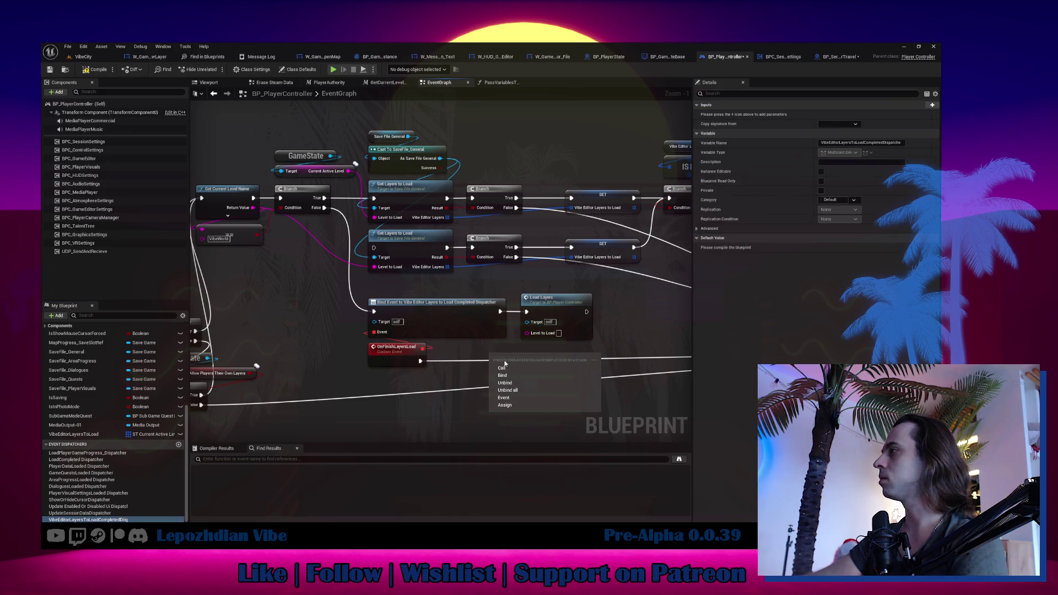
click(522, 386)
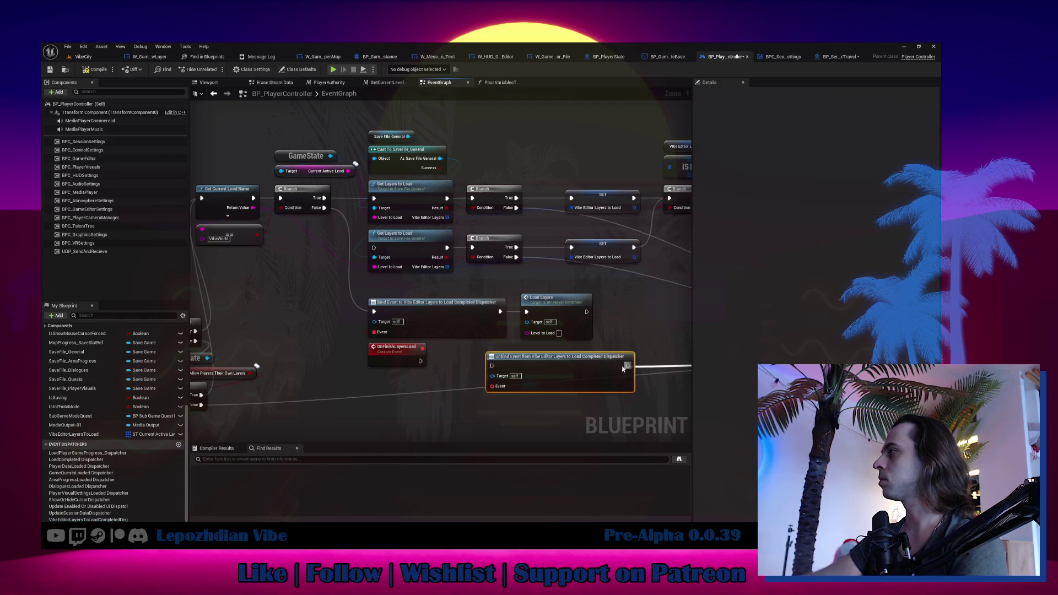
mouse_move(420, 361)
mouse_down()
mouse_move(495, 370)
mouse_move(420, 358)
mouse_move(422, 350)
mouse_up()
drag(534, 362, 517, 363)
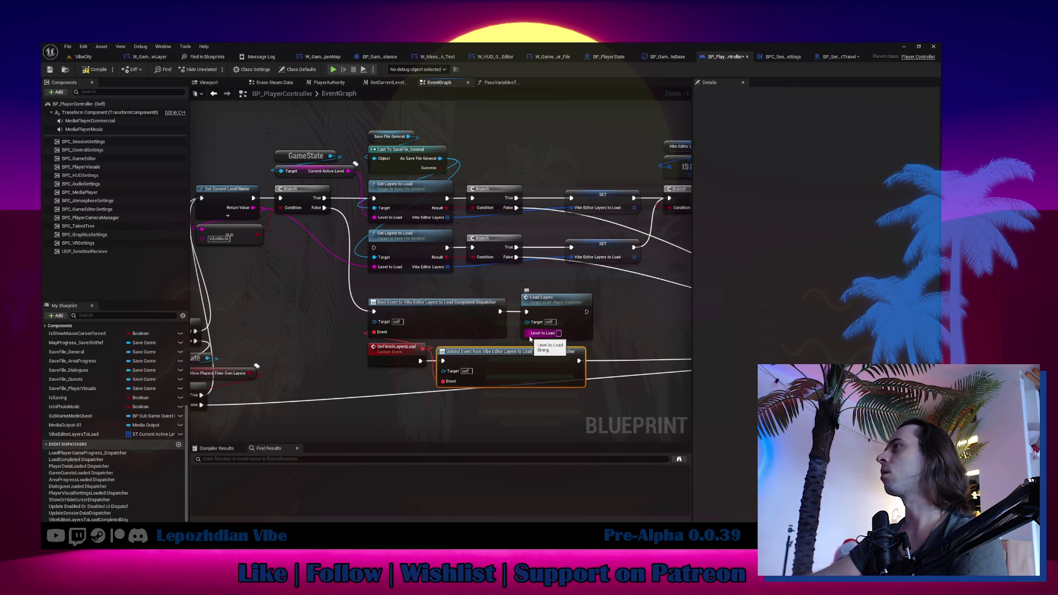
drag(253, 208, 533, 334)
drag(309, 254, 325, 284)
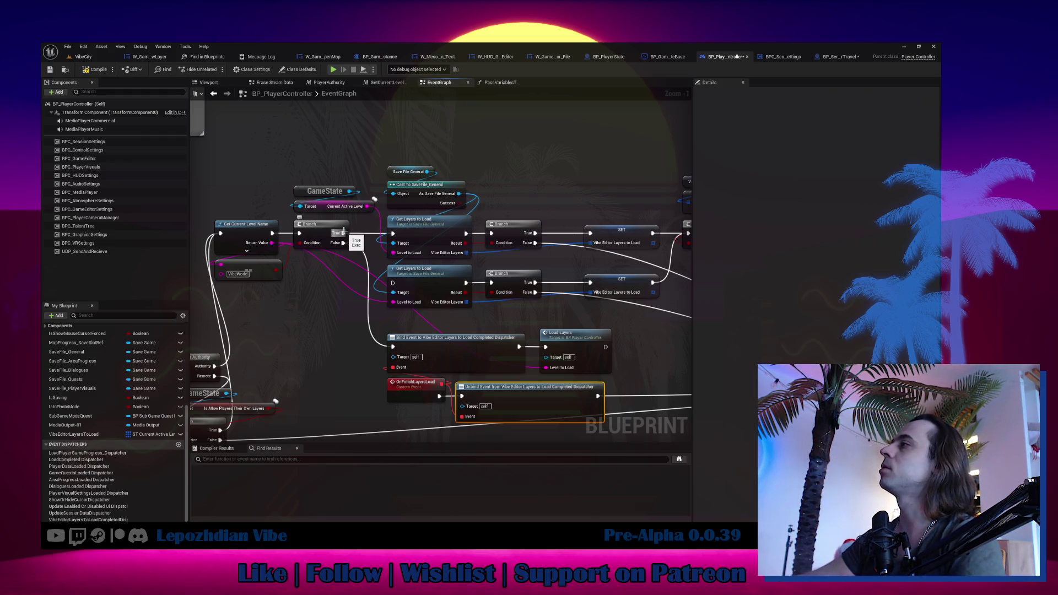
Select and reposition the GameState, cast, Get Layers, Branch, IS EMPTY and bind node groups.
click(355, 203)
shift+click(341, 206)
drag(428, 124, 556, 302)
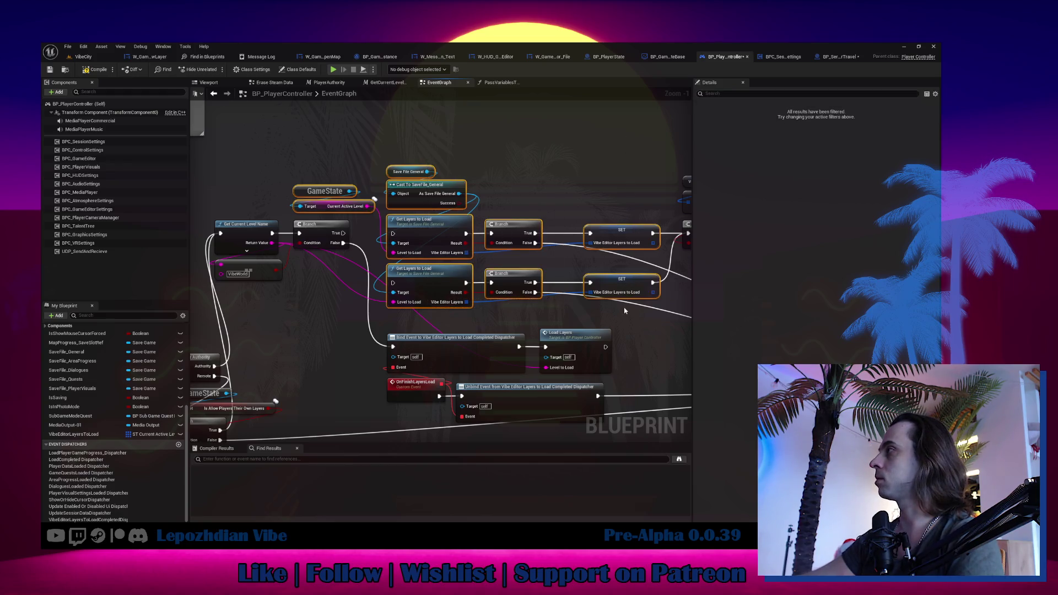
scroll(557, 303, down, 3)
mouse_move(410, 200)
mouse_down()
mouse_move(583, 284)
mouse_move(756, 282)
mouse_move(657, 287)
mouse_up()
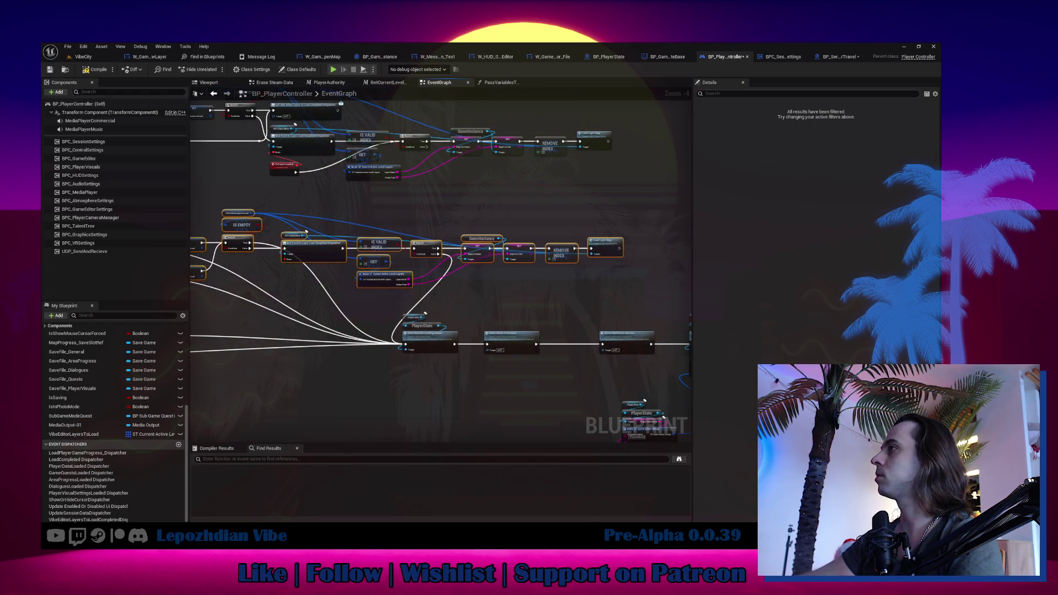
drag(355, 246, 353, 201)
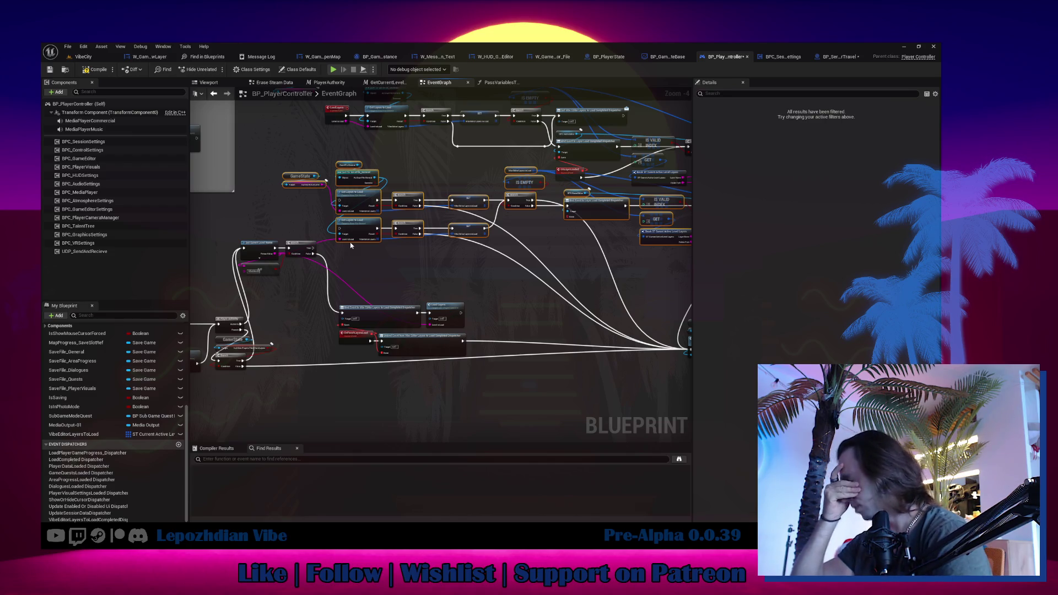
scroll(370, 215, down, 1)
drag(370, 216, 396, 239)
Delete the middle group of layer-checking nodes and compile the blueprint.
drag(491, 286, 362, 297)
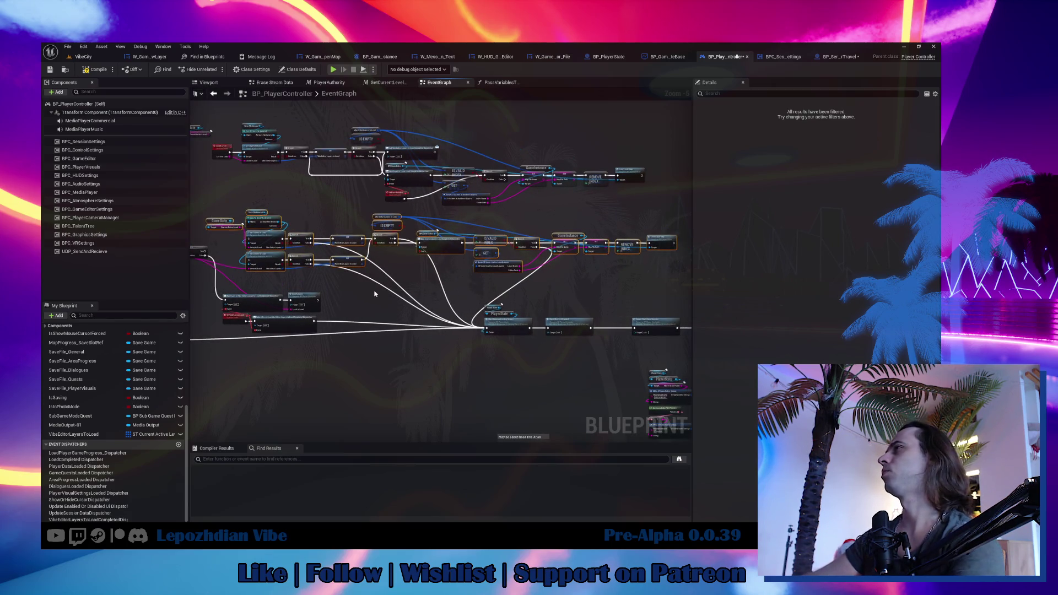
key(Delete)
scroll(399, 210, up, 1)
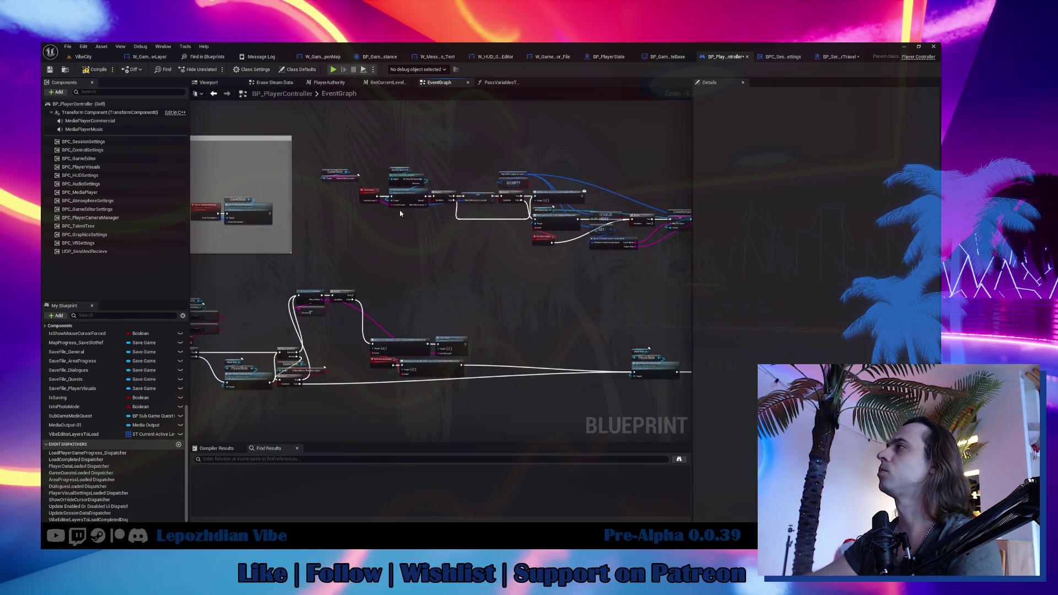
scroll(421, 281, down, 1)
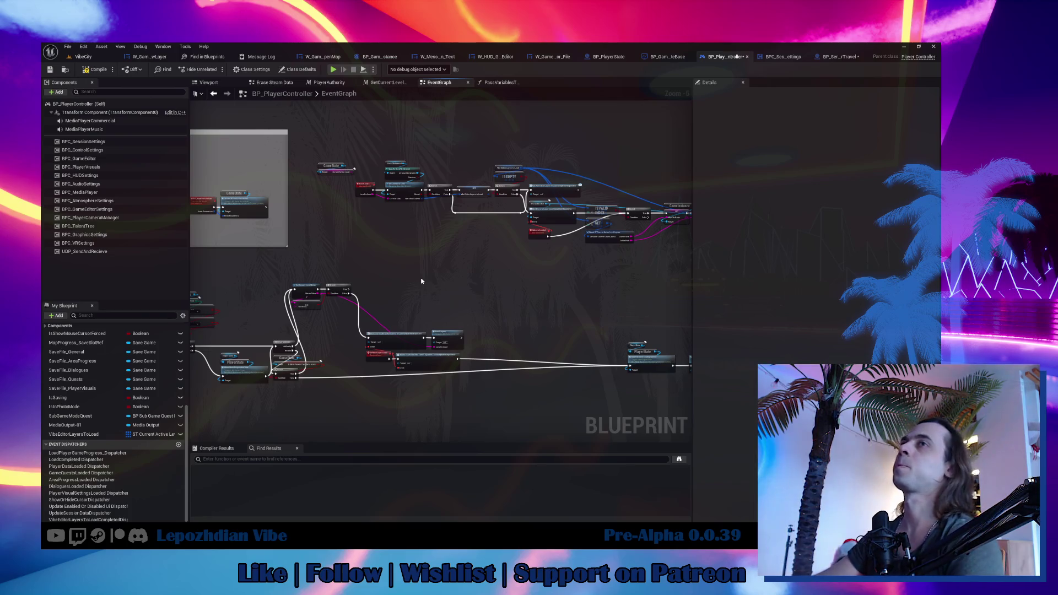
click(95, 72)
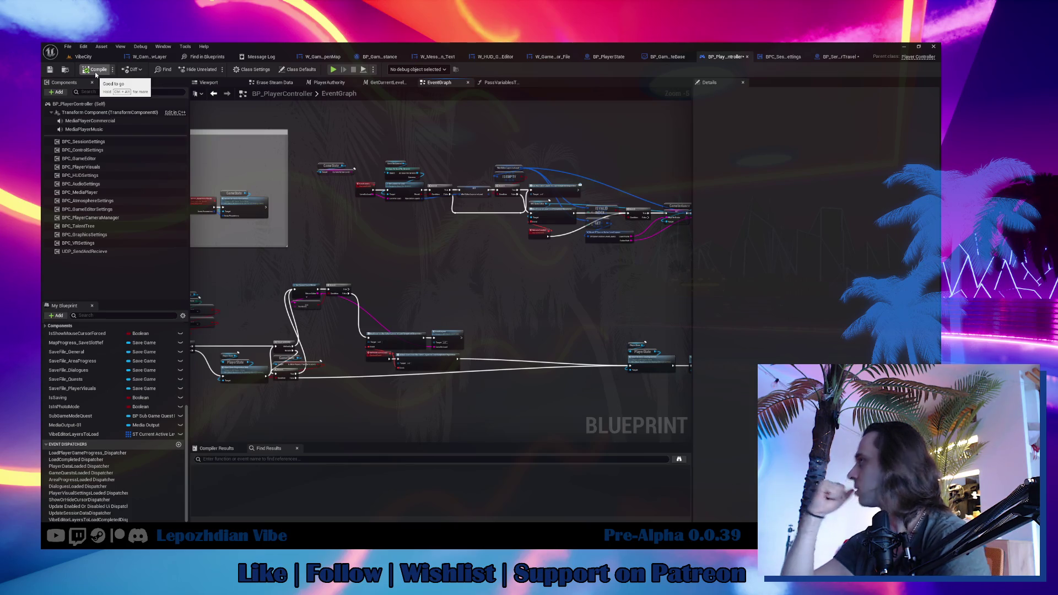
Duplicate Load Layers, feeding it GameState's Current Active Level and running it from Branch True.
click(444, 346)
scroll(394, 317, up, 2)
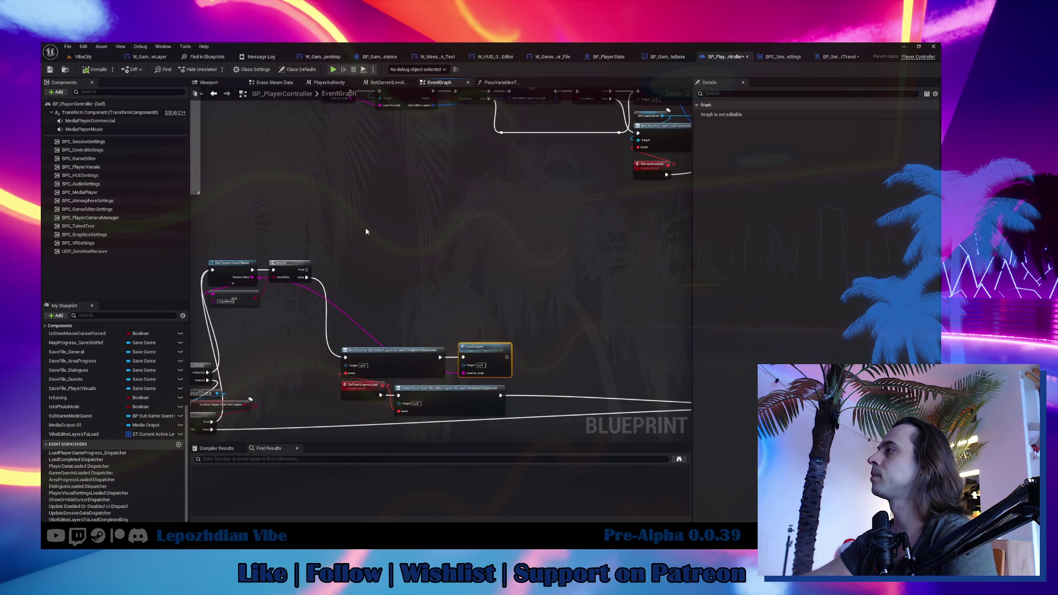
key(ctrl+v)
click(322, 195)
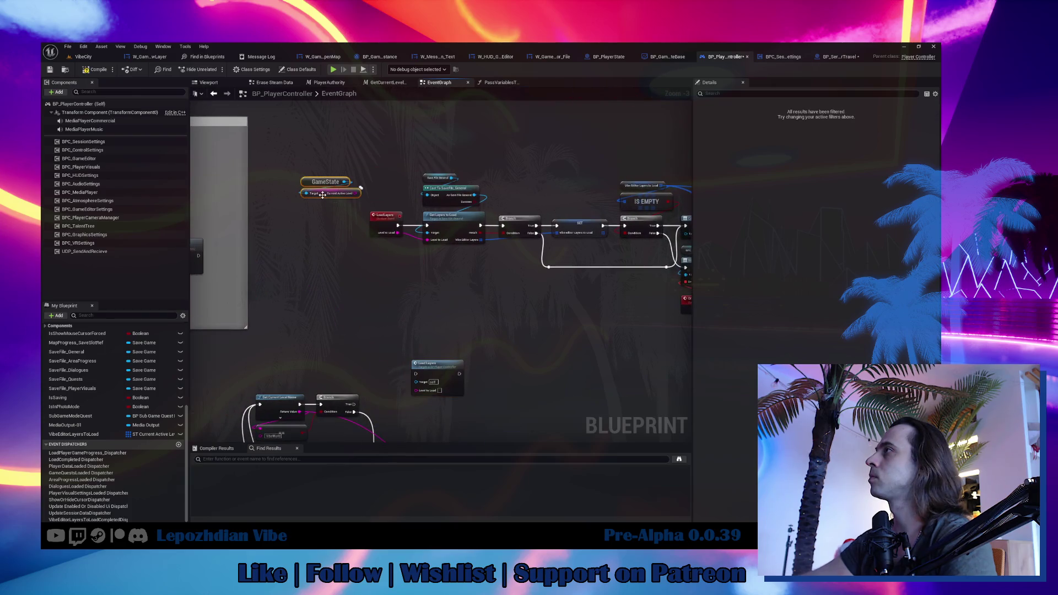
drag(322, 195, 323, 320)
drag(415, 390, 352, 320)
mouse_move(354, 404)
mouse_down()
mouse_move(415, 380)
mouse_move(422, 405)
mouse_up()
Reposition GameState and the send, unbind and Load Layers nodes into a tidy cluster.
mouse_move(325, 323)
mouse_down()
mouse_move(420, 365)
mouse_move(424, 389)
mouse_up()
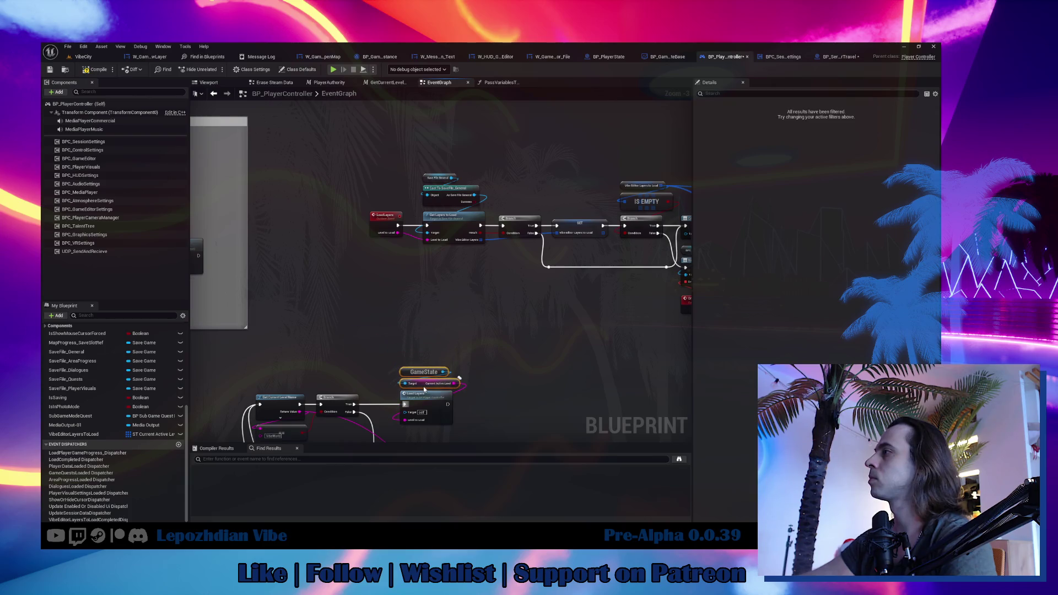
drag(412, 271, 553, 376)
drag(472, 314, 484, 265)
click(407, 244)
drag(273, 172, 590, 317)
drag(304, 217, 334, 205)
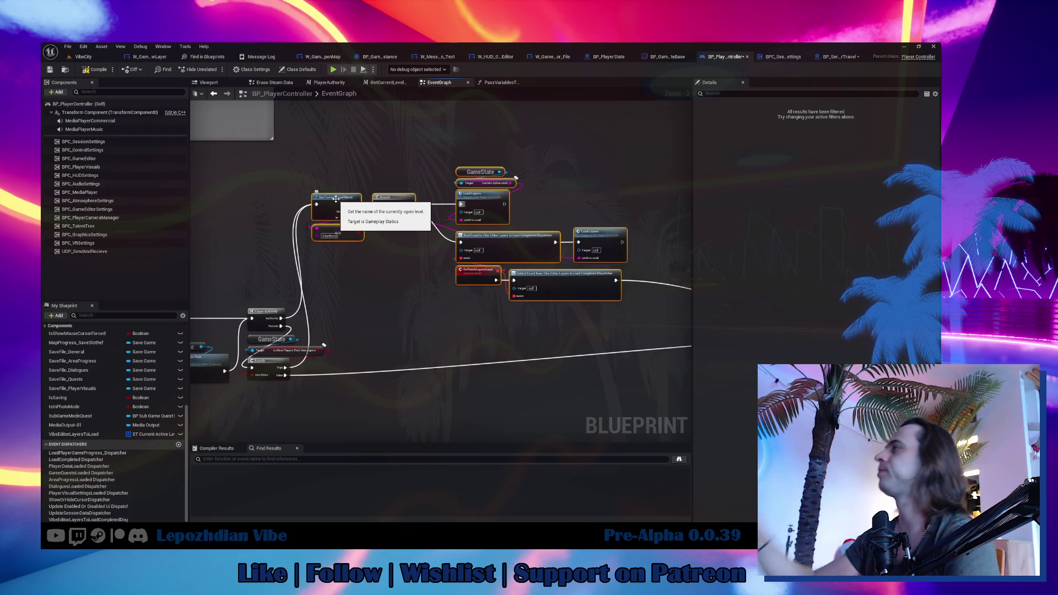
mouse_move(498, 302)
mouse_down()
mouse_move(457, 349)
mouse_move(180, 430)
mouse_move(242, 369)
mouse_move(295, 351)
mouse_move(388, 395)
mouse_up()
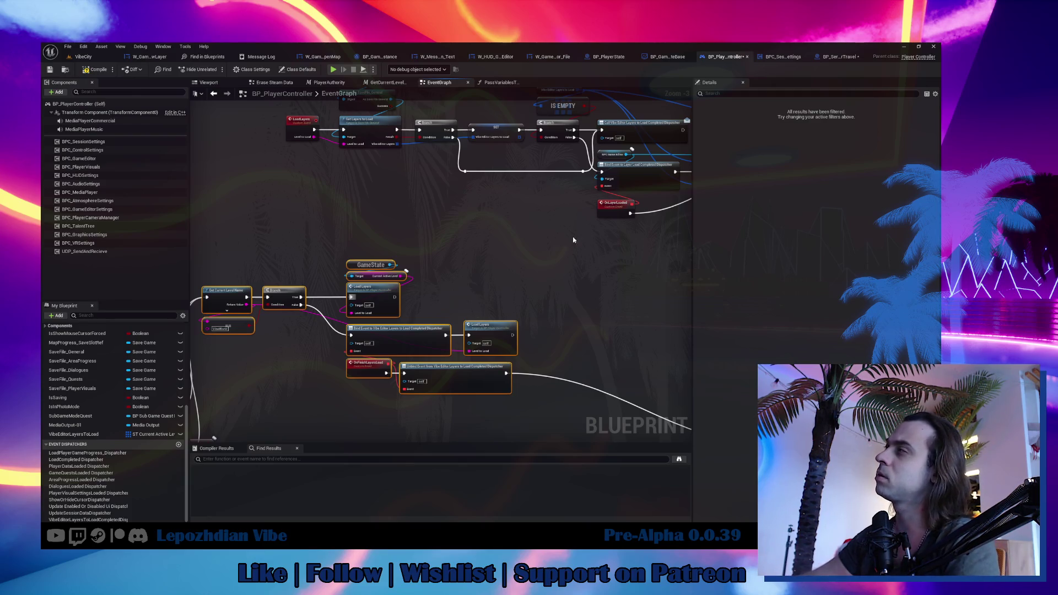
scroll(564, 246, down, 2)
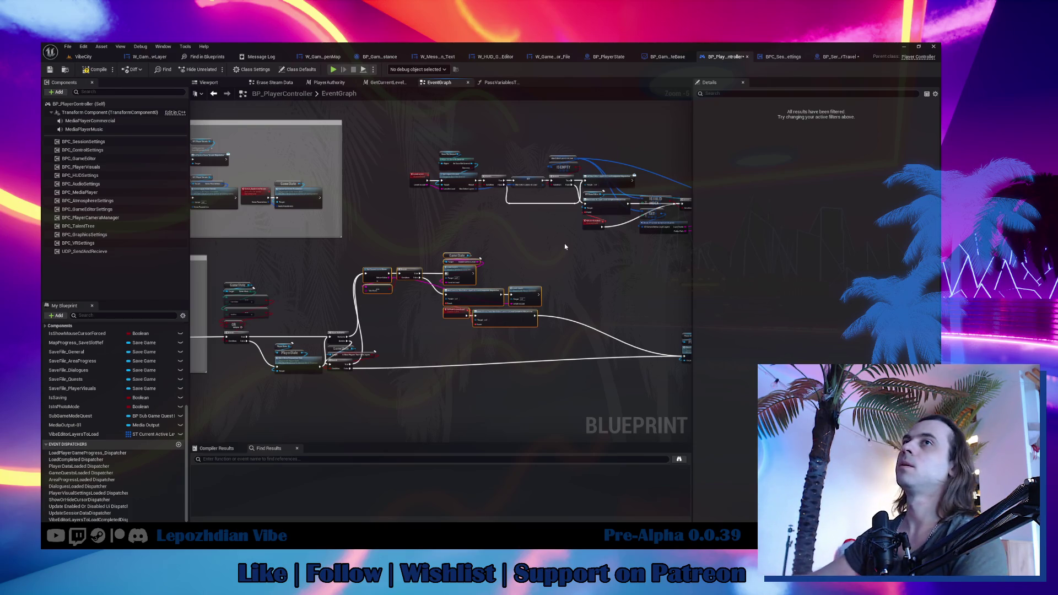
mouse_move(571, 345)
mouse_down()
mouse_move(425, 332)
mouse_move(433, 324)
mouse_up()
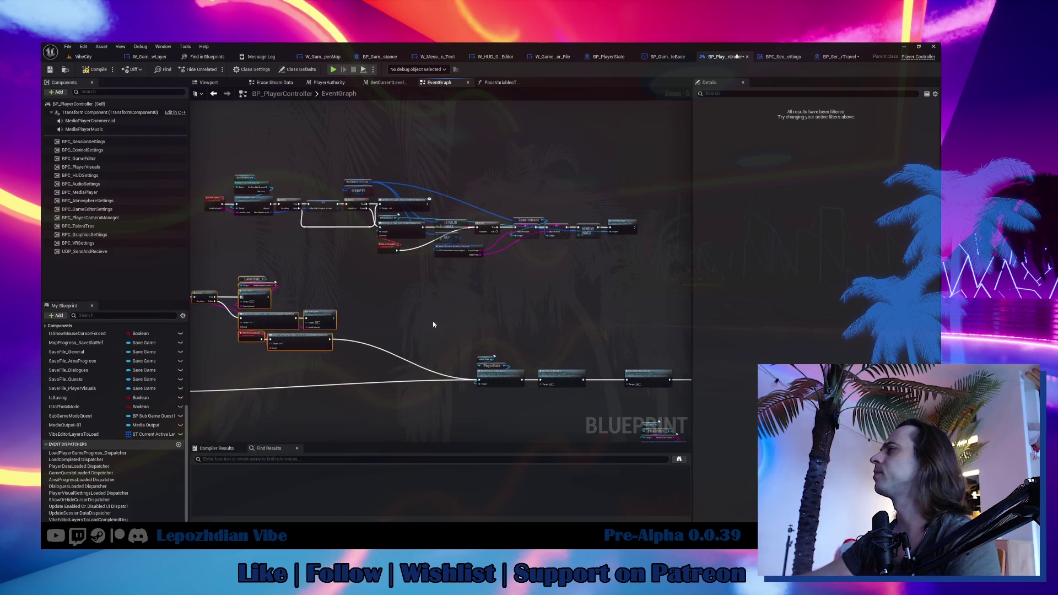
scroll(571, 233, up, 3)
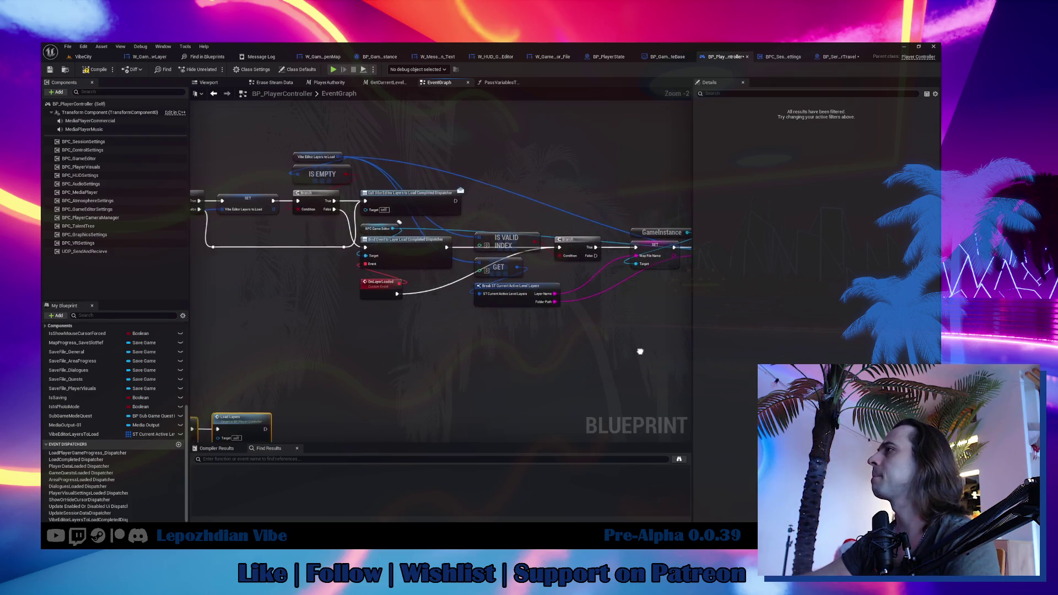
mouse_move(640, 352)
mouse_down()
mouse_move(742, 292)
mouse_move(742, 274)
mouse_up()
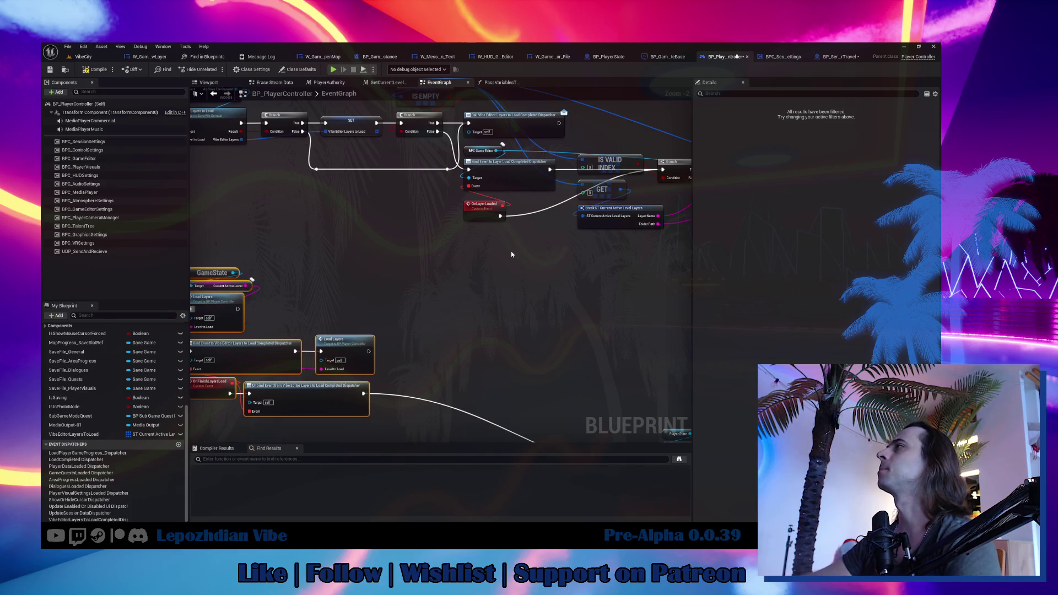
mouse_move(507, 277)
mouse_down()
mouse_move(781, 267)
mouse_move(828, 195)
mouse_up()
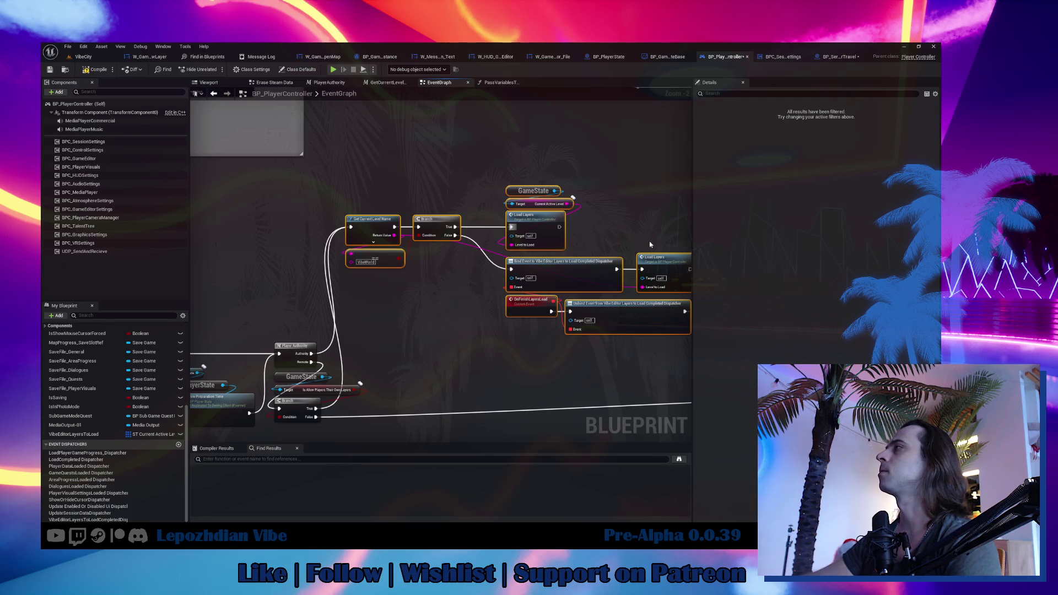
mouse_move(345, 293)
mouse_down()
mouse_move(329, 224)
mouse_move(340, 366)
mouse_move(326, 455)
mouse_move(288, 420)
mouse_move(274, 294)
mouse_up()
drag(320, 196, 396, 280)
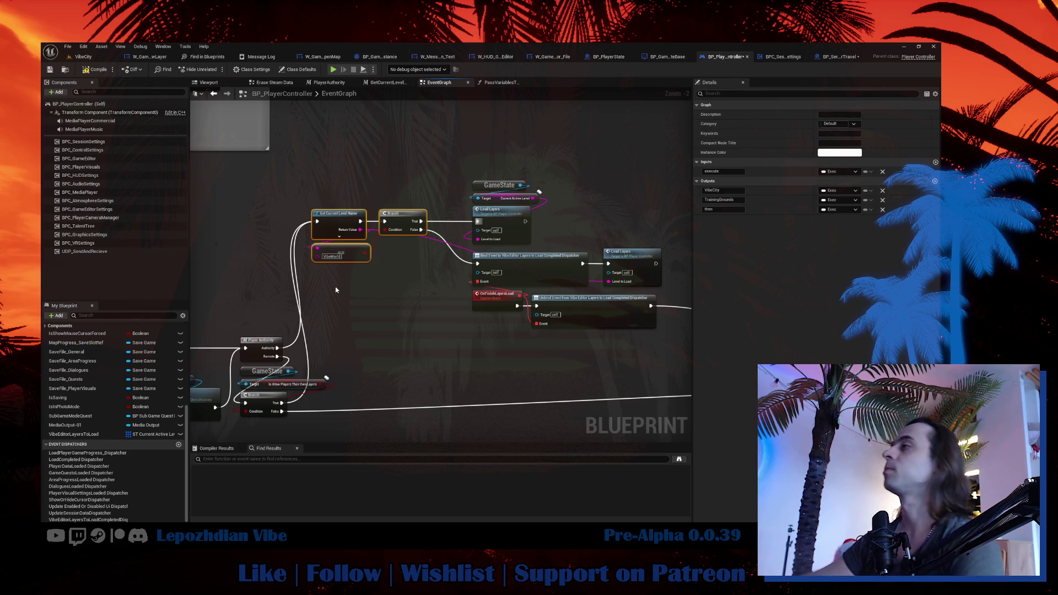
Add a custom event named LoadCustomLayers and detach the exec links from Player Authority.
right_click(366, 320)
text(custom)
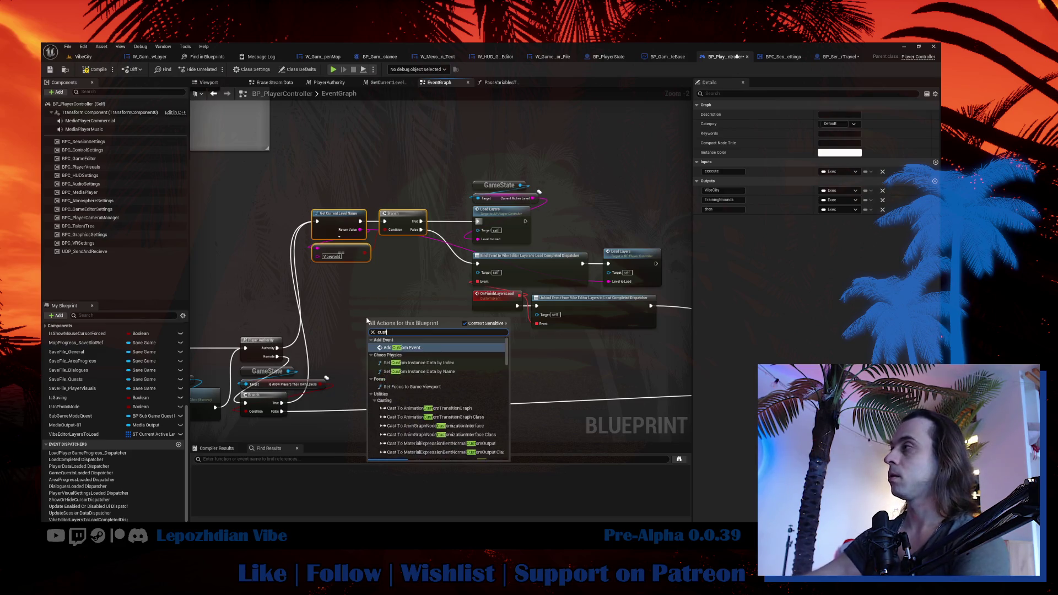
click(420, 348)
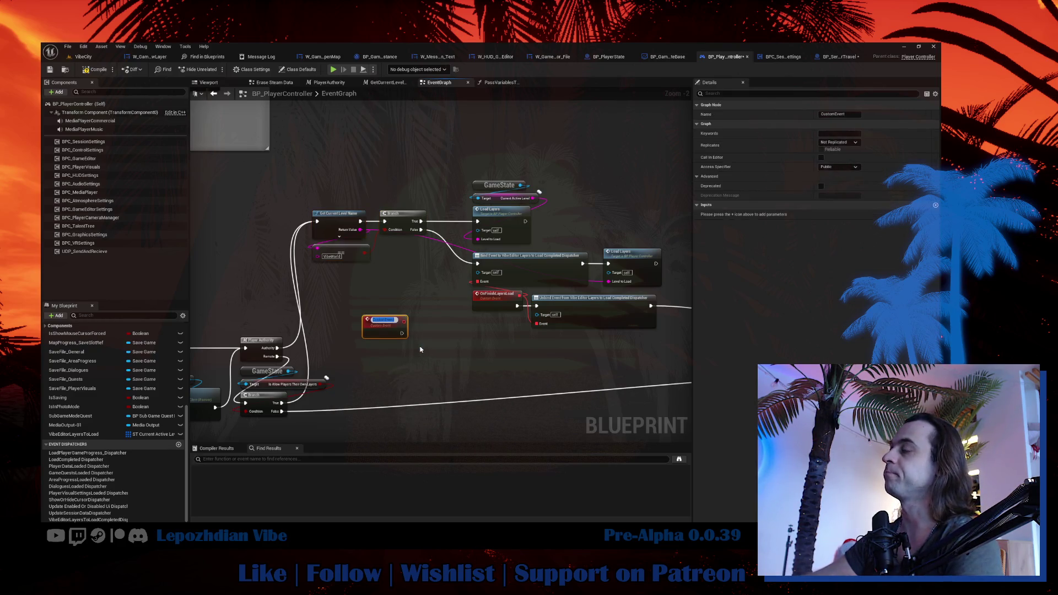
text(Load)
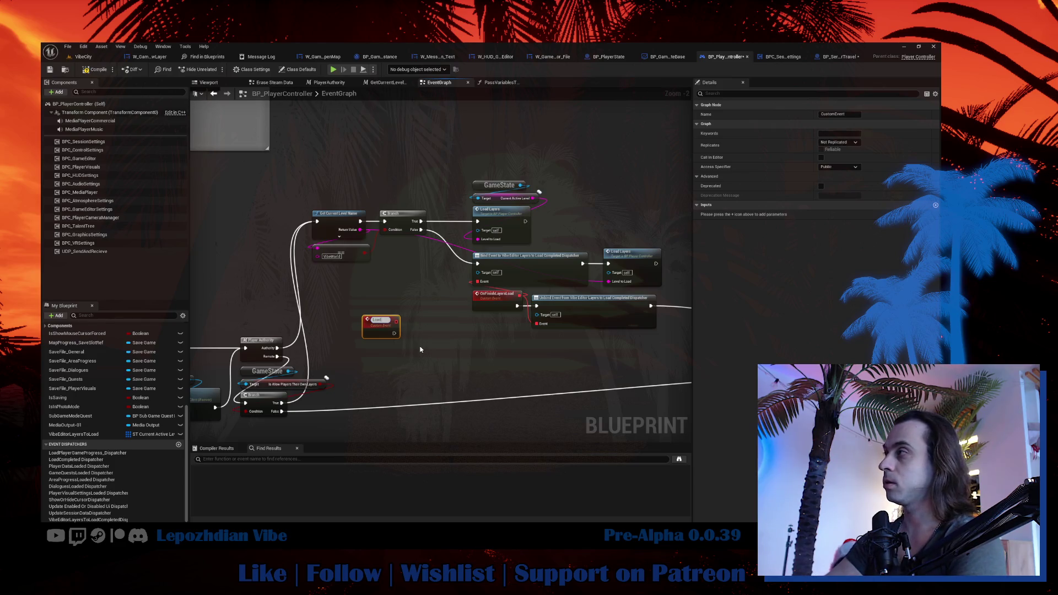
text(Custom)
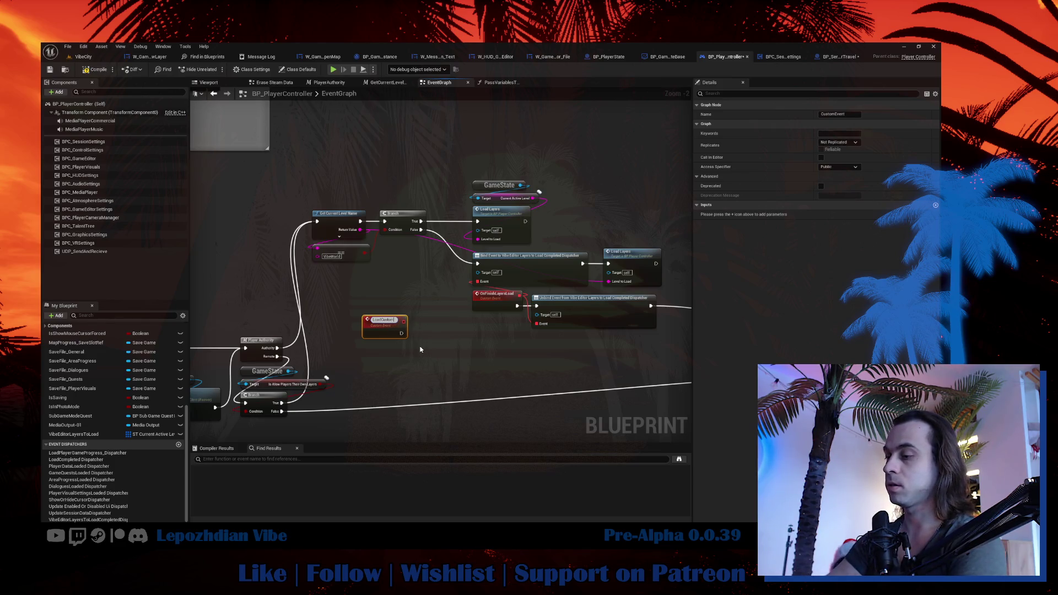
text(Layers)
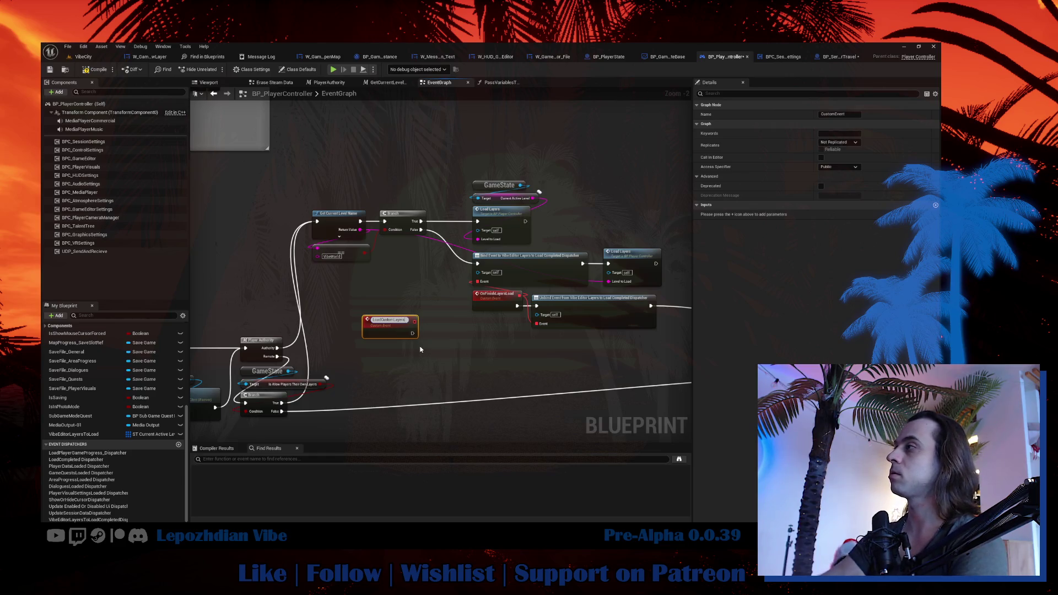
key(Return)
mouse_move(386, 333)
mouse_down()
mouse_move(225, 285)
mouse_move(222, 269)
mouse_up()
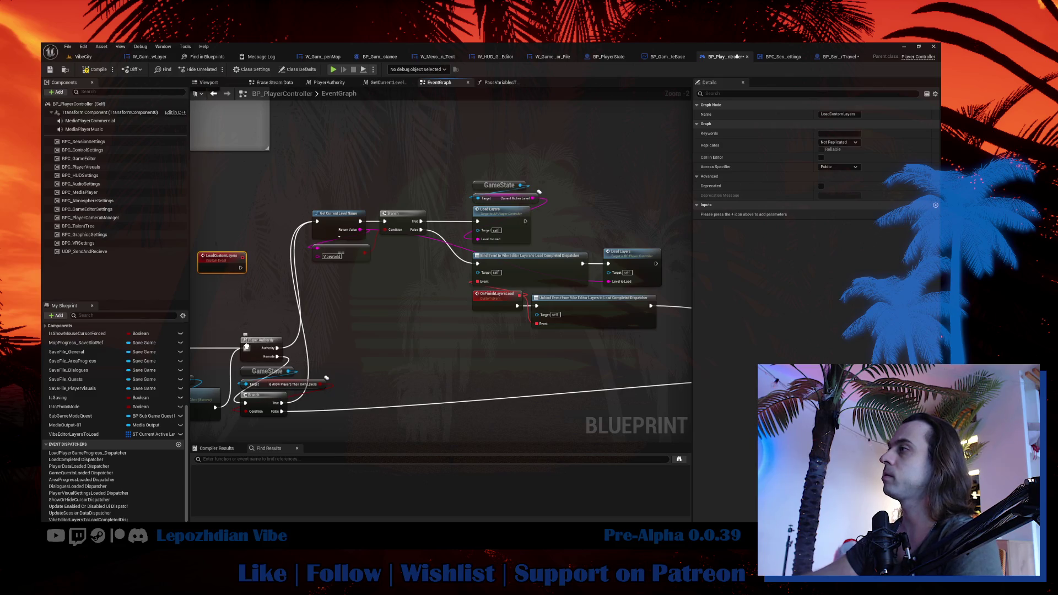
mouse_move(246, 348)
mouse_down()
mouse_move(242, 285)
mouse_move(248, 348)
mouse_up()
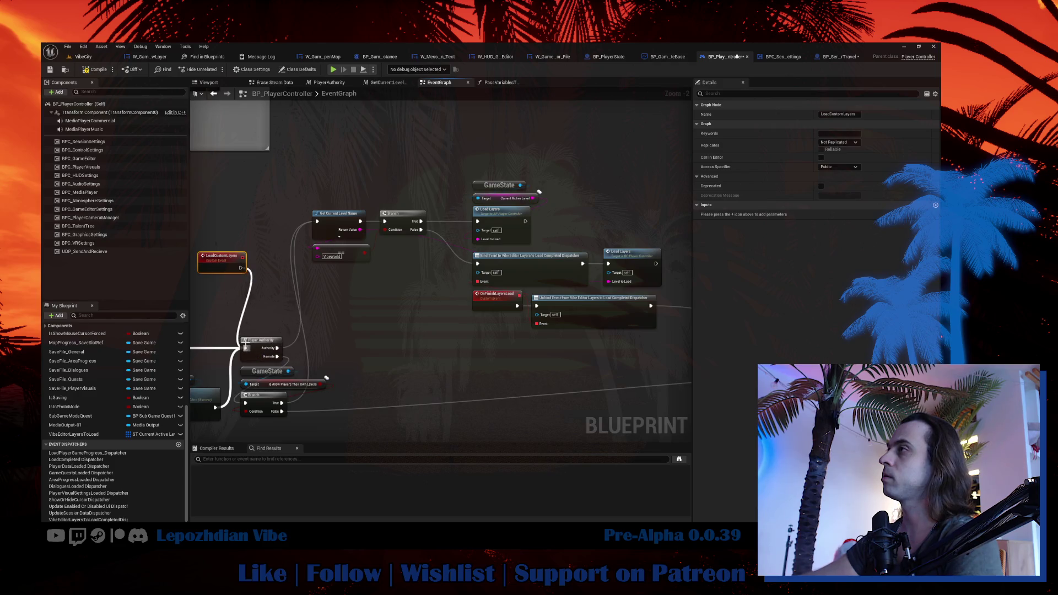
Copy the LoadCustomLayers event name and place a Load Custom Layers call node from it.
click(856, 115)
double_click(856, 114)
key(ctrl+c)
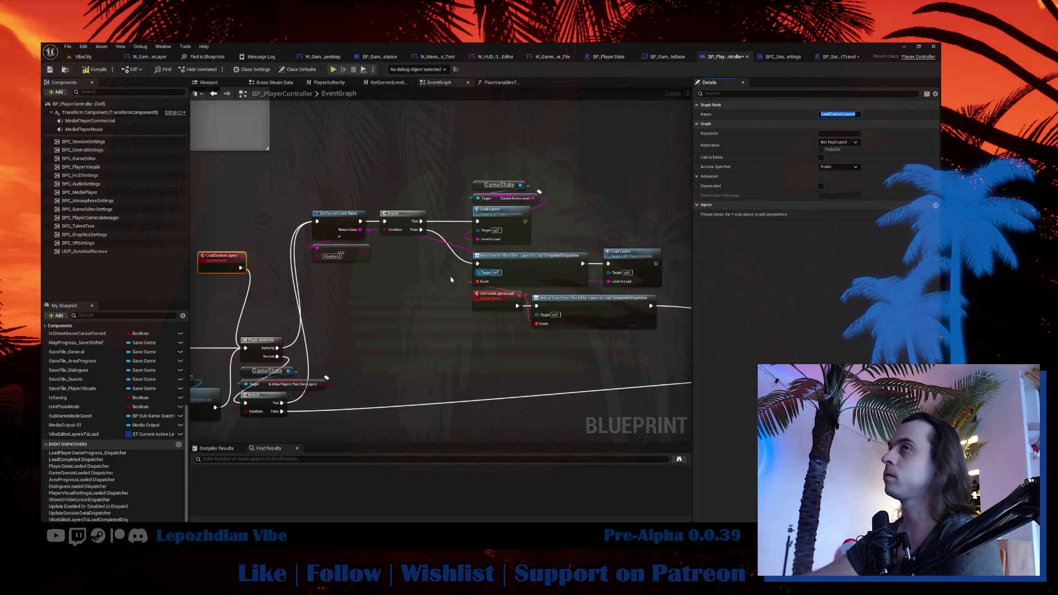
right_click(256, 302)
key(ctrl+v)
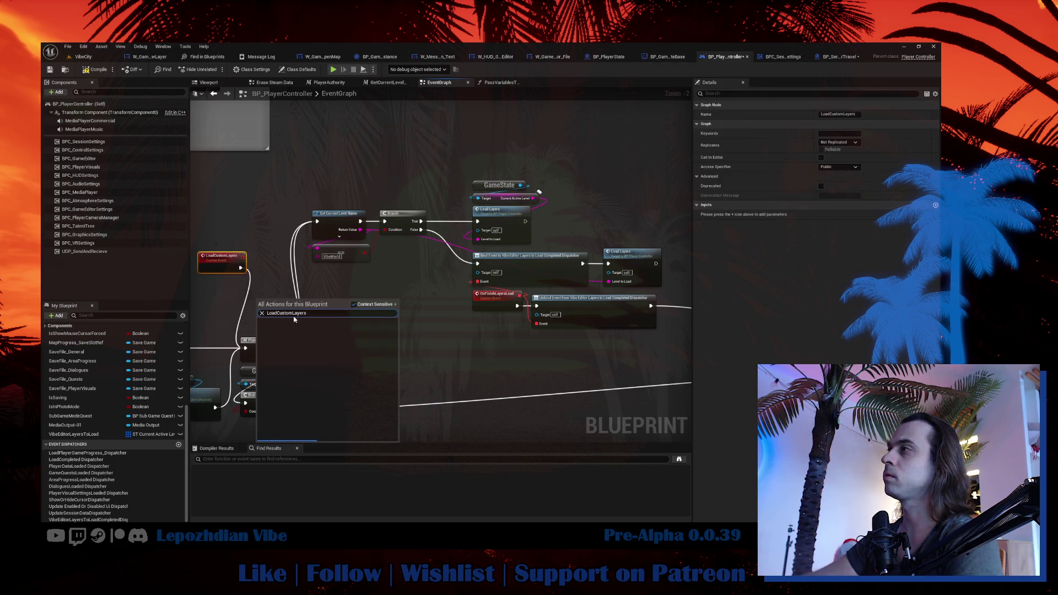
click(298, 326)
mouse_move(246, 348)
mouse_down()
mouse_move(257, 310)
mouse_move(232, 302)
mouse_move(264, 298)
mouse_move(246, 349)
mouse_move(308, 408)
mouse_move(358, 334)
mouse_up()
mouse_move(234, 304)
mouse_down()
mouse_move(283, 349)
mouse_move(496, 431)
mouse_move(625, 319)
mouse_move(573, 311)
mouse_up()
scroll(270, 341, down, 2)
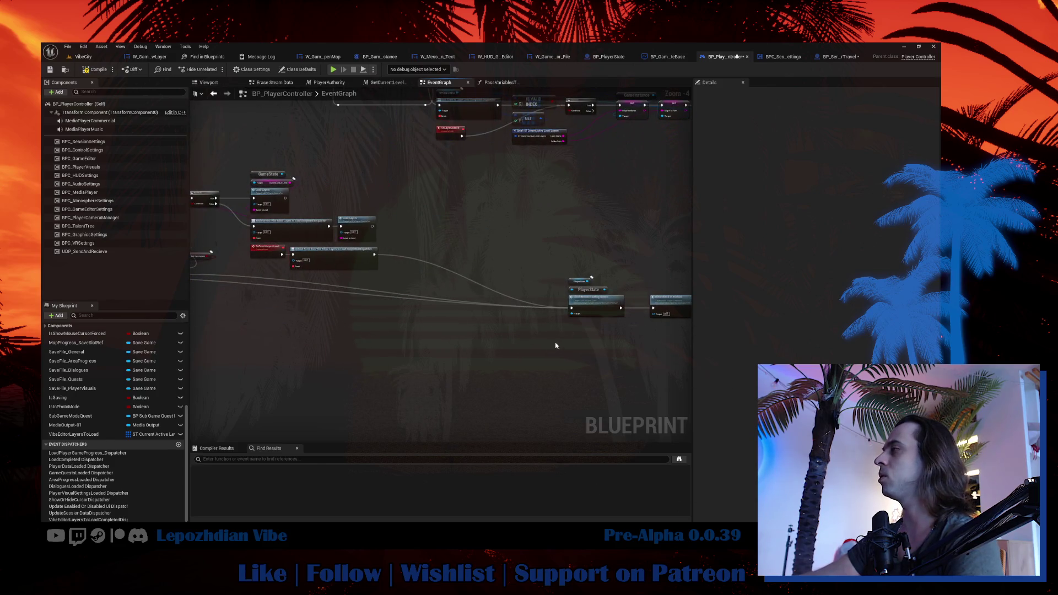
Shift the Get Current Level Name, Branch, layer-loading and Player Authority node groups left.
scroll(555, 347, down, 3)
drag(472, 261, 626, 311)
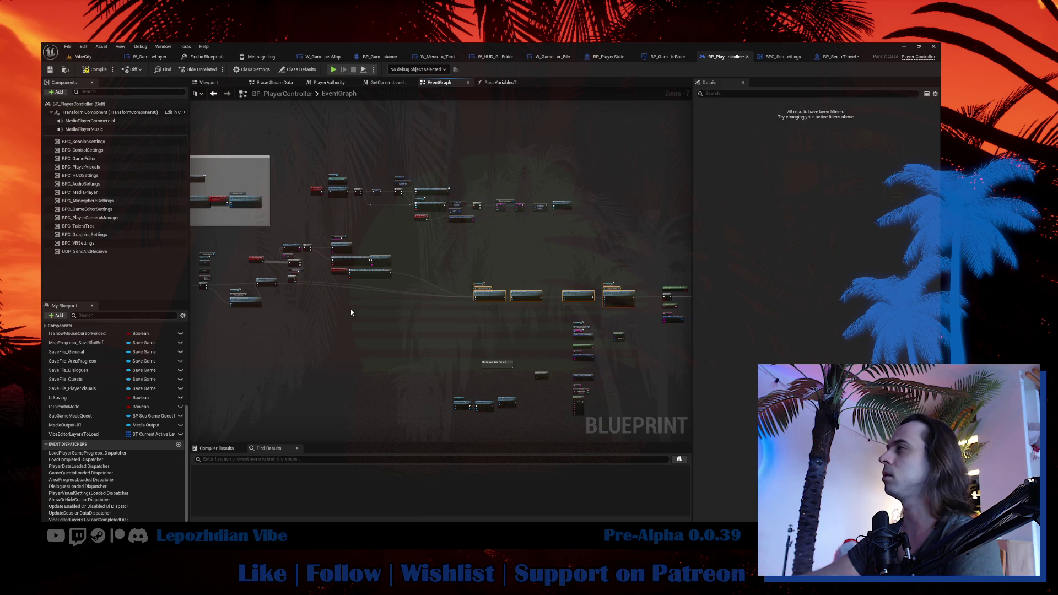
scroll(351, 310, up, 3)
scroll(386, 260, up, 2)
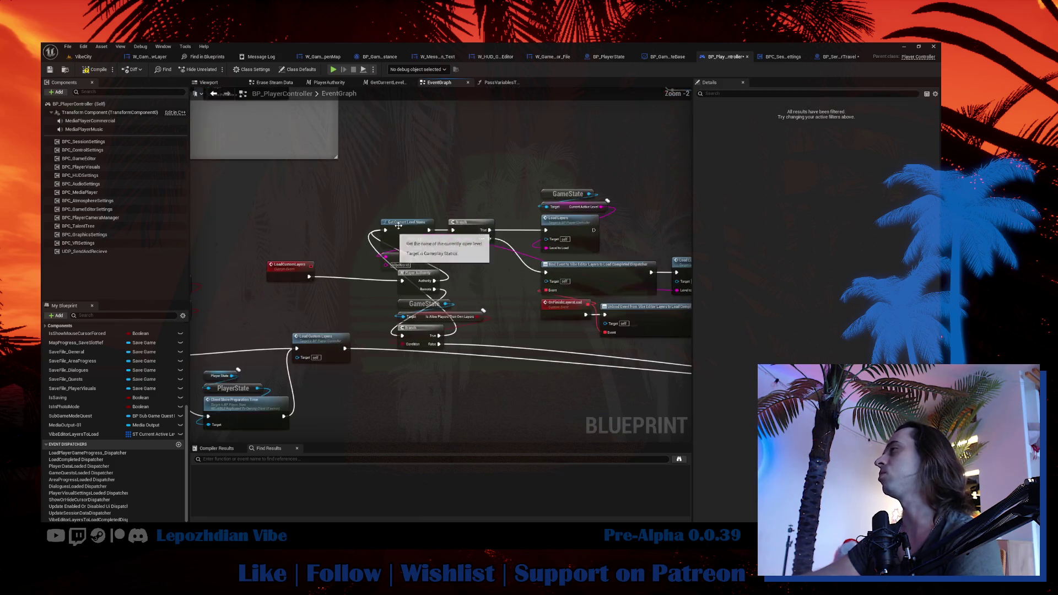
drag(314, 197, 412, 254)
mouse_move(447, 185)
mouse_down()
mouse_move(575, 328)
mouse_move(646, 340)
mouse_up()
drag(464, 222, 468, 222)
drag(313, 236, 397, 353)
mouse_move(335, 280)
mouse_down()
mouse_move(255, 275)
mouse_move(269, 220)
mouse_move(247, 219)
mouse_up()
click(342, 338)
Pull Get Current Level Name, ==, Branch, GameState, Load Layers and the bind/unbind nodes closer together.
scroll(265, 253, up, 2)
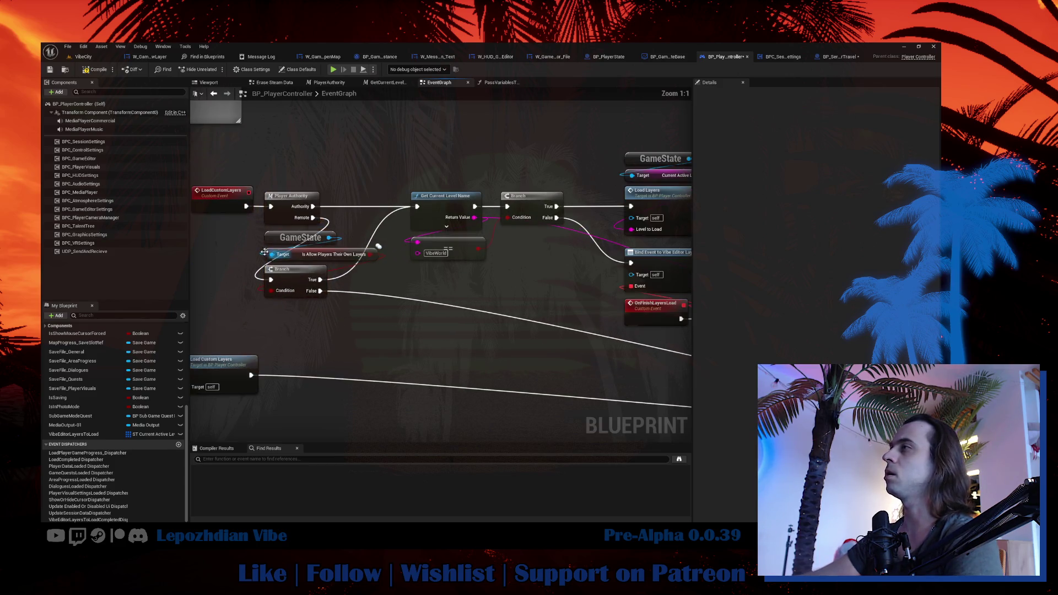
drag(406, 186, 489, 266)
drag(440, 209, 410, 209)
drag(535, 204, 518, 203)
mouse_move(454, 149)
mouse_down()
mouse_move(484, 243)
mouse_move(430, 237)
mouse_up()
mouse_move(348, 223)
mouse_down()
mouse_move(451, 272)
mouse_move(484, 340)
mouse_up()
mouse_move(644, 372)
mouse_down()
mouse_move(711, 387)
mouse_move(650, 358)
mouse_up()
drag(589, 270, 450, 266)
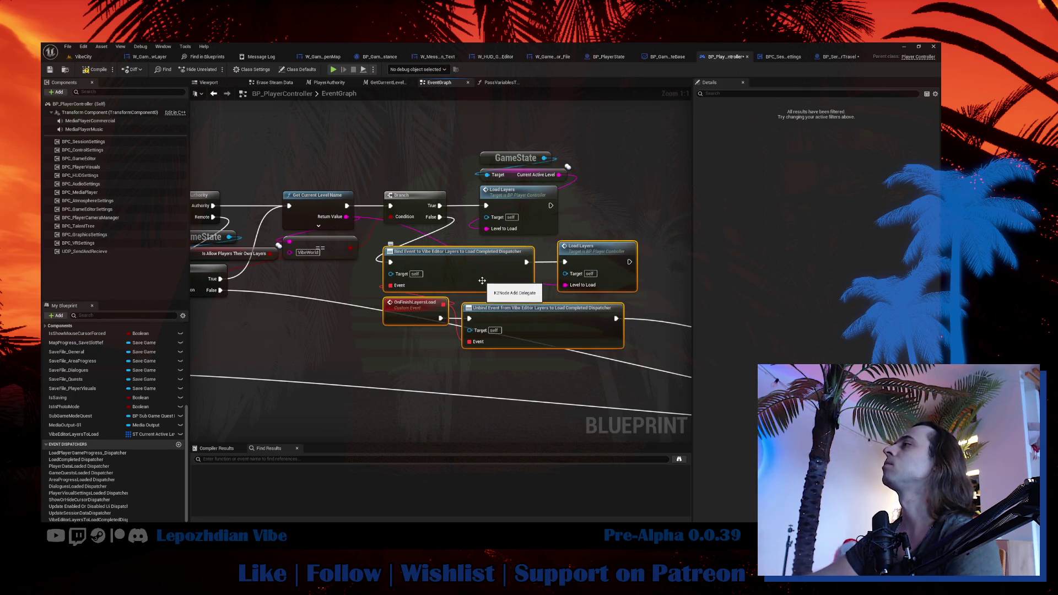
drag(421, 372, 512, 325)
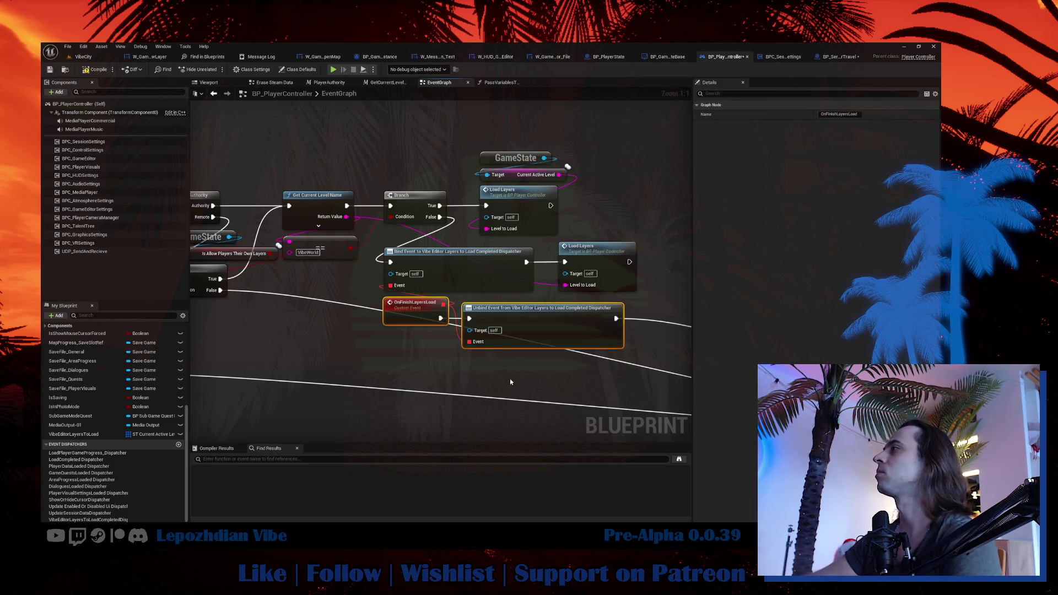
Delete the two reroute nodes and the dispatcher call node.
scroll(551, 330, down, 2)
mouse_move(503, 292)
mouse_down()
mouse_move(467, 345)
mouse_move(302, 405)
mouse_move(362, 322)
mouse_move(419, 384)
mouse_move(376, 396)
mouse_up()
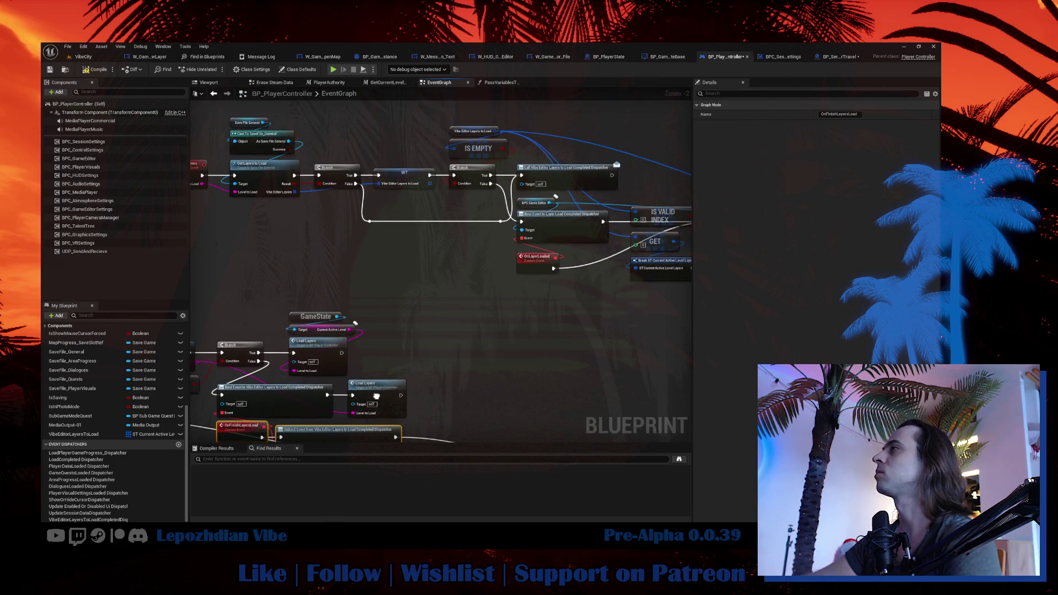
mouse_move(361, 212)
mouse_down()
mouse_move(419, 237)
mouse_move(503, 238)
mouse_up()
key(Delete)
click(527, 181)
key(Delete)
scroll(385, 264, down, 2)
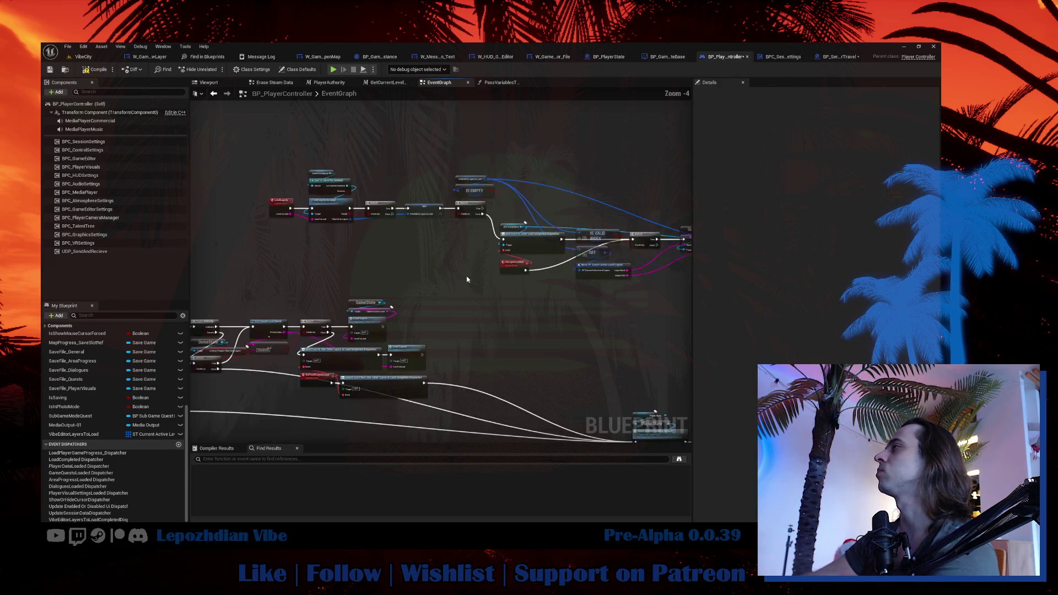
drag(351, 264, 385, 233)
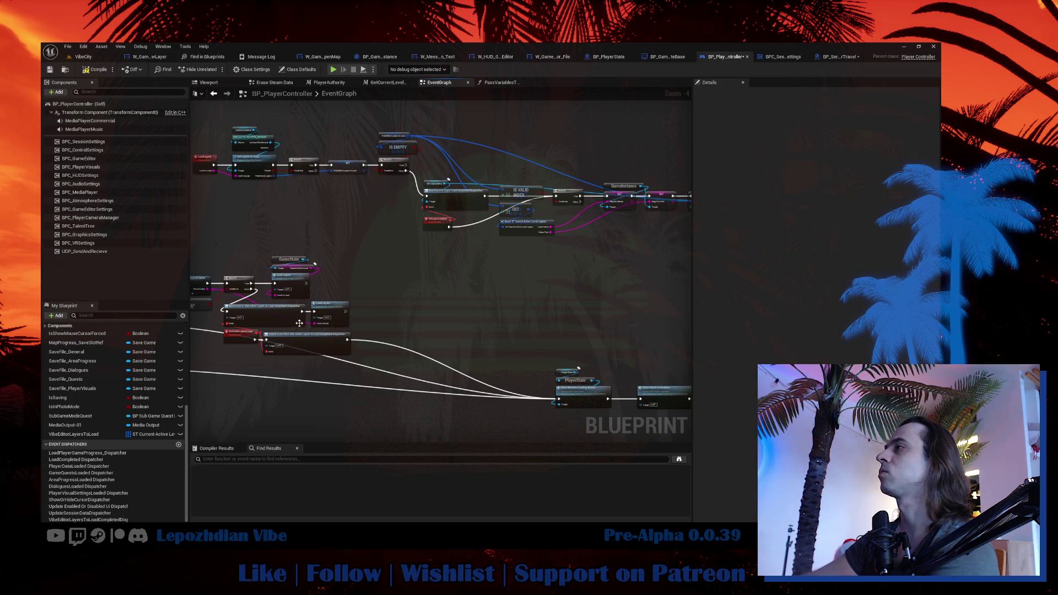
scroll(299, 324, up, 3)
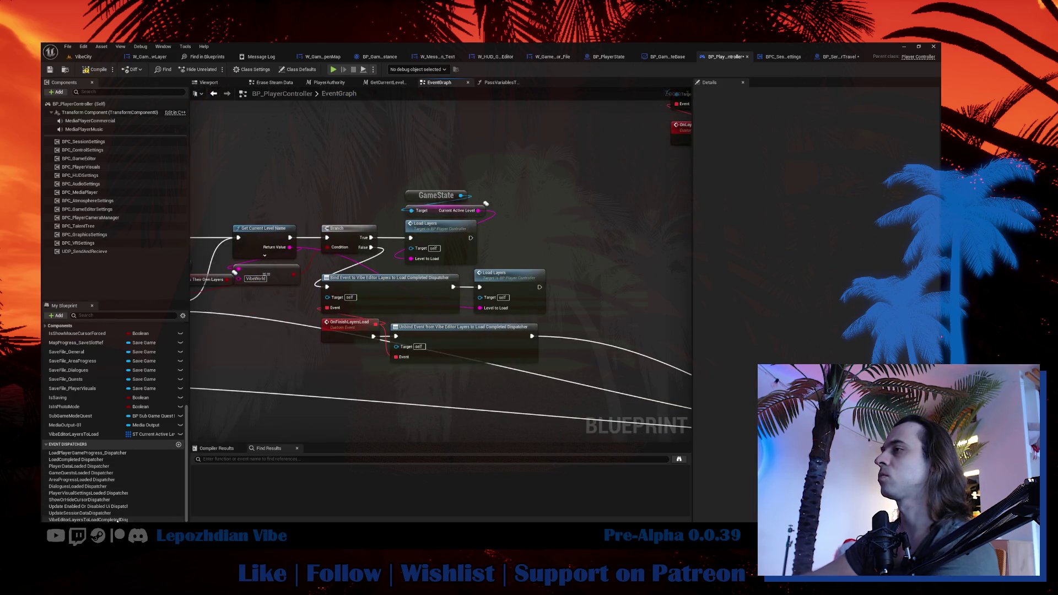
Delete the VibeEditorLayersToLoadCompletedDispatcher along with its Unbind Event and Bind Event nodes.
click(117, 520)
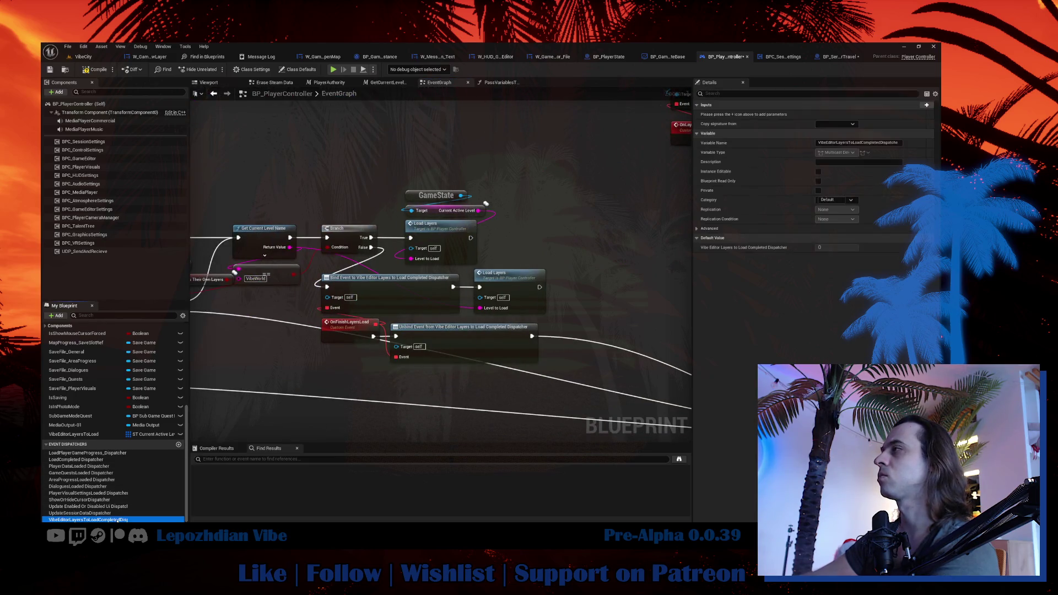
key(Delete)
click(449, 355)
key(Delete)
click(415, 302)
key(Delete)
click(354, 323)
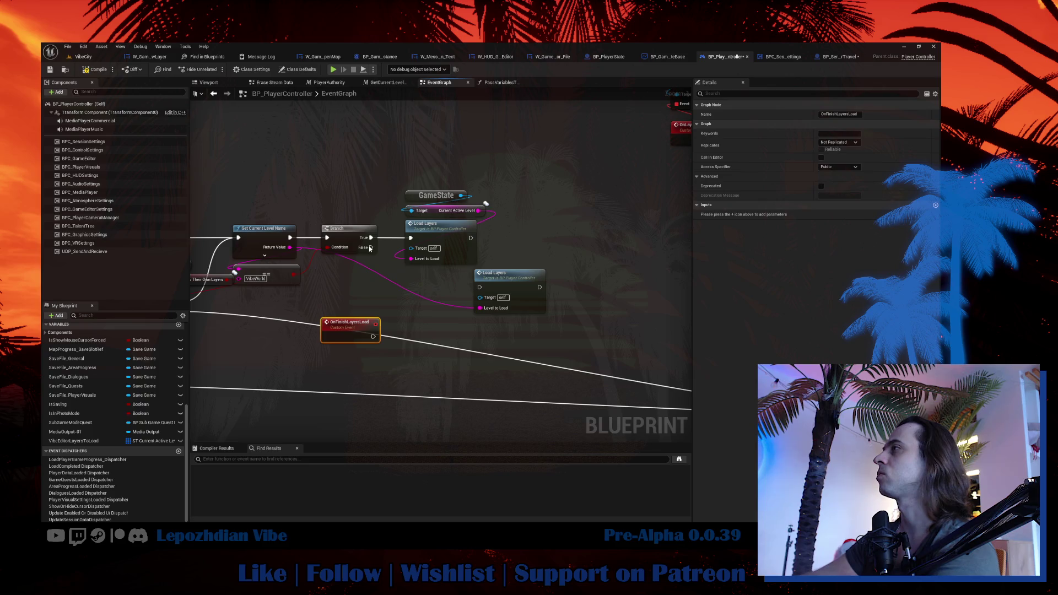
Wire the Branch's False output directly into the lower Load Layers node.
mouse_move(373, 249)
mouse_down()
mouse_move(385, 265)
mouse_move(479, 287)
mouse_up()
drag(485, 289, 440, 298)
scroll(438, 302, down, 5)
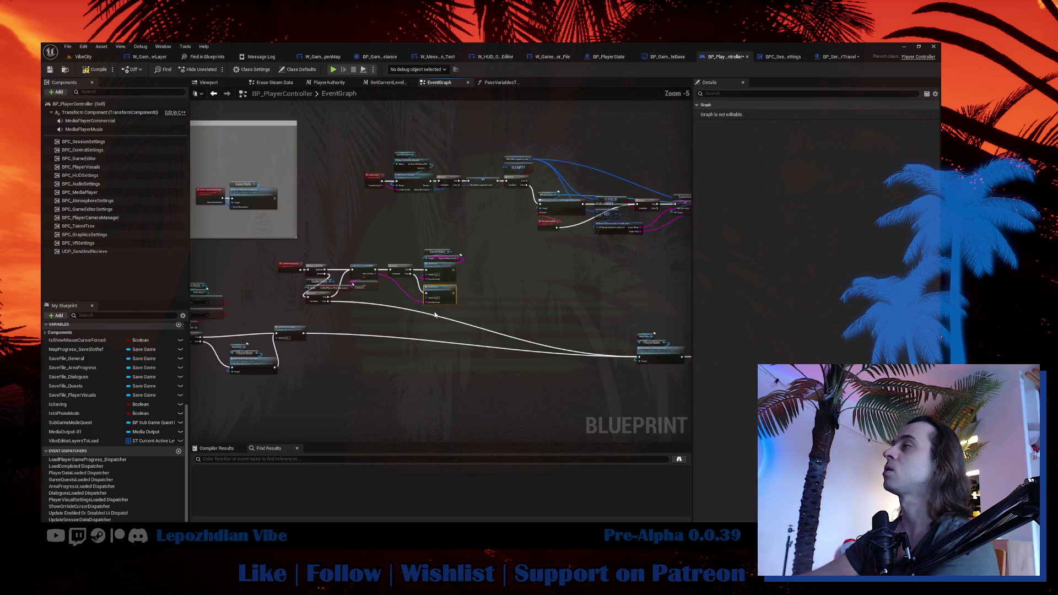
scroll(336, 309, up, 3)
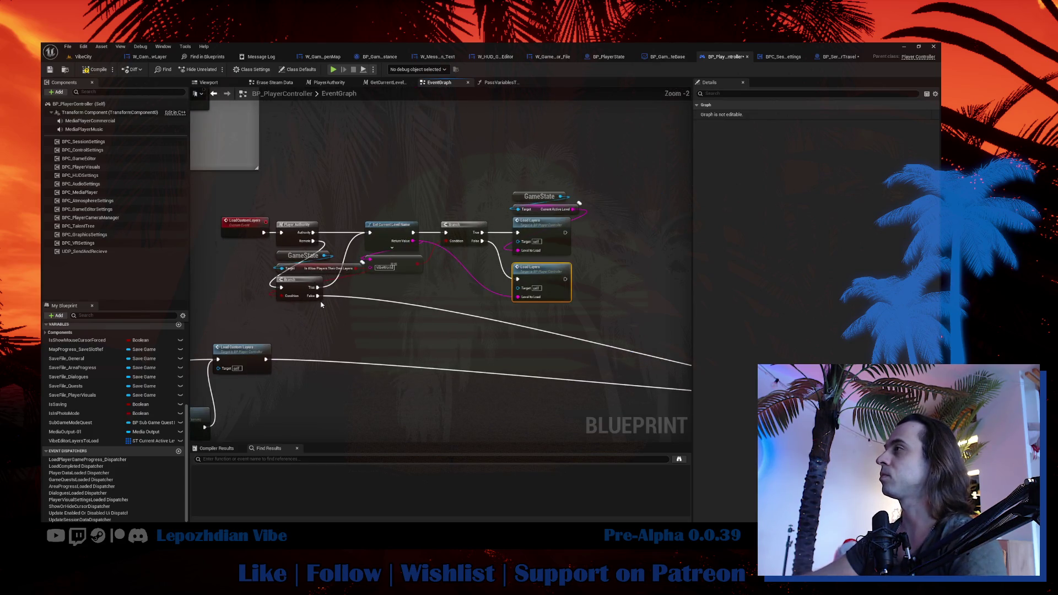
Break the lower Branch's False wire and move the LoadCustomLayers cluster beneath the upper LoadLayers chain.
alt+click(318, 296)
drag(256, 212, 573, 303)
scroll(570, 309, down, 4)
drag(453, 284, 505, 275)
scroll(406, 273, up, 2)
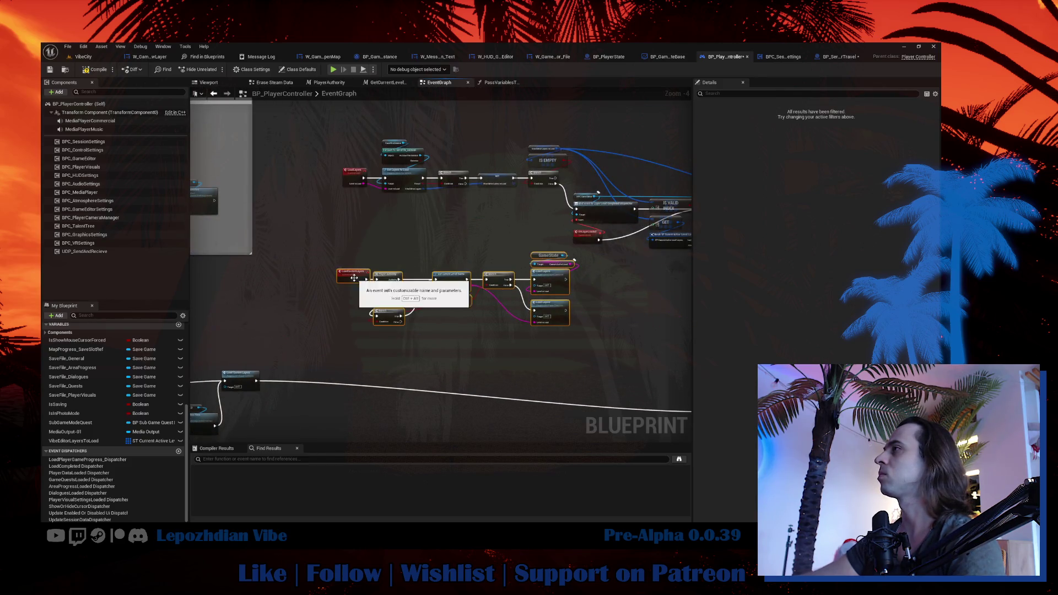
drag(358, 275, 364, 284)
click(364, 284)
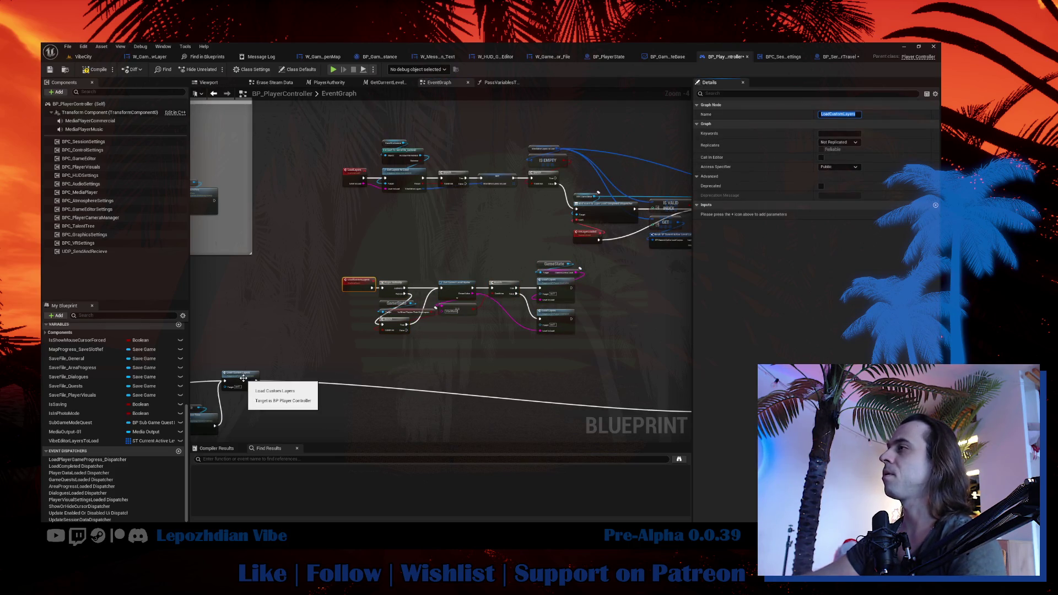
click(241, 432)
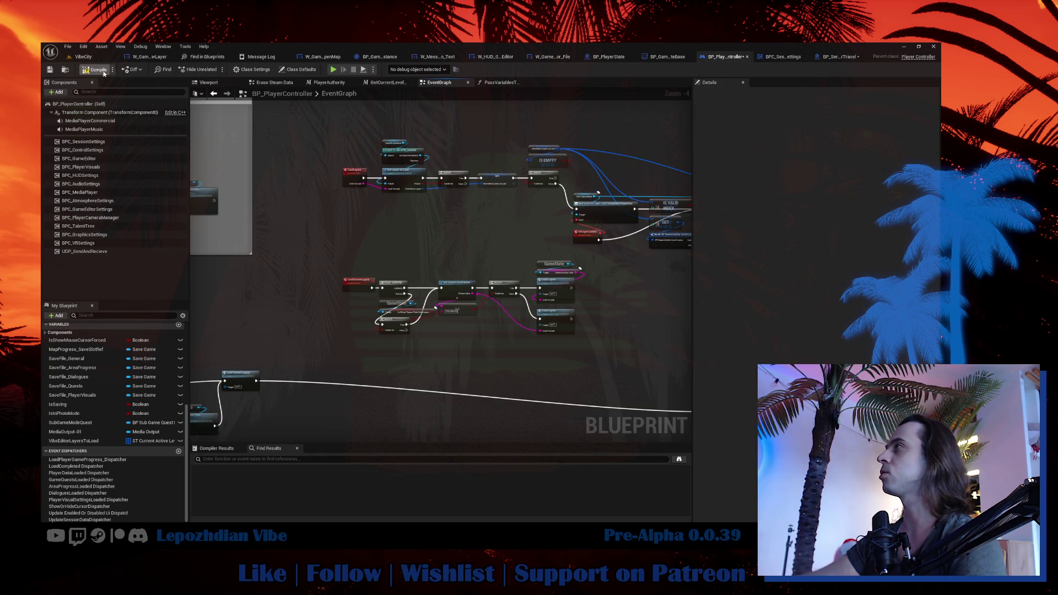
In BP_ServerTravel, add a Load Custom Layers call off As BP Player Controller.
click(841, 59)
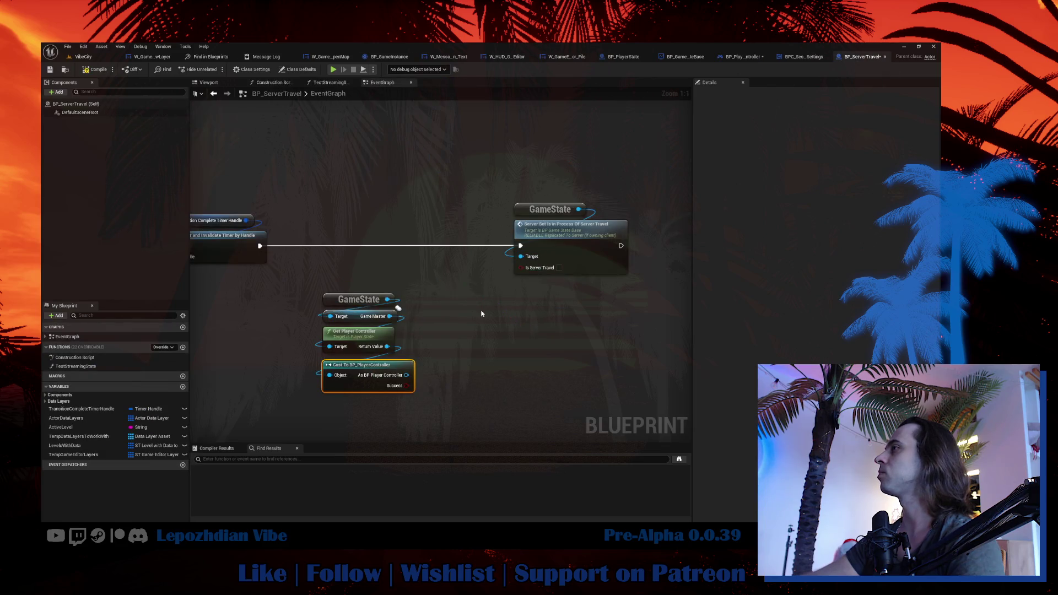
drag(389, 291, 443, 242)
drag(460, 327, 510, 320)
click(567, 355)
mouse_move(411, 216)
mouse_down()
mouse_move(511, 222)
mouse_move(373, 224)
mouse_up()
drag(492, 345, 481, 328)
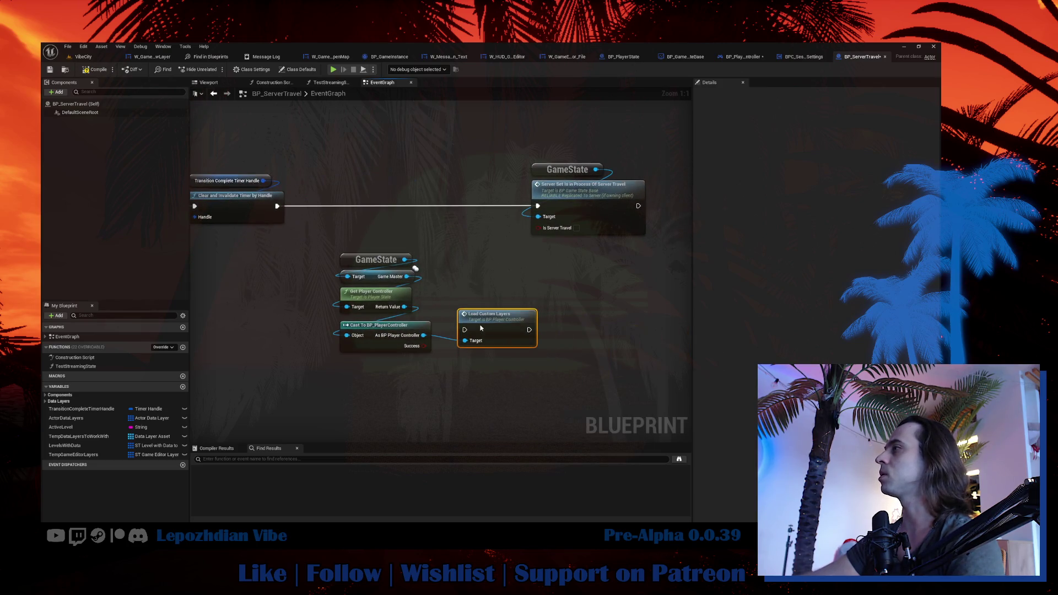
drag(338, 235, 488, 377)
mouse_move(368, 319)
mouse_down()
mouse_move(352, 336)
mouse_move(424, 375)
mouse_up()
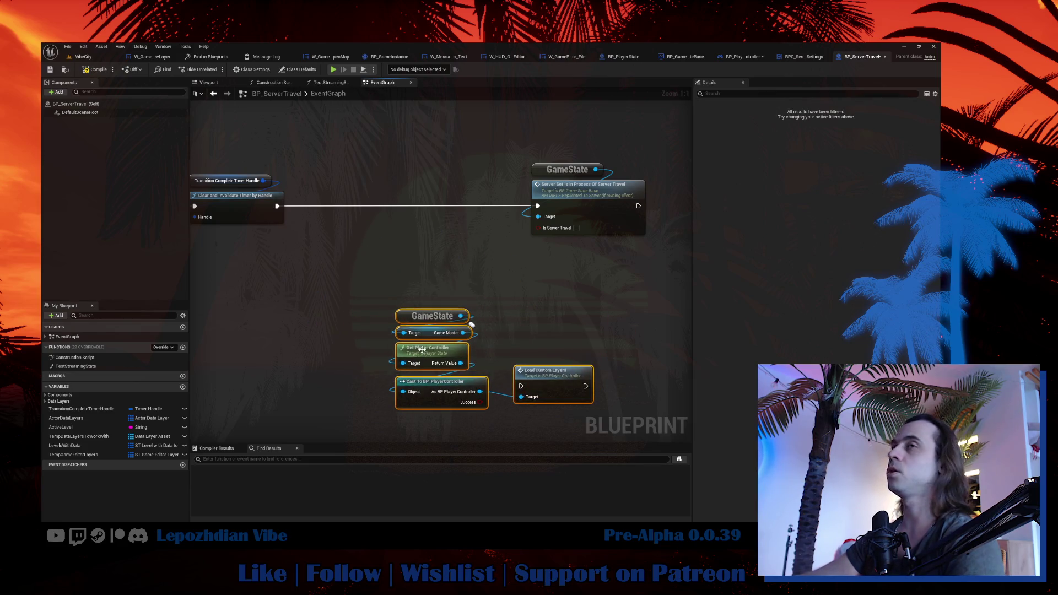
drag(359, 293, 401, 286)
Add Get Player Array from GameState and a For Each Loop over it.
click(512, 311)
mouse_move(496, 319)
mouse_down()
mouse_move(361, 263)
mouse_move(392, 261)
mouse_up()
text(player ar)
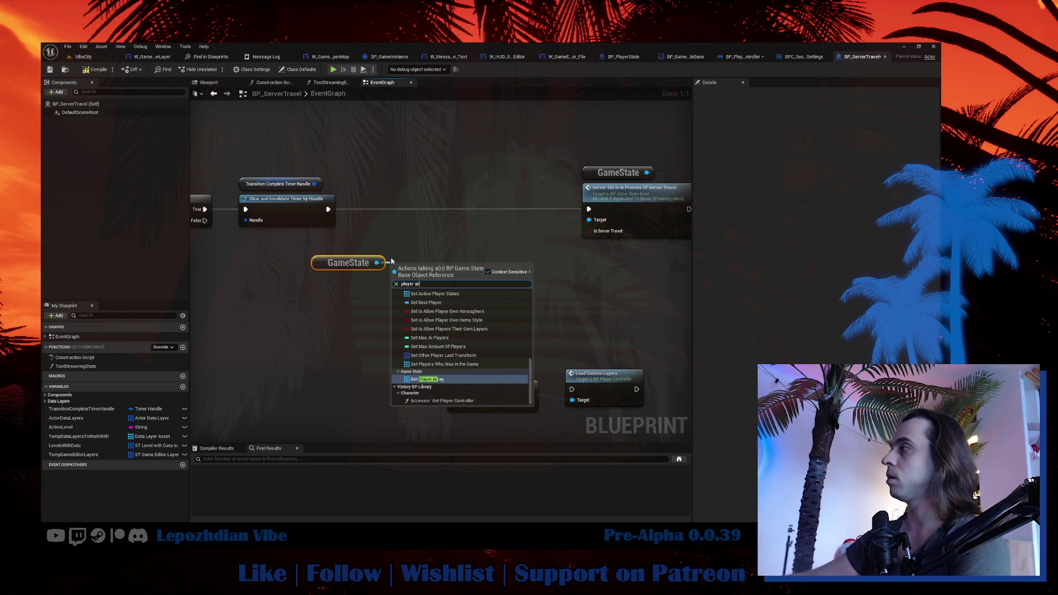
text(r)
click(446, 309)
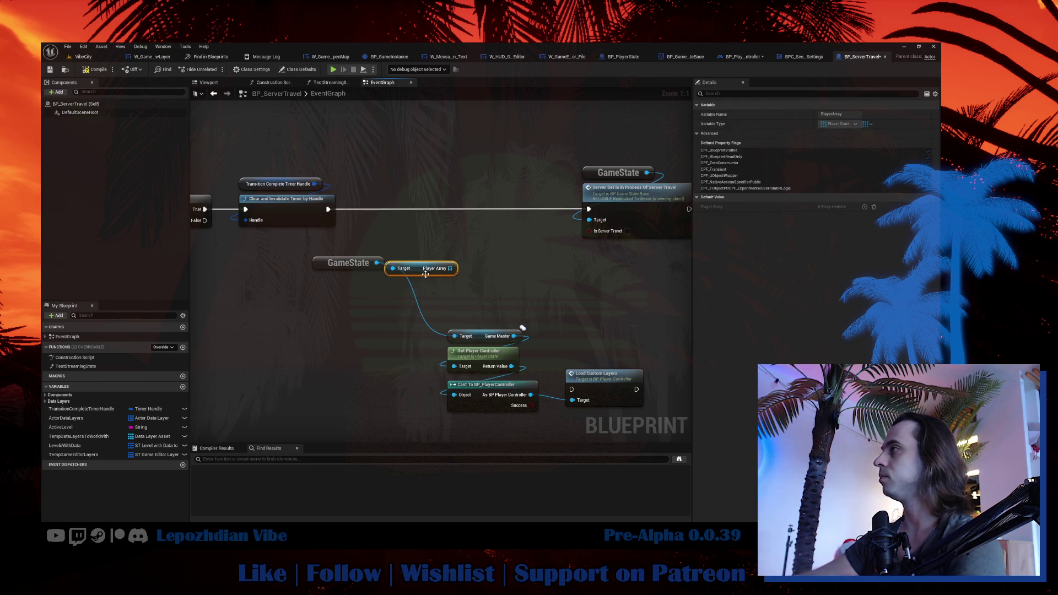
click(337, 328)
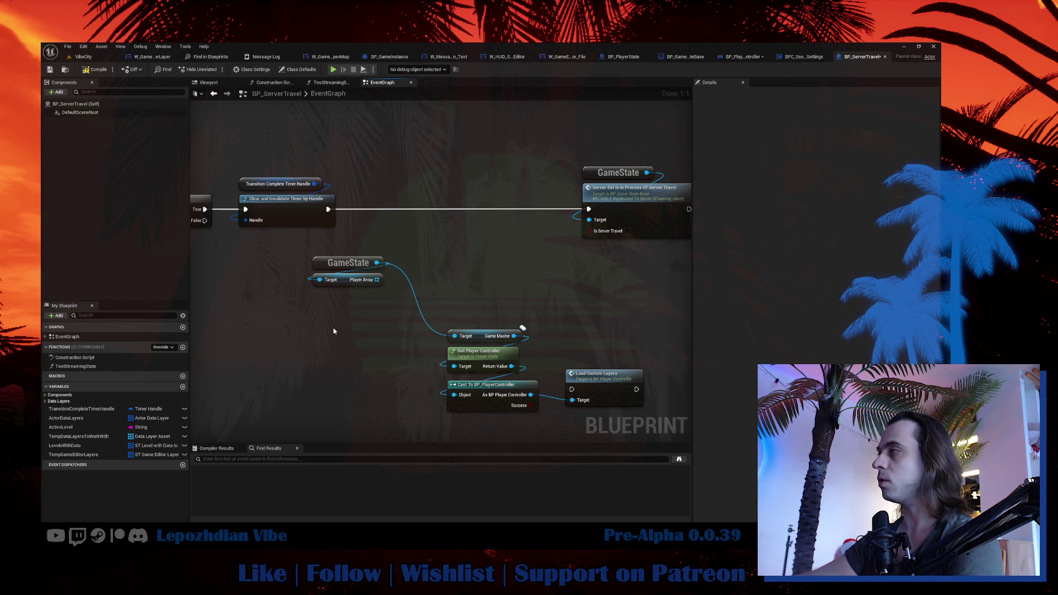
mouse_move(353, 350)
mouse_down()
mouse_move(333, 312)
mouse_move(446, 352)
mouse_move(452, 366)
mouse_up()
click(482, 333)
Replace Get Game Master; run Load Custom Layers per loop body, then Server Set Is In Process Of Server Travel.
key(Delete)
mouse_move(546, 416)
mouse_down()
mouse_move(441, 344)
mouse_move(441, 324)
mouse_up()
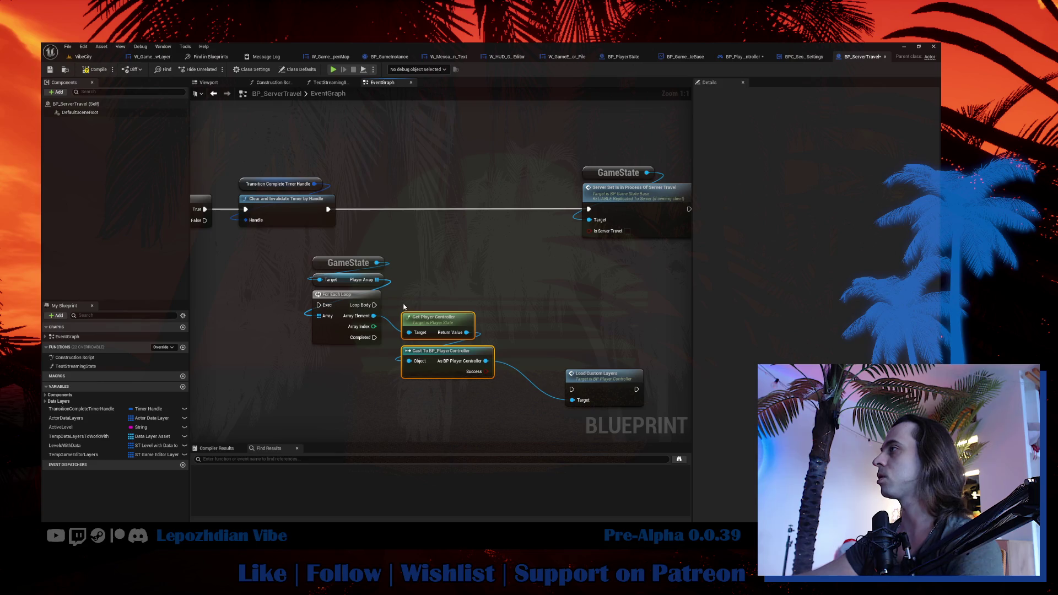
mouse_move(374, 304)
mouse_down()
mouse_move(572, 389)
mouse_move(524, 307)
mouse_up()
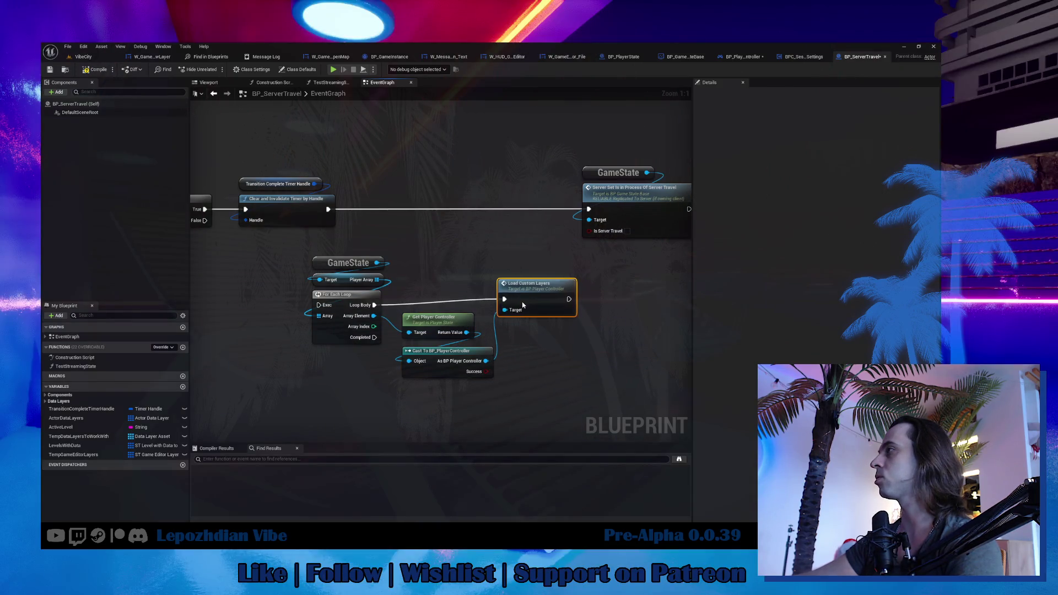
drag(326, 208, 318, 305)
mouse_move(374, 337)
mouse_down()
mouse_move(411, 335)
mouse_move(588, 209)
mouse_up()
Arrange the loop, GameState and server travel setter nodes below the cast.
drag(573, 160, 695, 242)
drag(630, 195, 646, 392)
drag(347, 244, 584, 385)
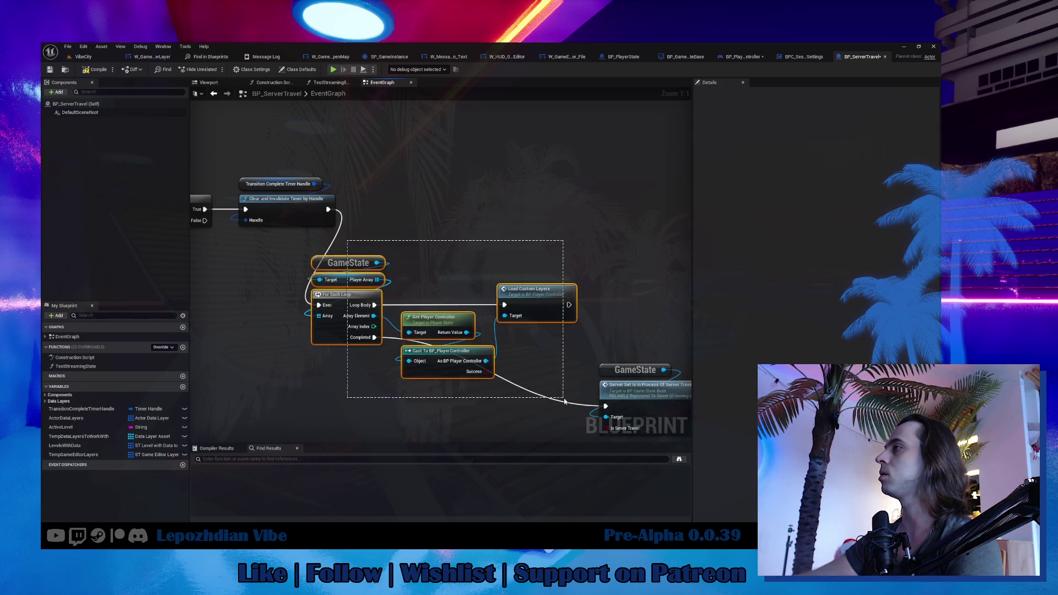
drag(333, 339, 386, 247)
mouse_move(532, 338)
mouse_down()
mouse_move(445, 275)
mouse_move(387, 270)
mouse_up()
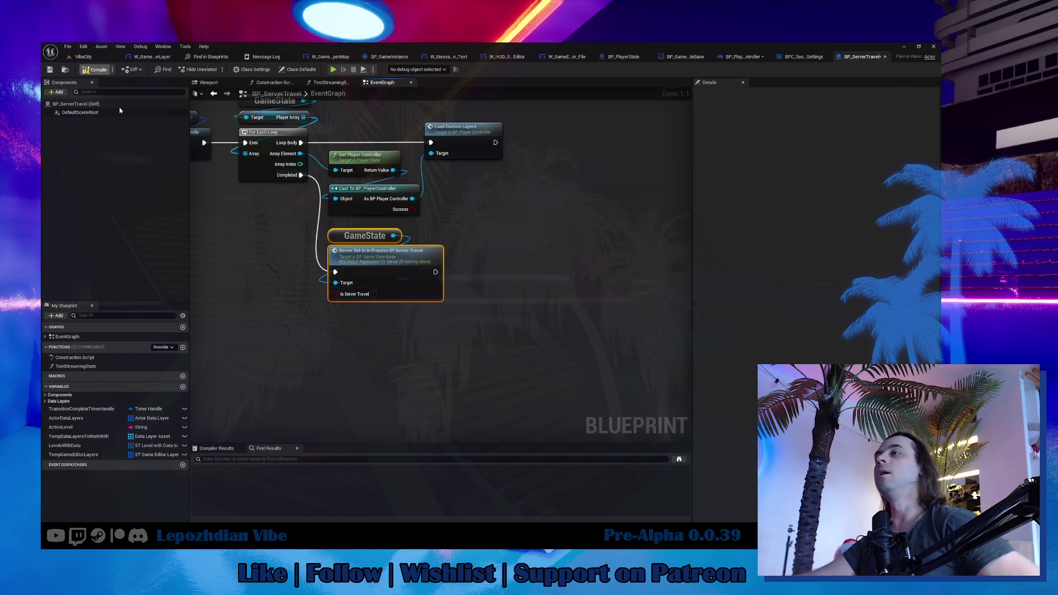
Return to the VibeCity level and save all modified assets.
click(70, 59)
click(68, 46)
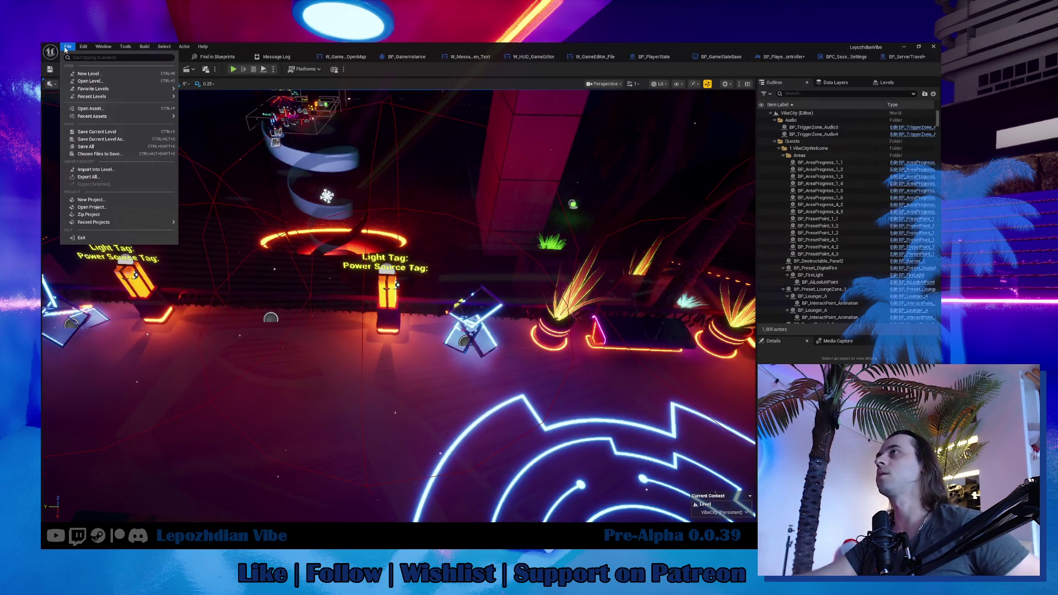
click(105, 146)
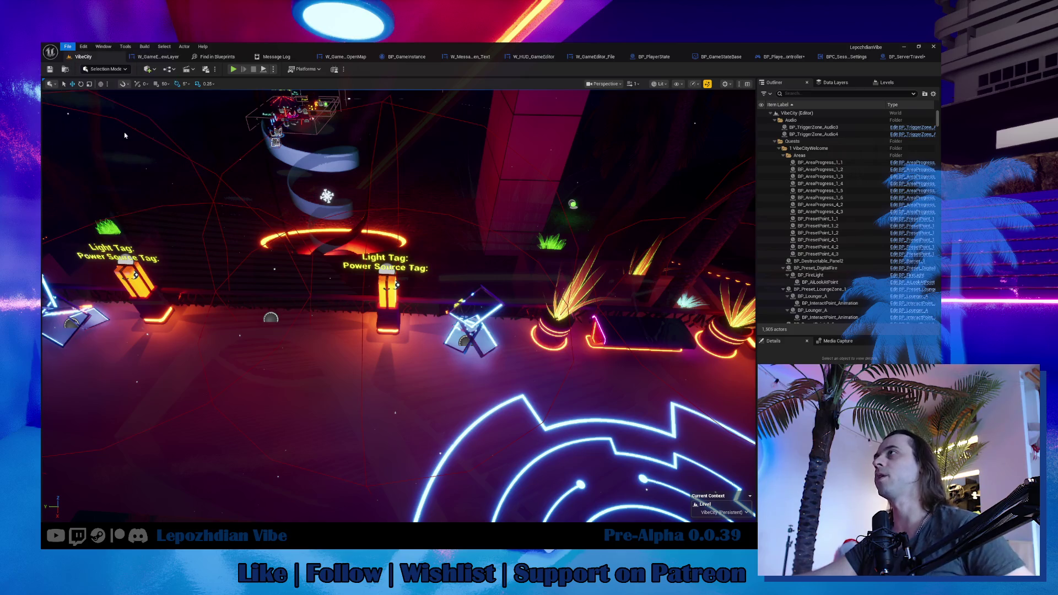
Run a play session, change Number of Players in the Play options, then replay.
click(233, 69)
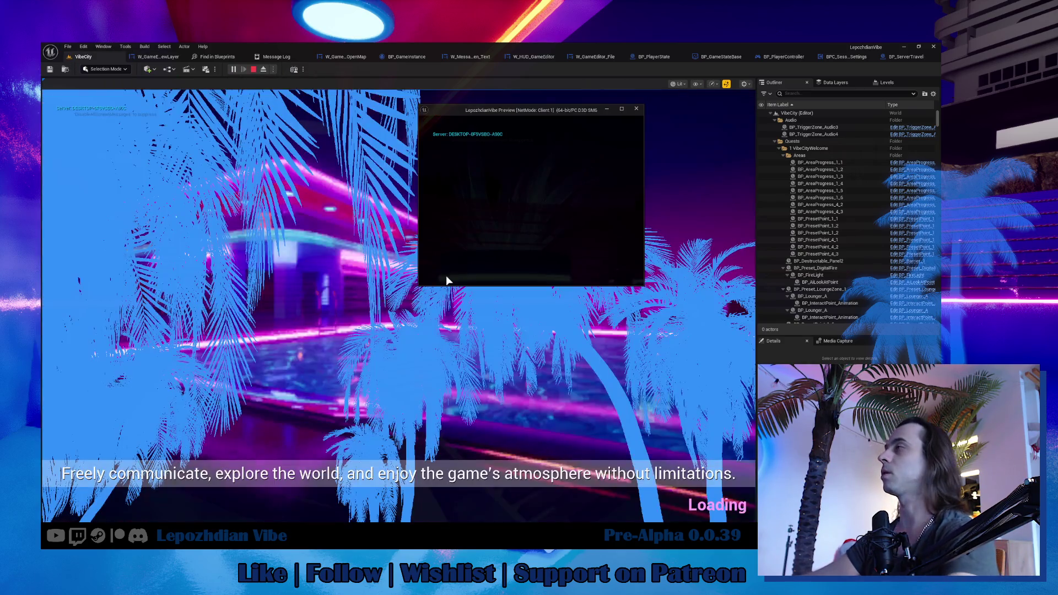
key(Escape)
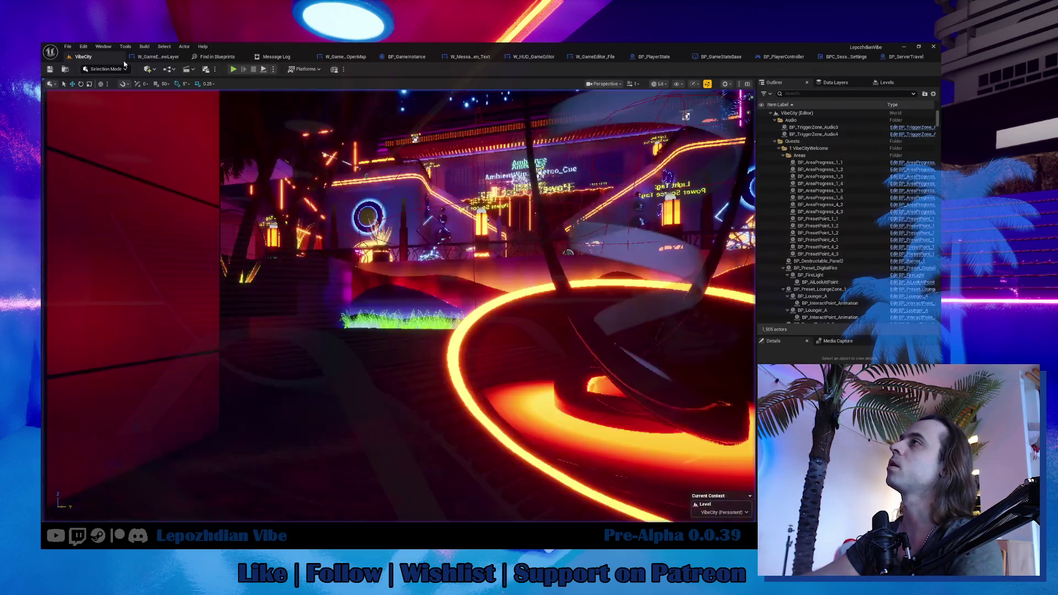
click(273, 69)
click(345, 220)
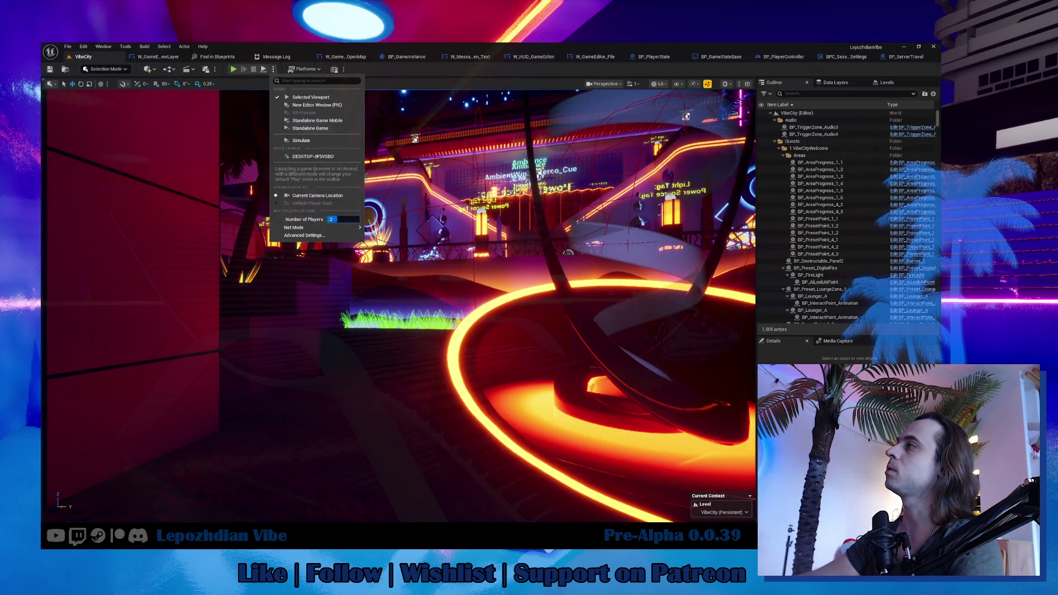
click(233, 71)
click(234, 70)
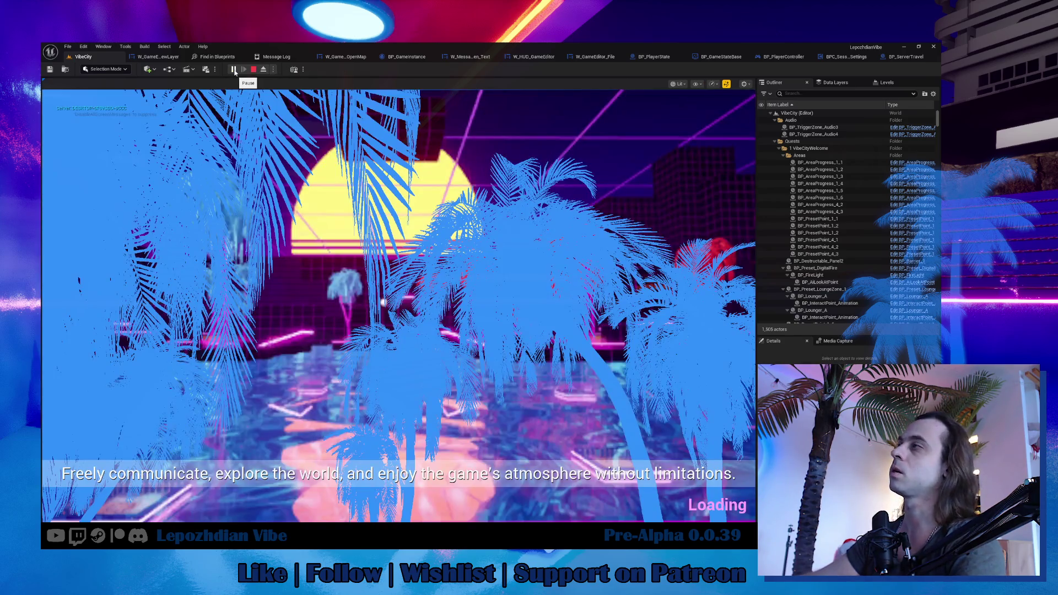
Load a map through the in-game editor, then end the sessions so Accessed None errors appear.
key(Tab)
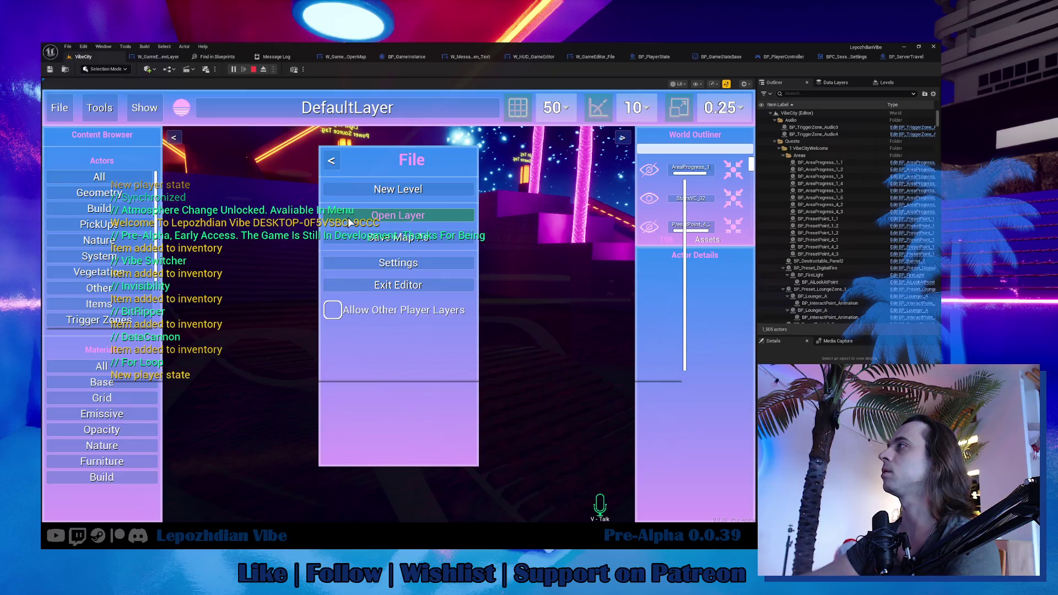
click(349, 217)
click(284, 502)
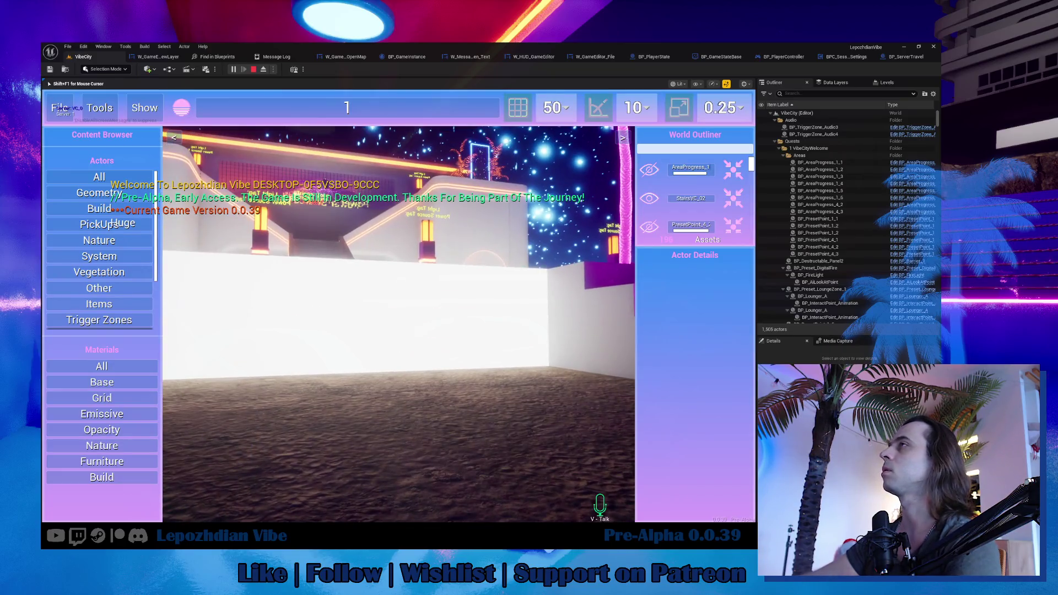
key(Escape)
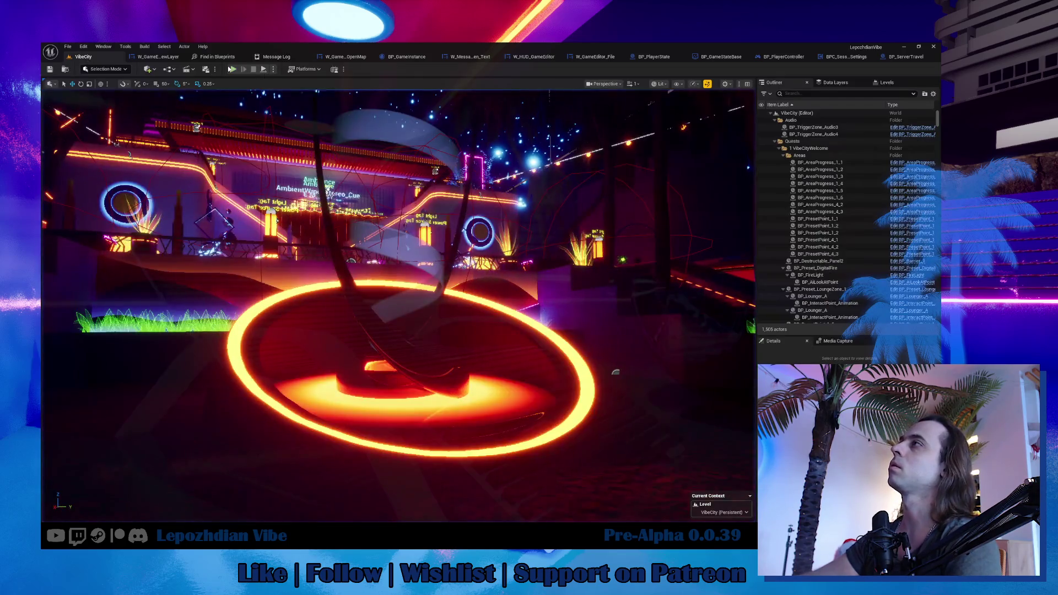
key(alt+p)
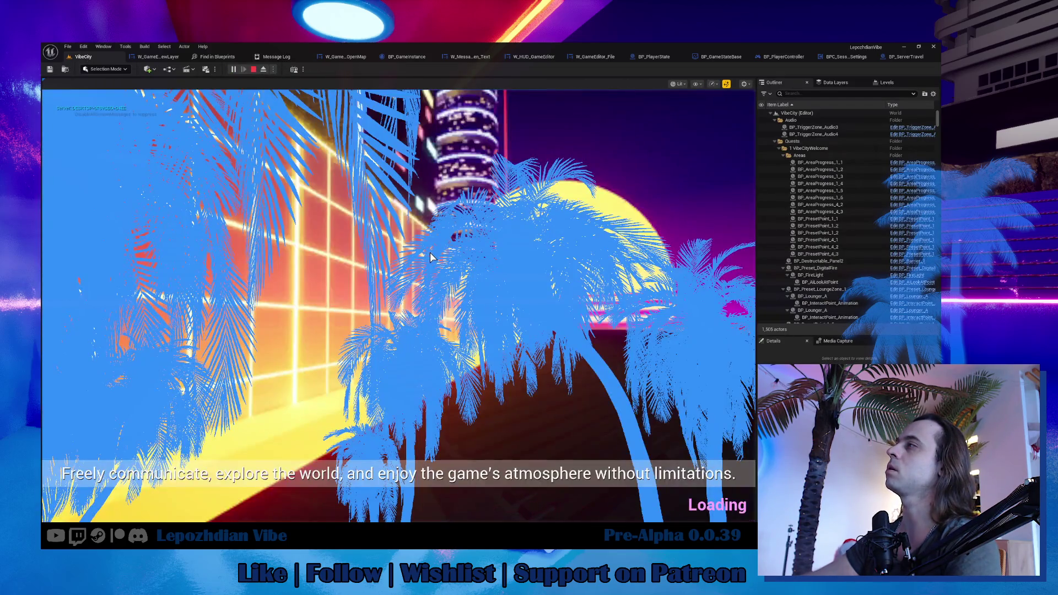
key(Escape)
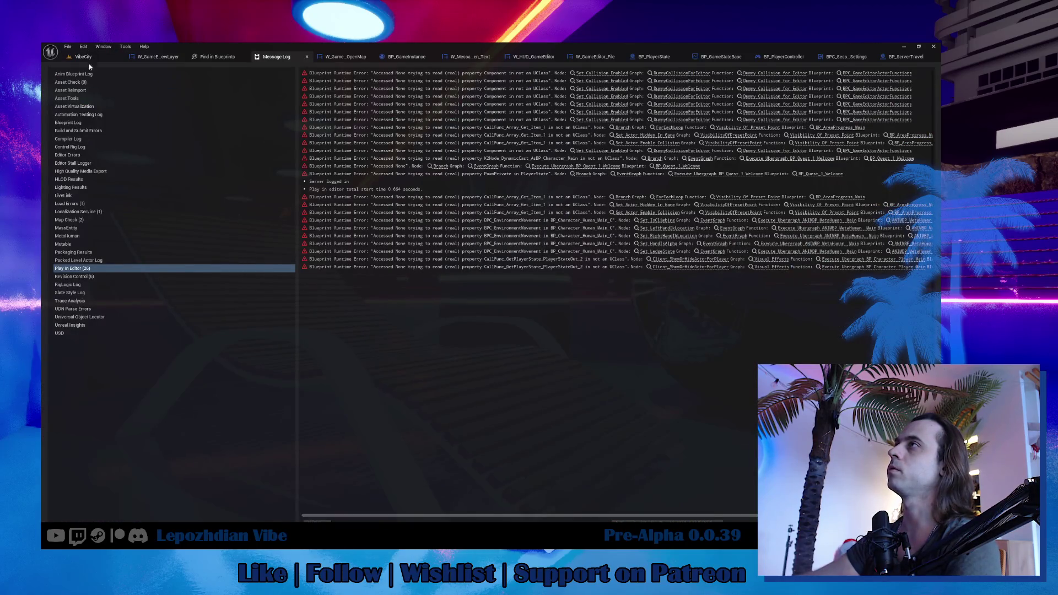
Clear the Maps search in the Content Drawer and load Menu_LepozhdianVibe from the Menu folder.
click(88, 57)
key(ctrl+space)
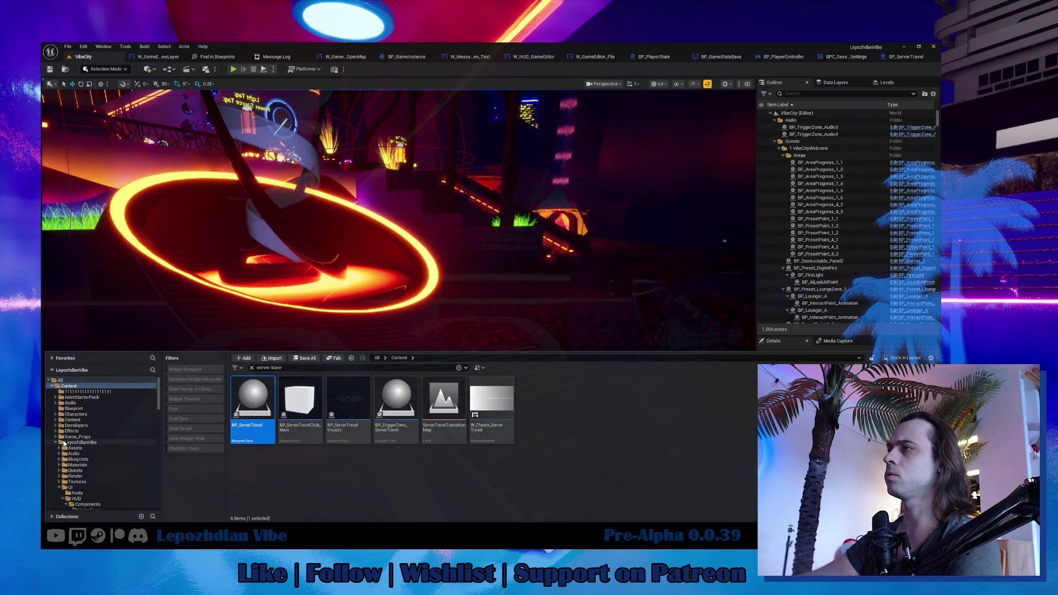
click(57, 443)
double_click(70, 459)
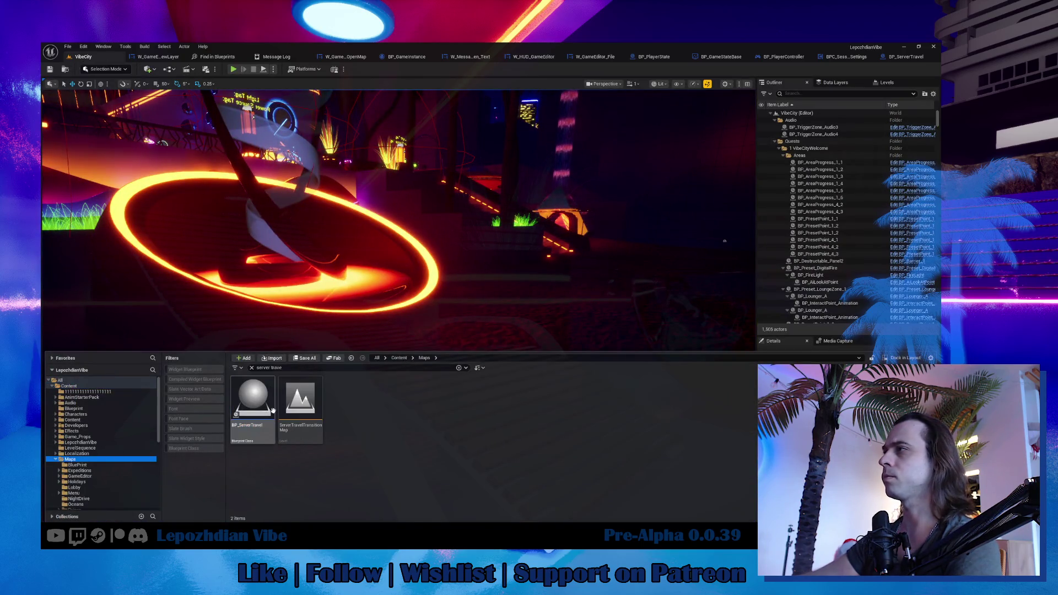
click(252, 368)
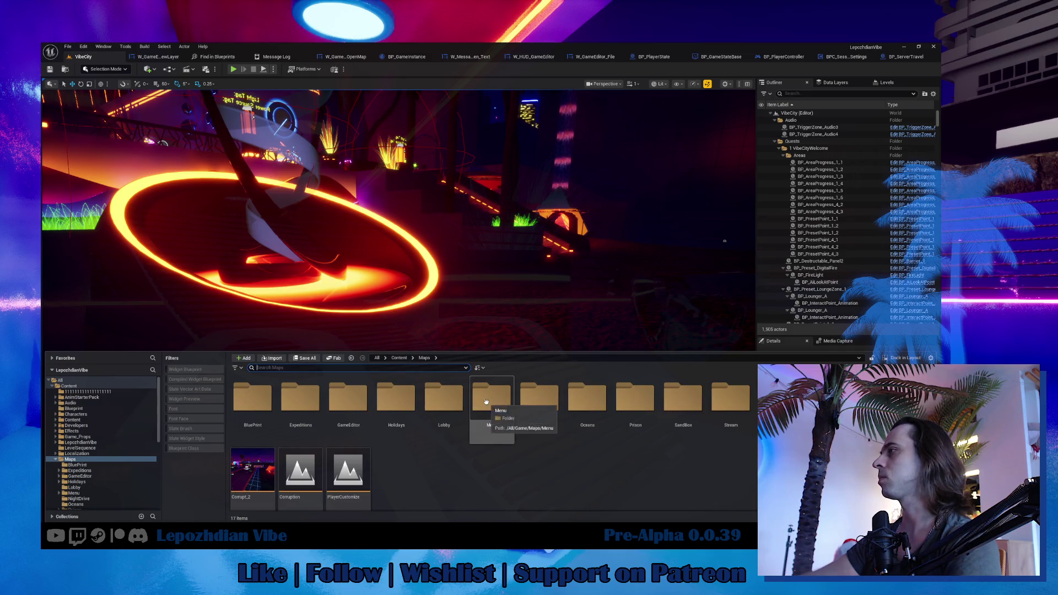
double_click(486, 402)
double_click(396, 402)
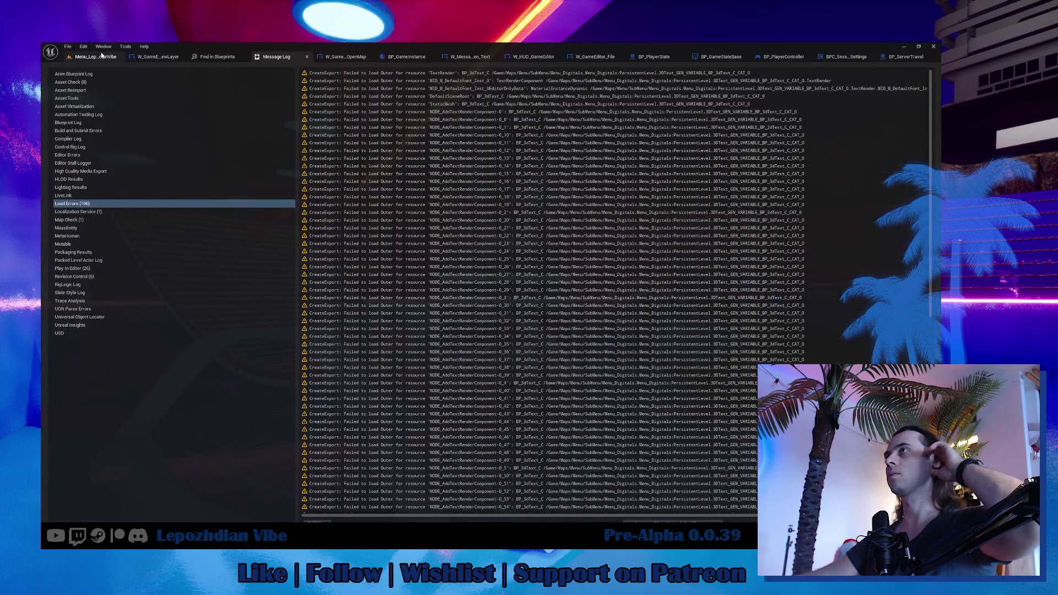
click(95, 56)
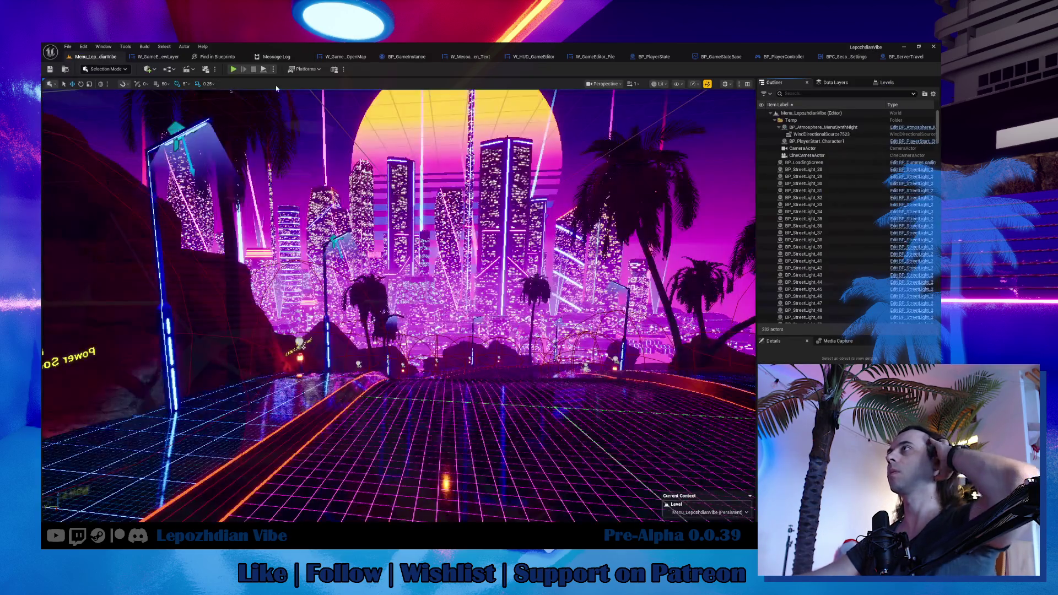
Play from the menu level, choose JOIN THE VIBE then Join, and stop with Esc.
click(233, 69)
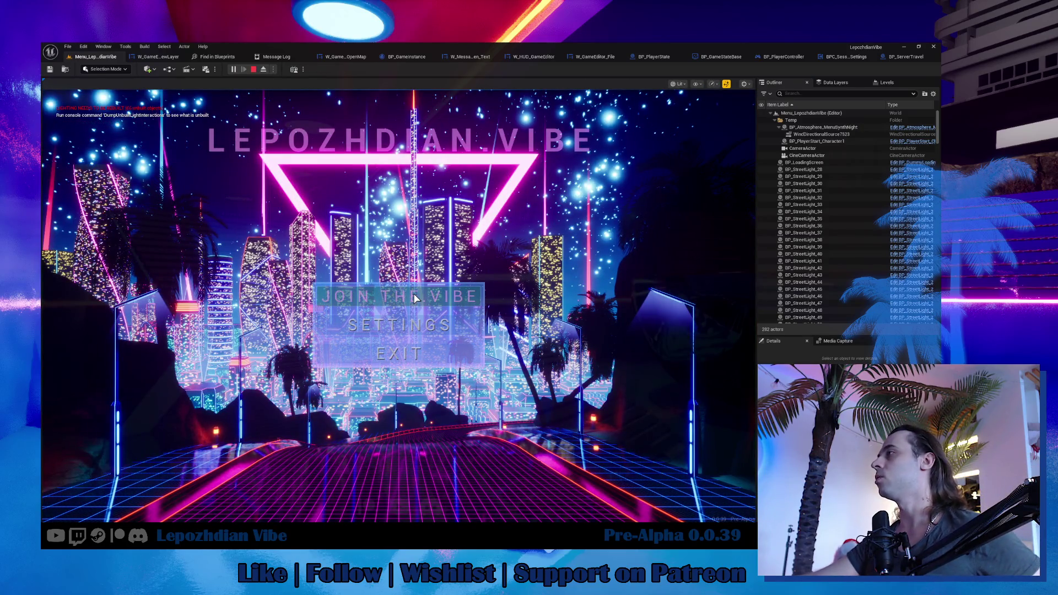
click(413, 293)
click(418, 321)
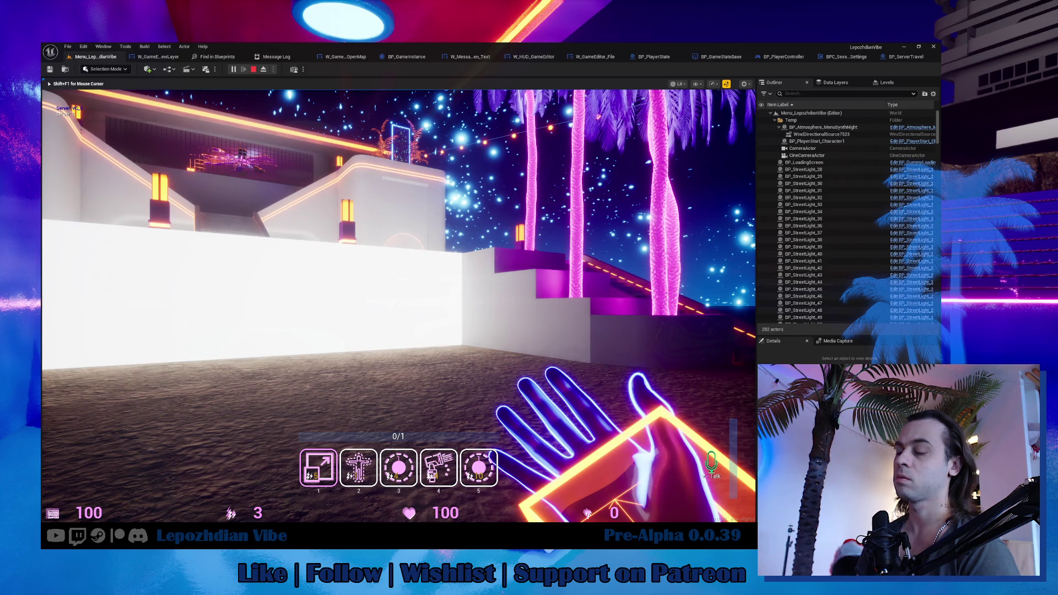
key(Escape)
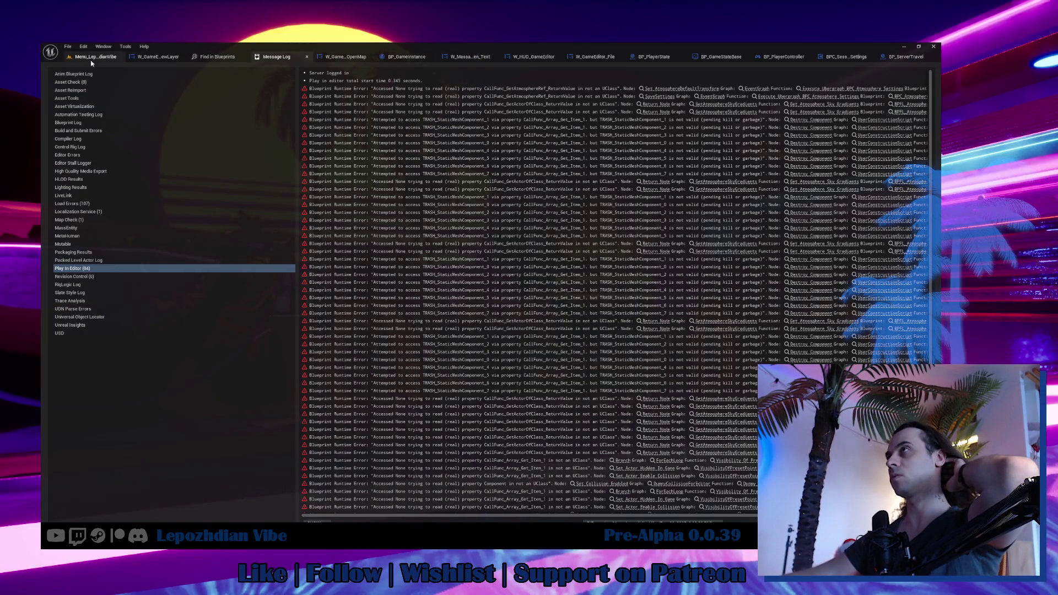
Load the VibeCity level from Maps/SandBox/VibeCity and start playing it with Alt+P.
click(92, 60)
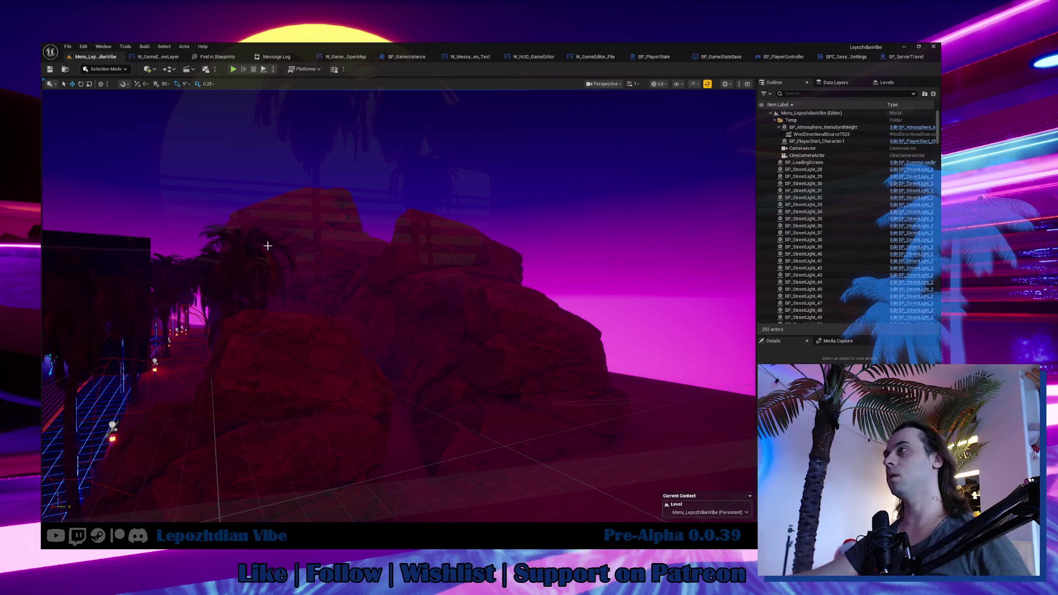
key(ctrl+space)
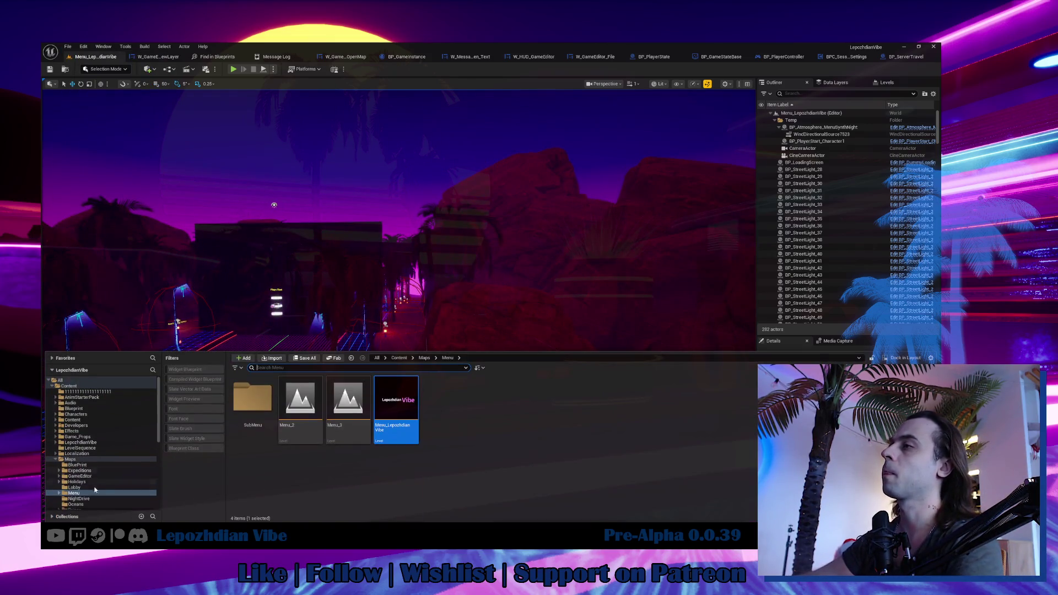
scroll(100, 471, down, 3)
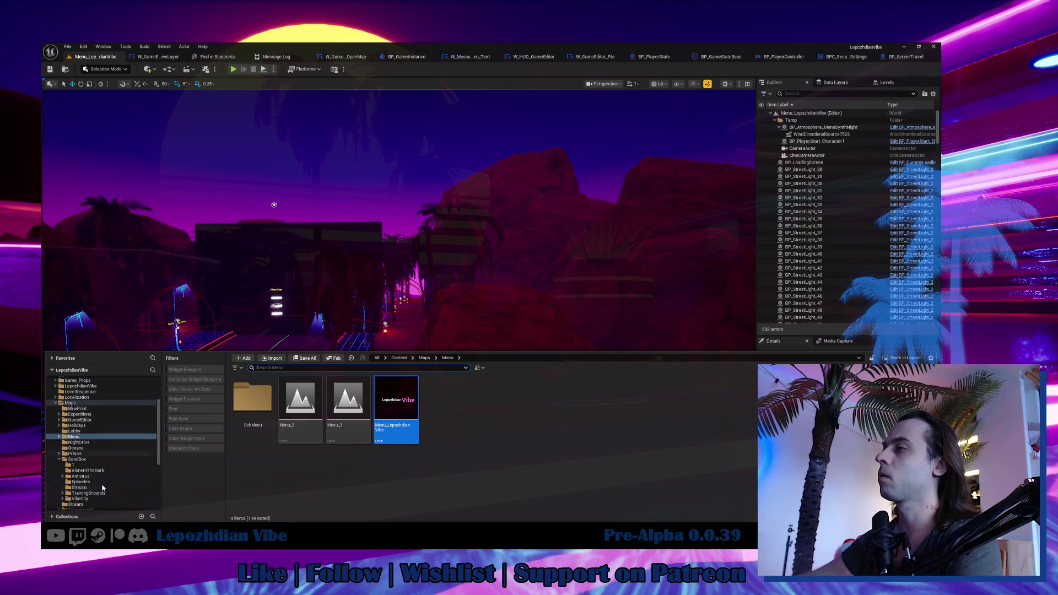
click(80, 499)
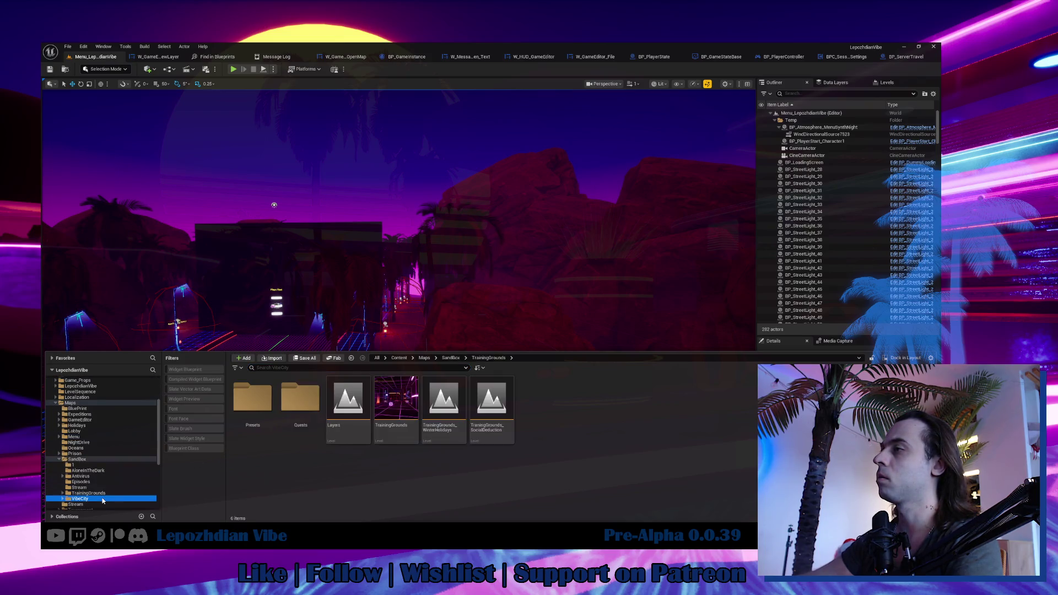
double_click(391, 410)
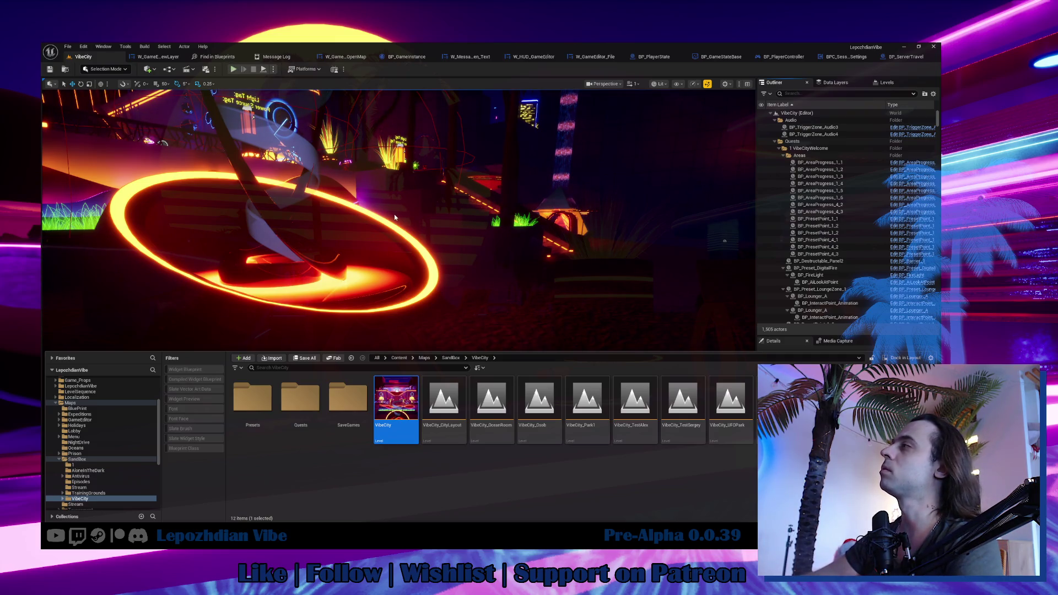
key(alt+p)
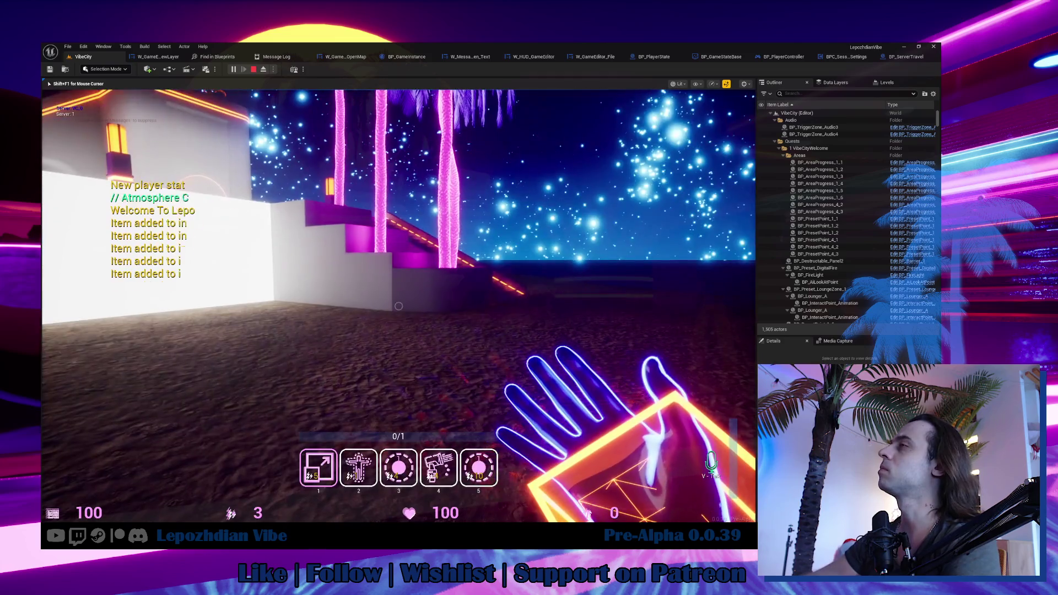
Open the in-game level editor and delete the current layer, confirming the deletion.
key(Tab)
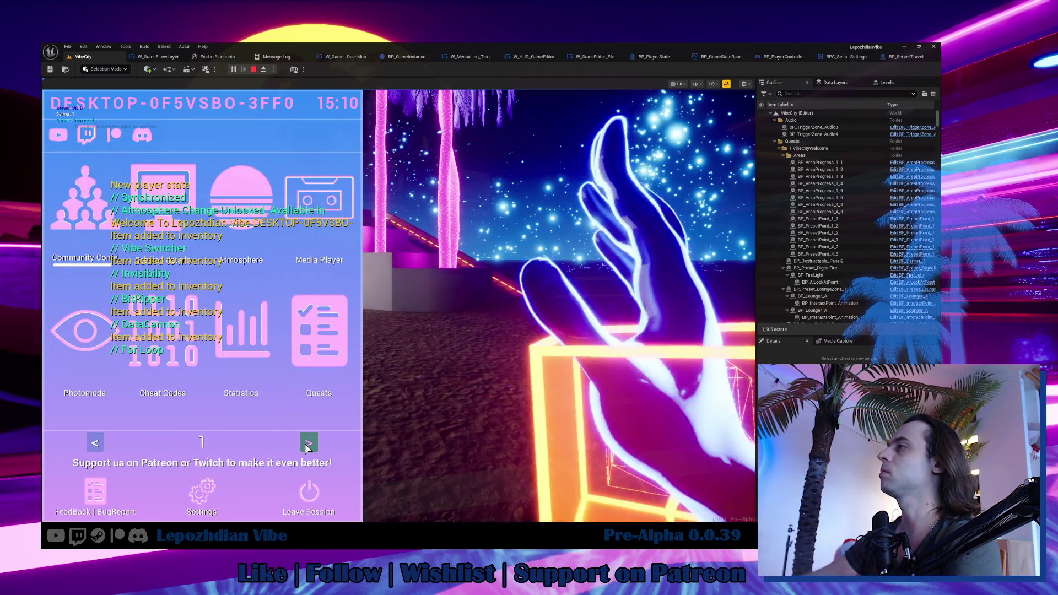
click(307, 448)
click(287, 343)
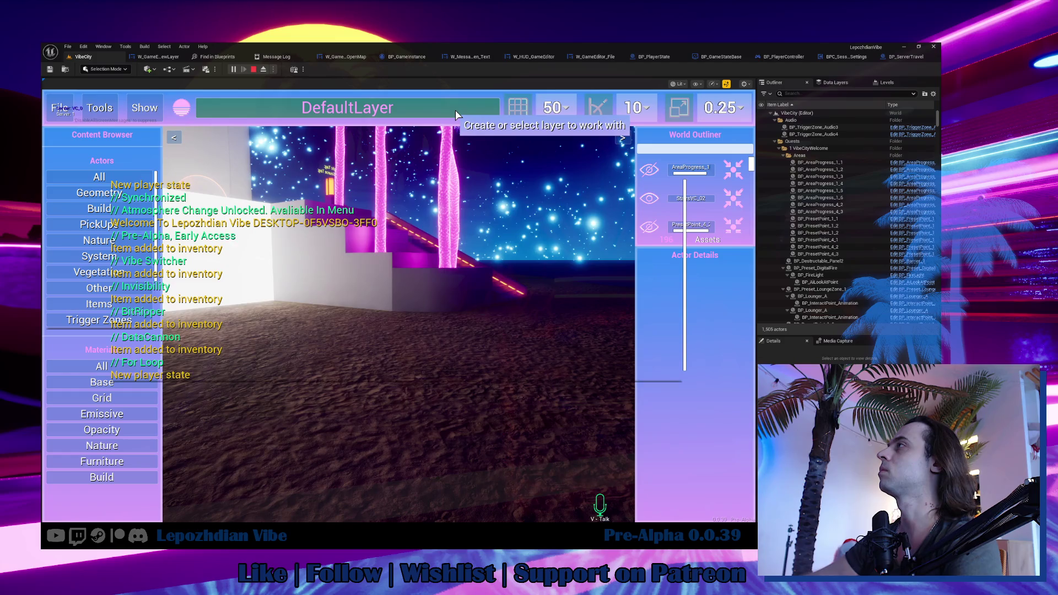
click(456, 114)
click(570, 230)
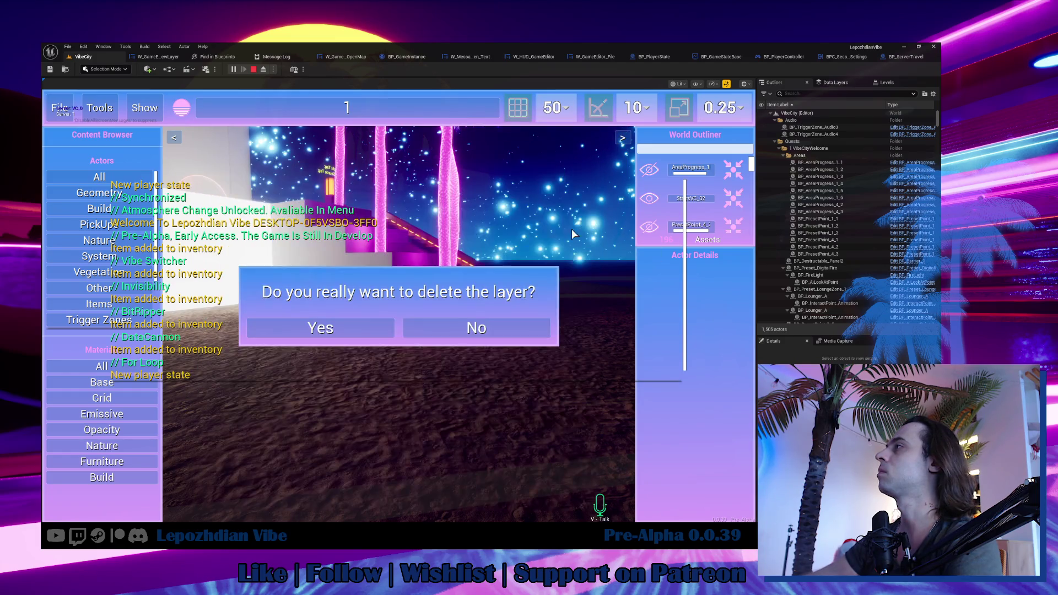
click(362, 331)
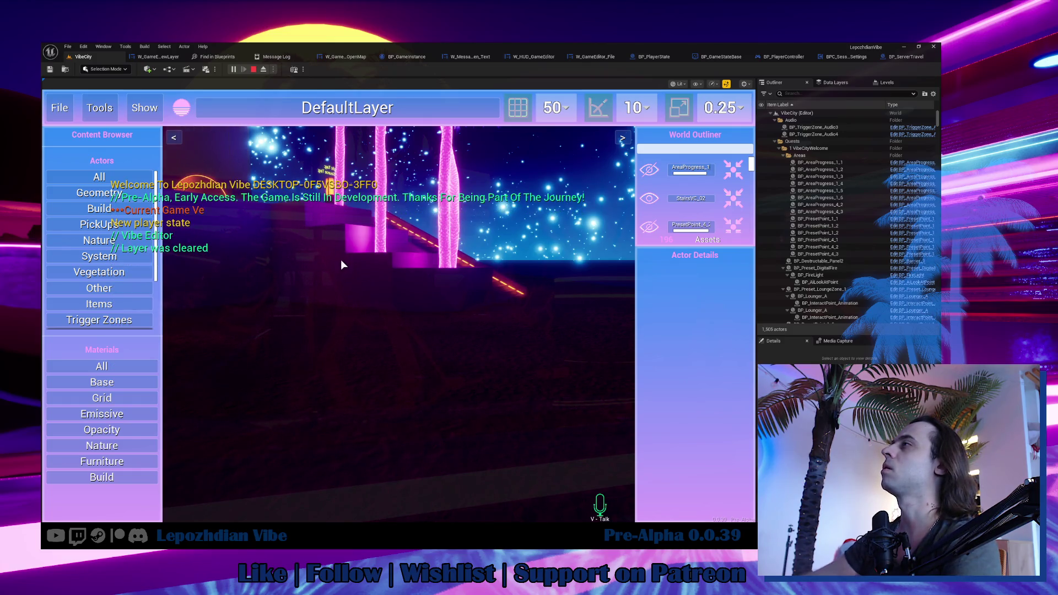
Give Box_400x802 the Emissive Dots material instead of Base.
click(368, 274)
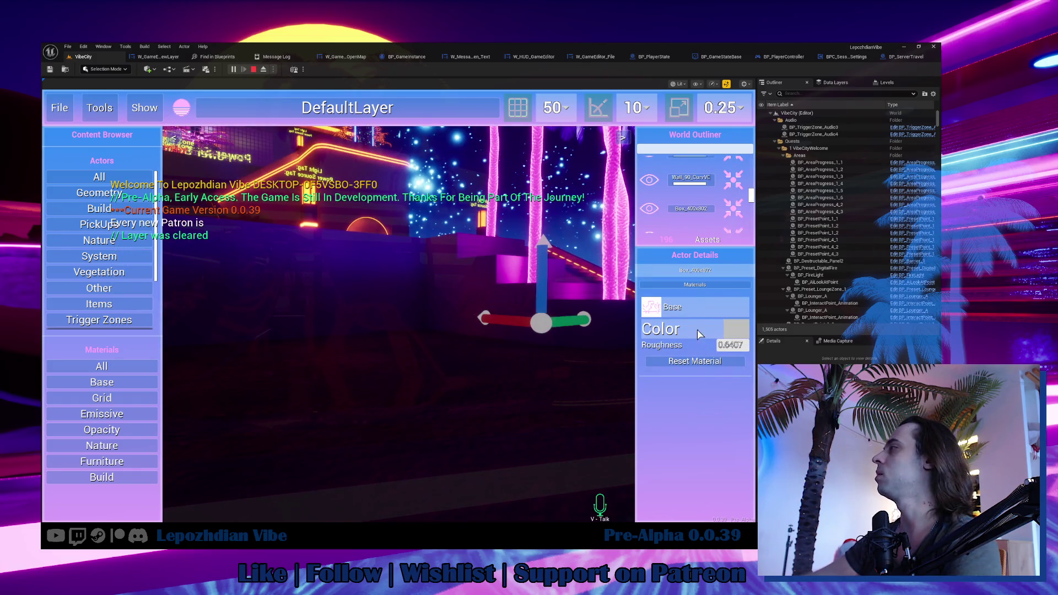
click(116, 414)
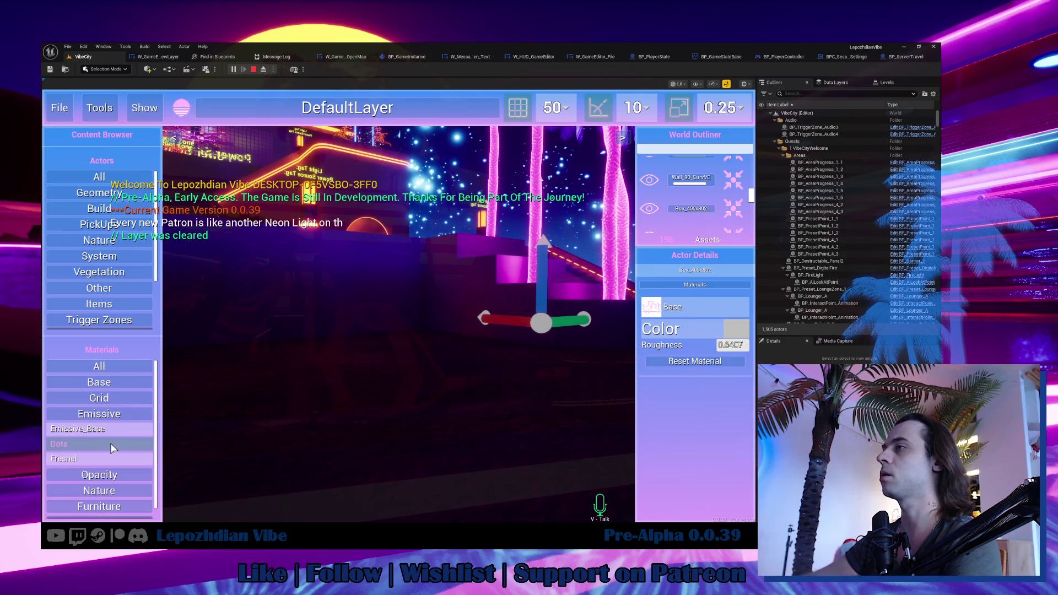
click(112, 444)
click(551, 350)
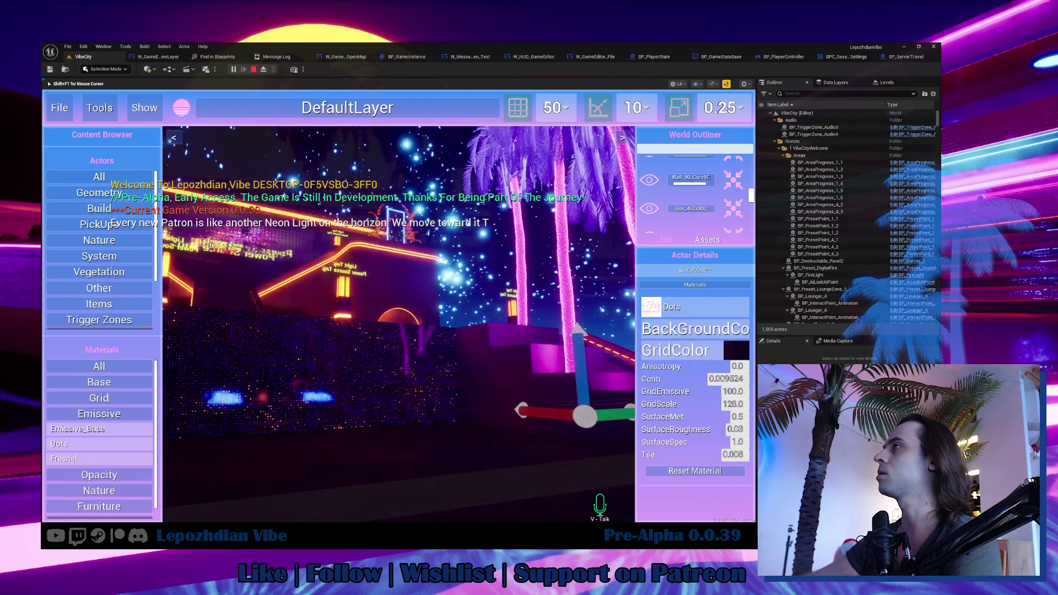
key(shift+F1)
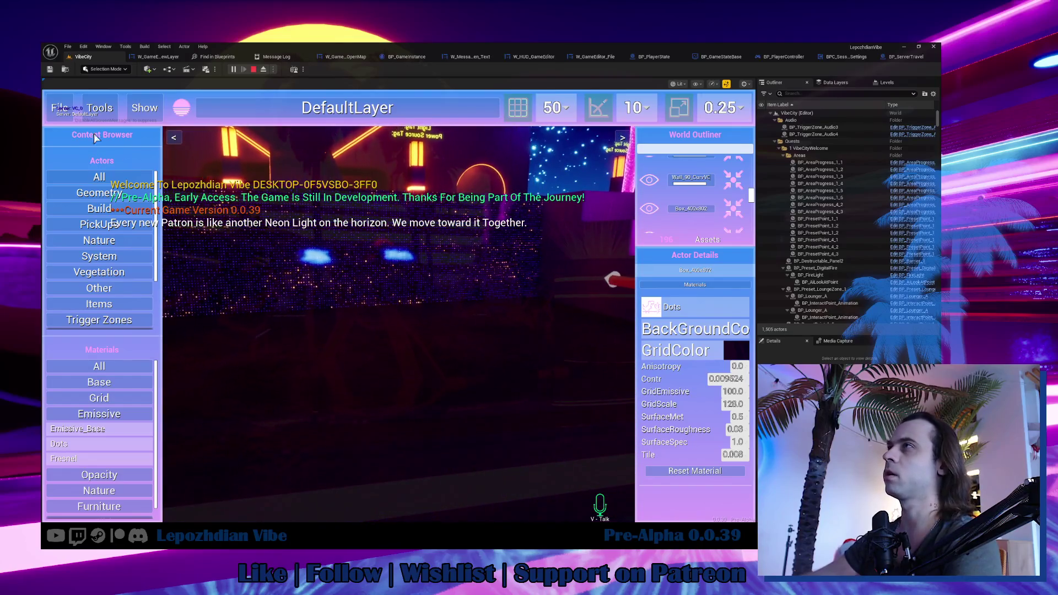
click(304, 285)
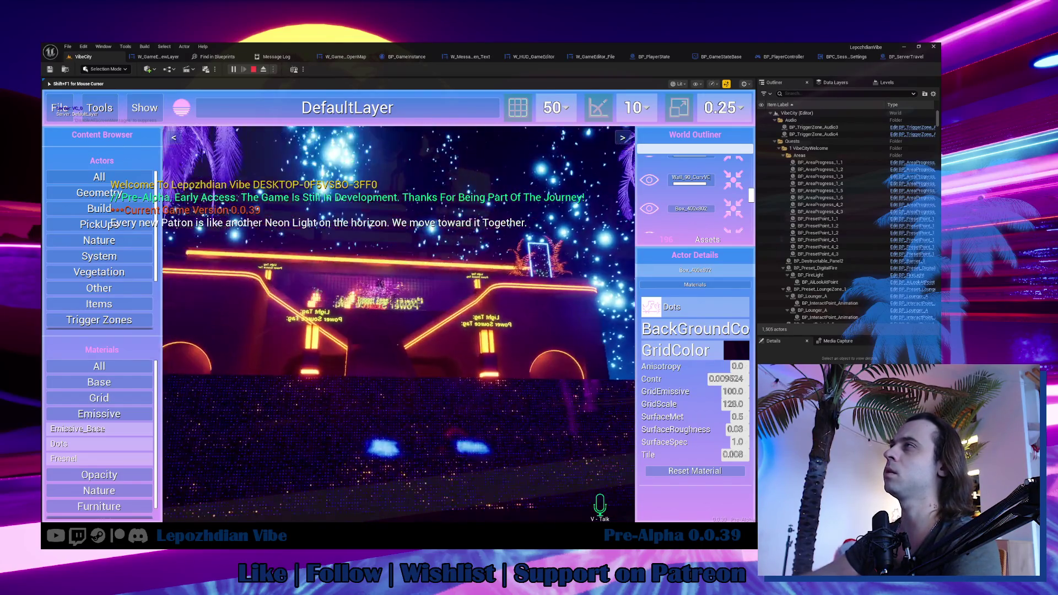
Open the in-game File panel, check the layers list showing DefaultLayer, and return to File.
key(shift+F1)
click(59, 108)
click(340, 110)
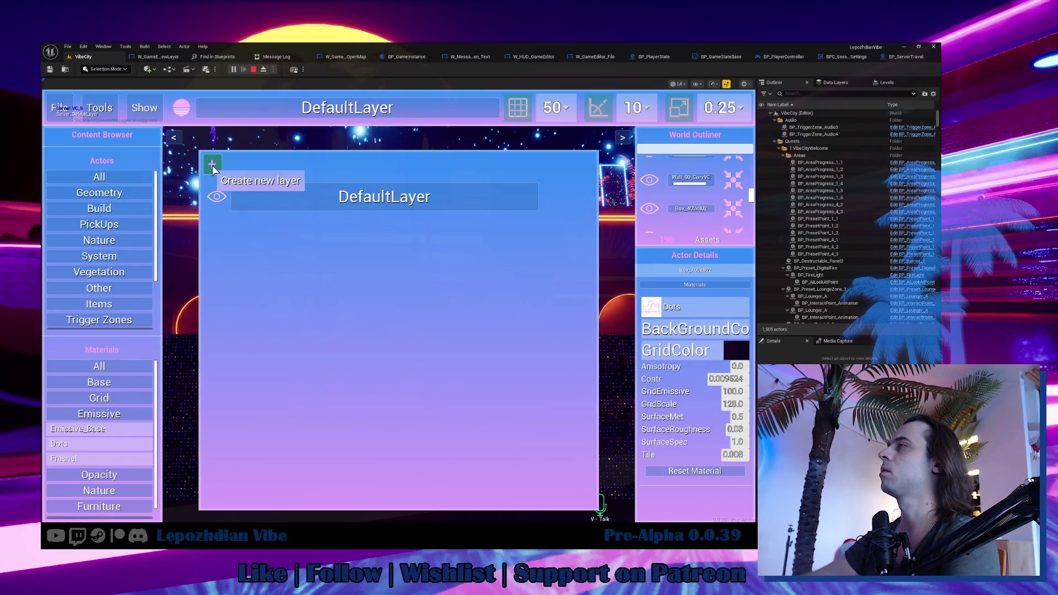
click(165, 156)
click(60, 108)
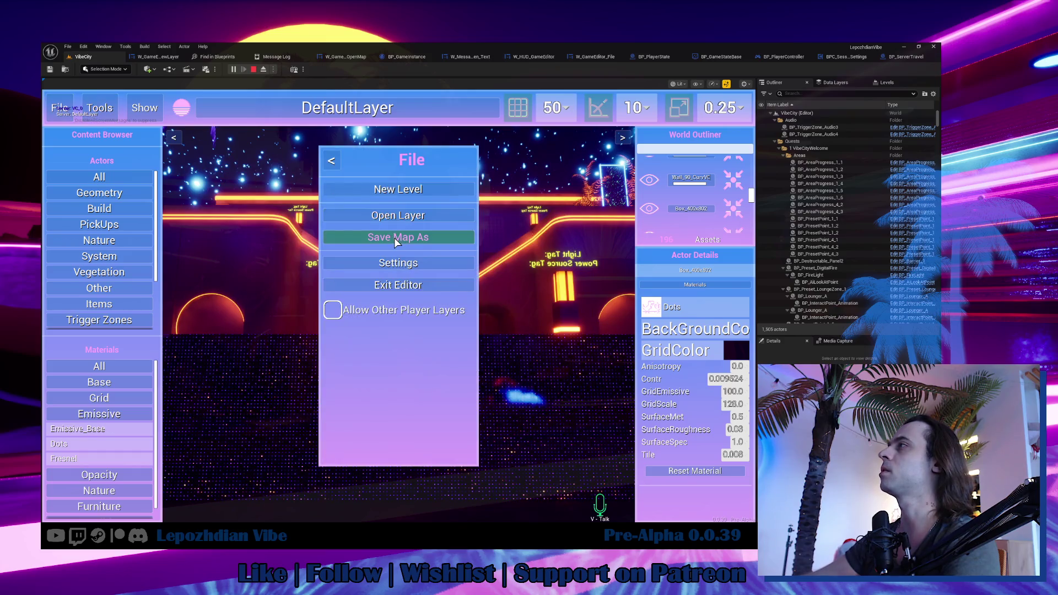
Save the in-game map as 2, confirming the overwrite, then look around the level.
click(394, 237)
click(413, 217)
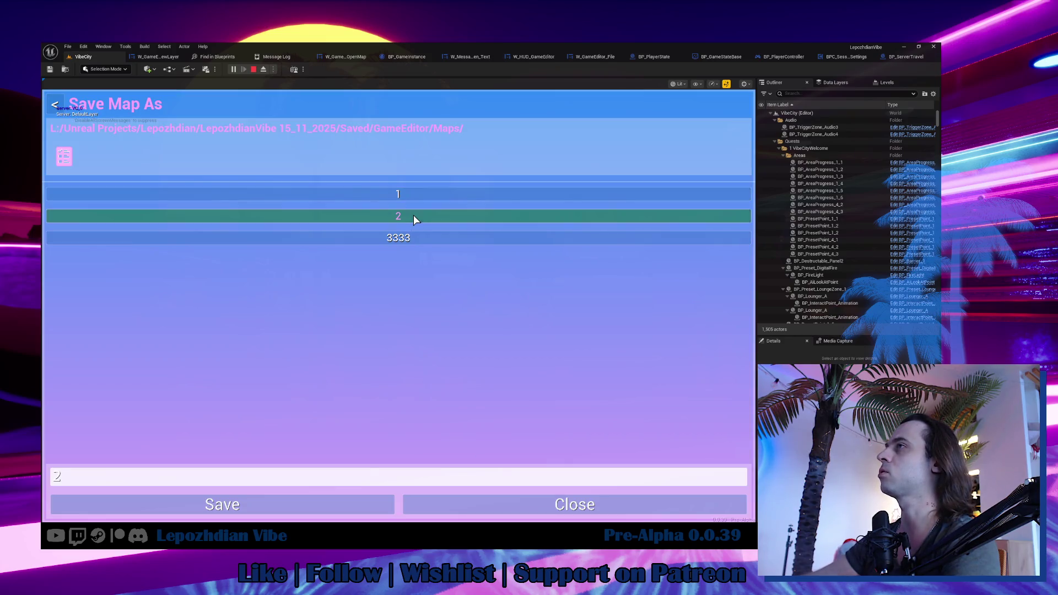
click(355, 506)
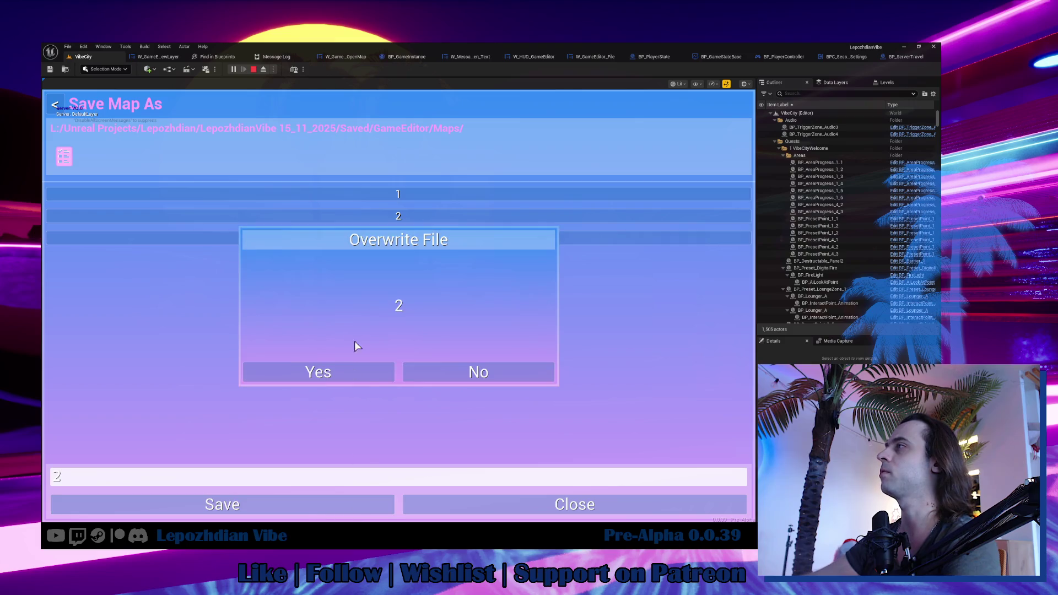
click(370, 370)
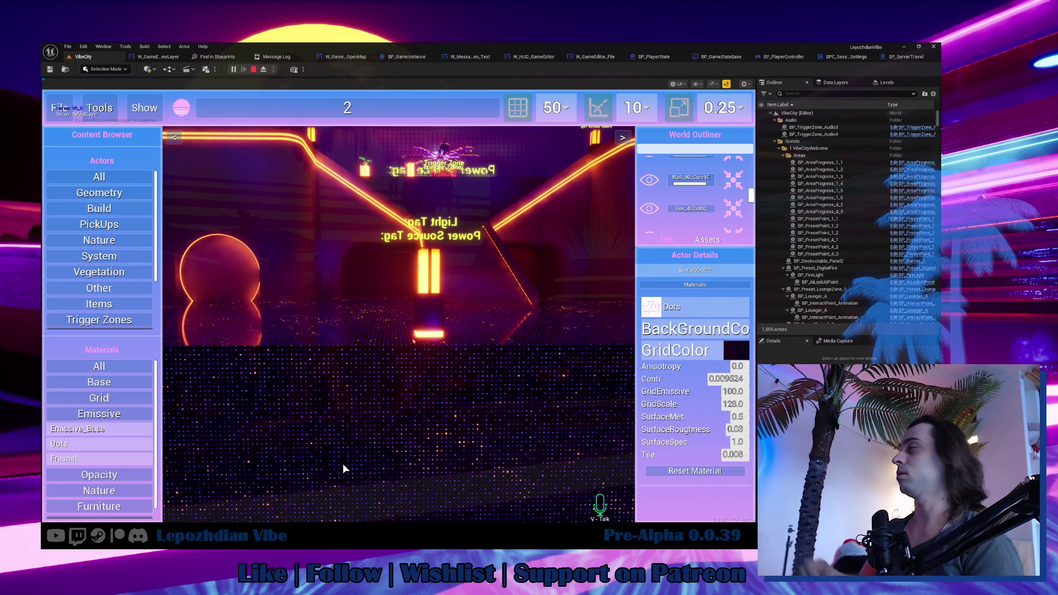
click(469, 492)
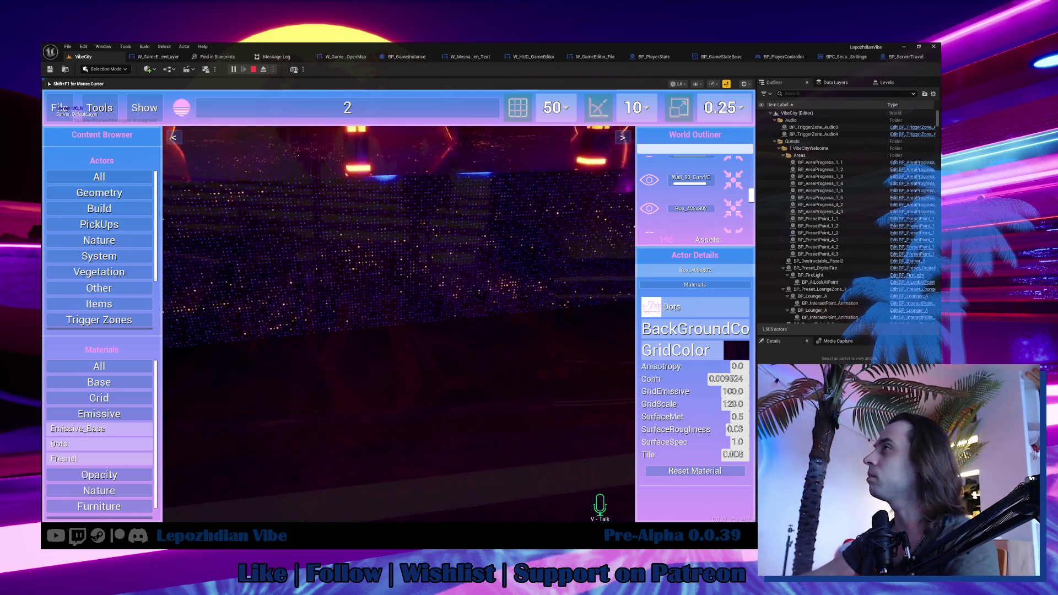
key(shift+F1)
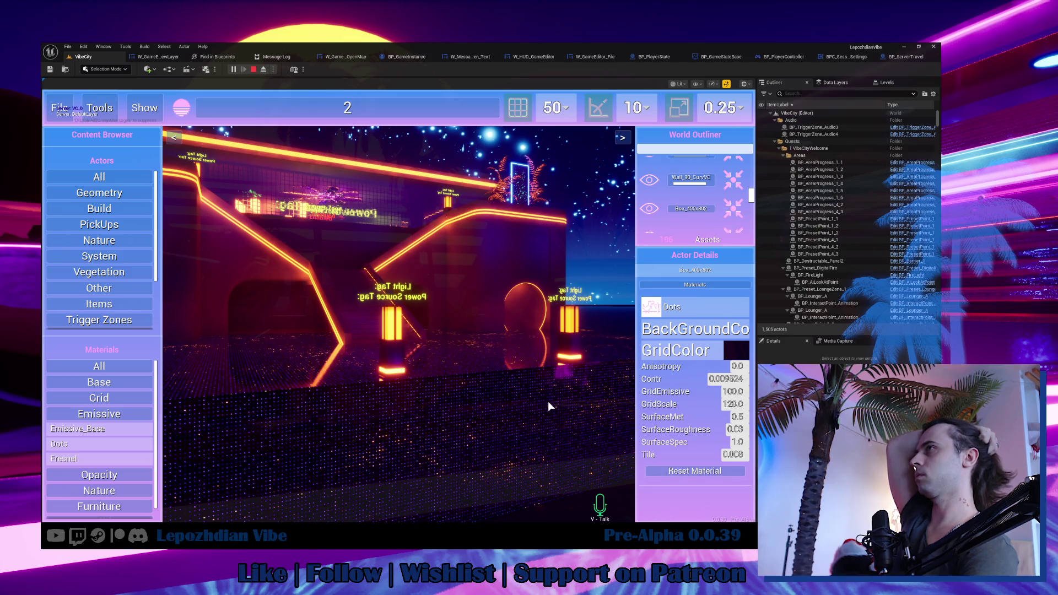
Stop the play session and paste a copy of Get Owning Player near OnClicked_FileSave.
key(Escape)
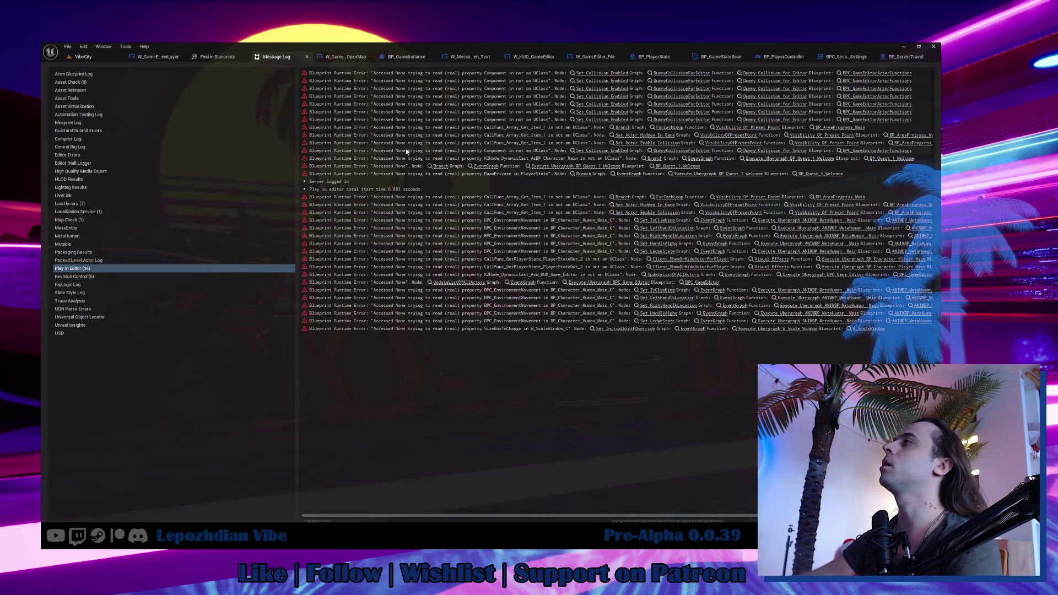
click(346, 58)
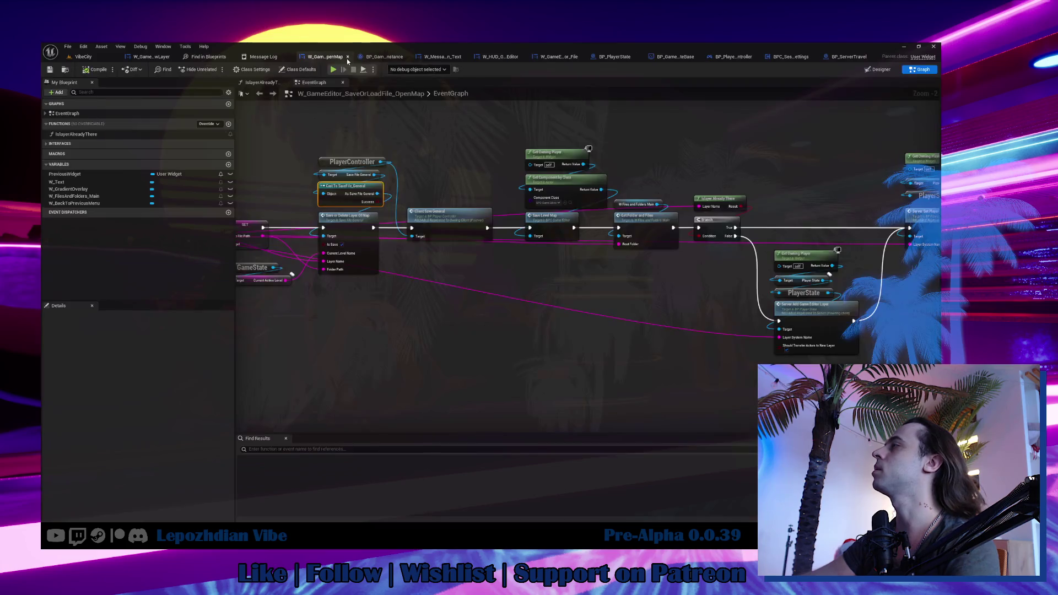
drag(470, 303, 631, 321)
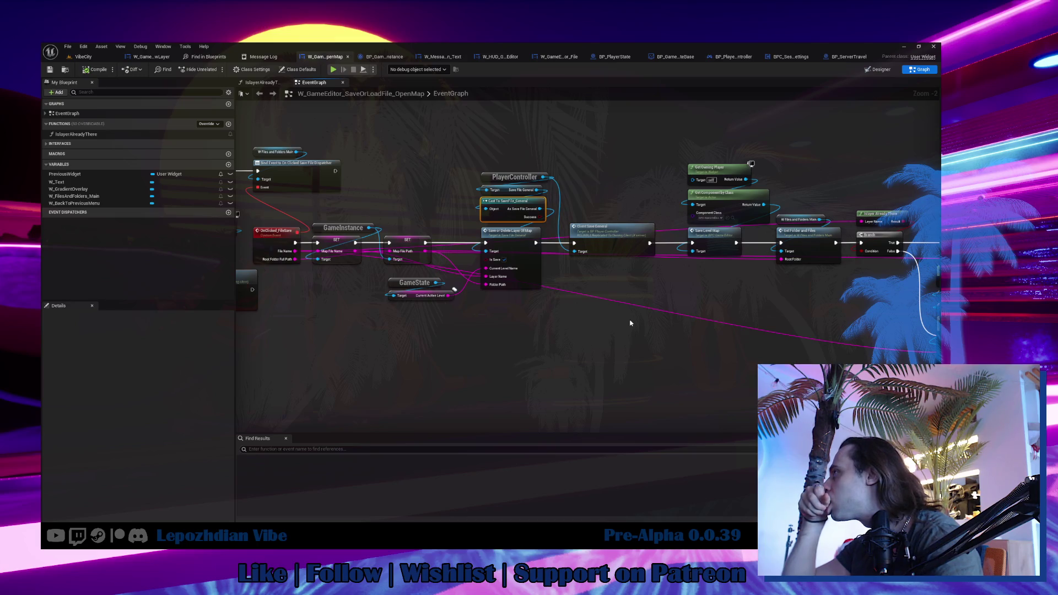
right_click(472, 336)
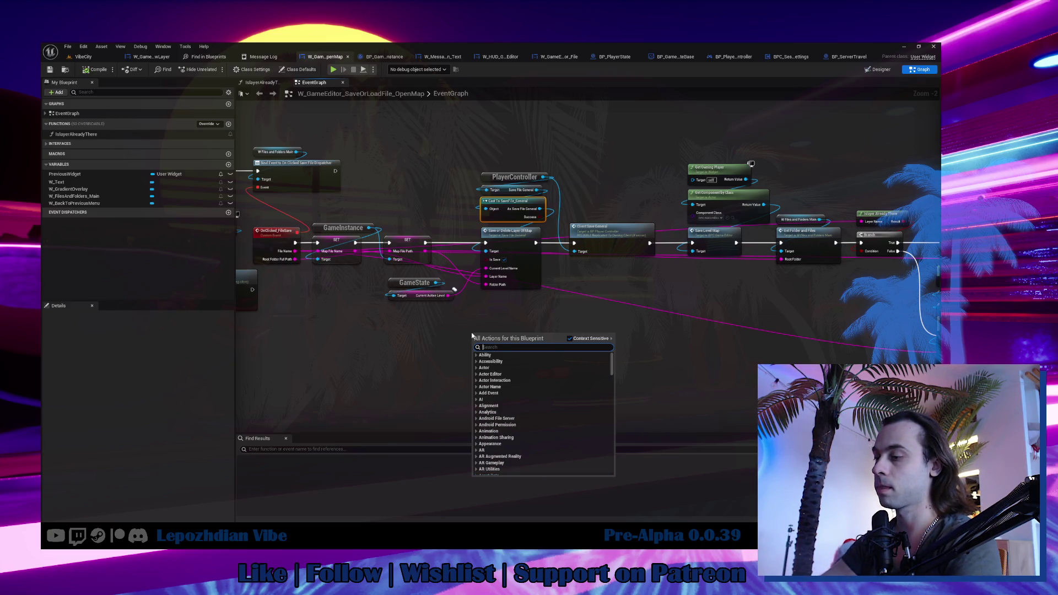
text(player)
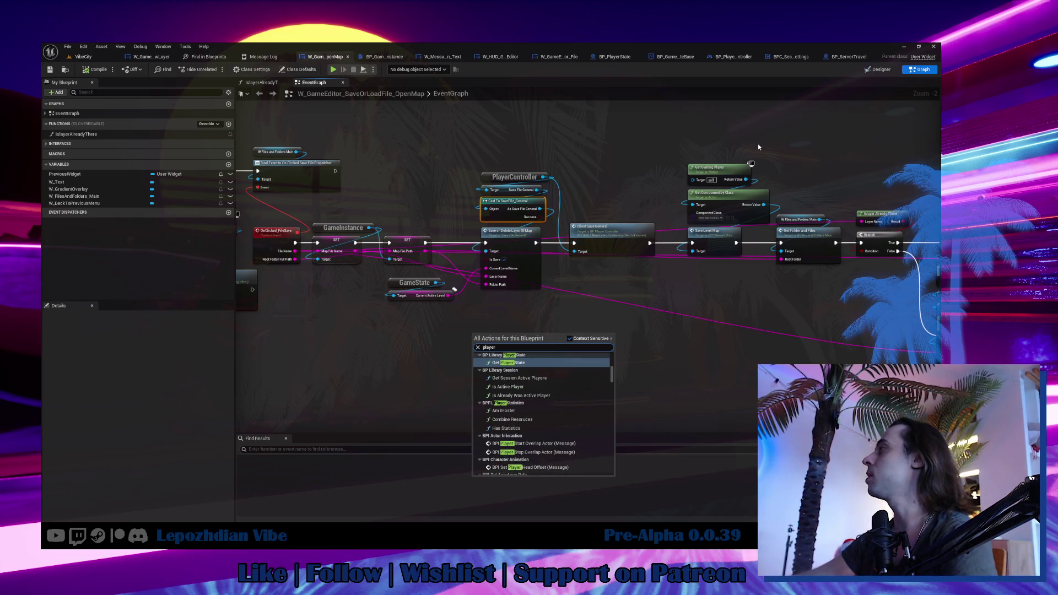
click(717, 168)
key(ctrl+v)
Chain Get Owning Player into Get Player State and a PlayerState node, then arrange them.
scroll(356, 342, up, 1)
drag(394, 349, 437, 359)
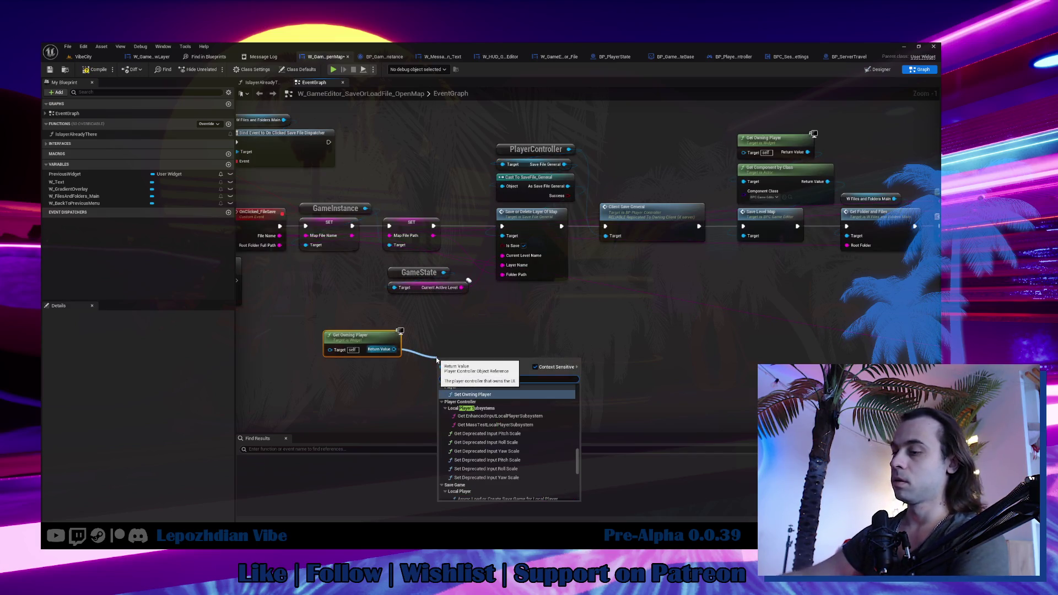
text(state)
click(500, 430)
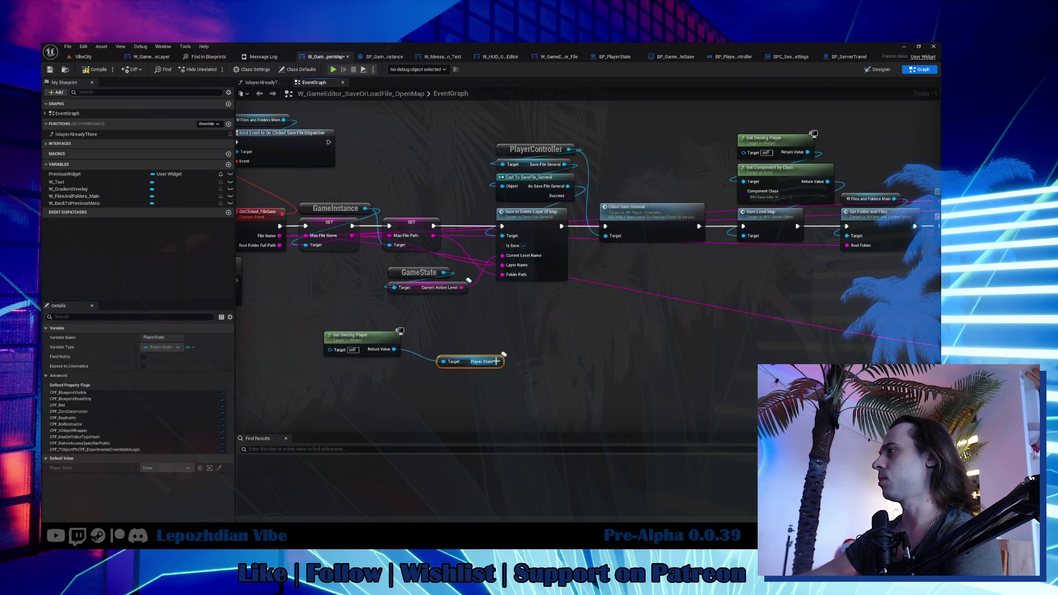
drag(497, 361, 532, 346)
text(playerstate)
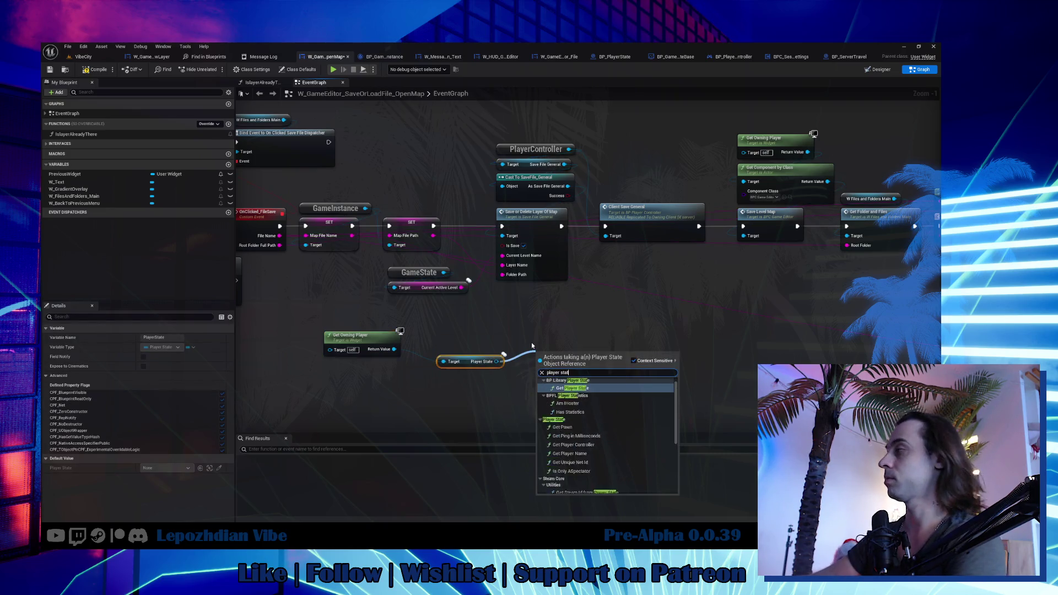
click(594, 382)
mouse_move(559, 355)
mouse_down()
mouse_move(382, 383)
mouse_move(397, 378)
mouse_up()
ctrl+click(478, 361)
Add a Layer System Name getter from PlayerState and place it underneath.
text(get curre)
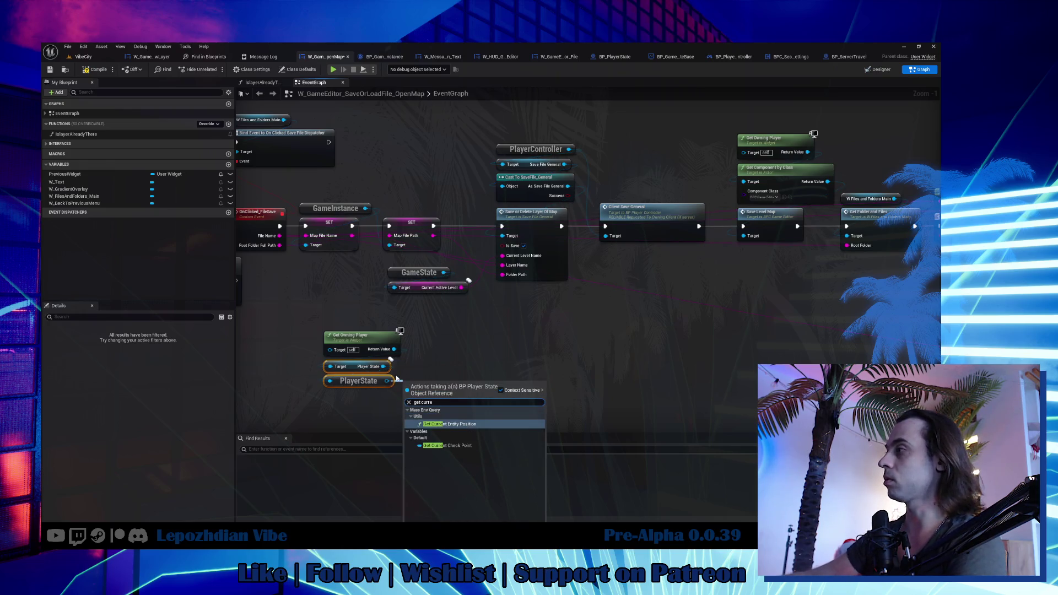
text(get laye)
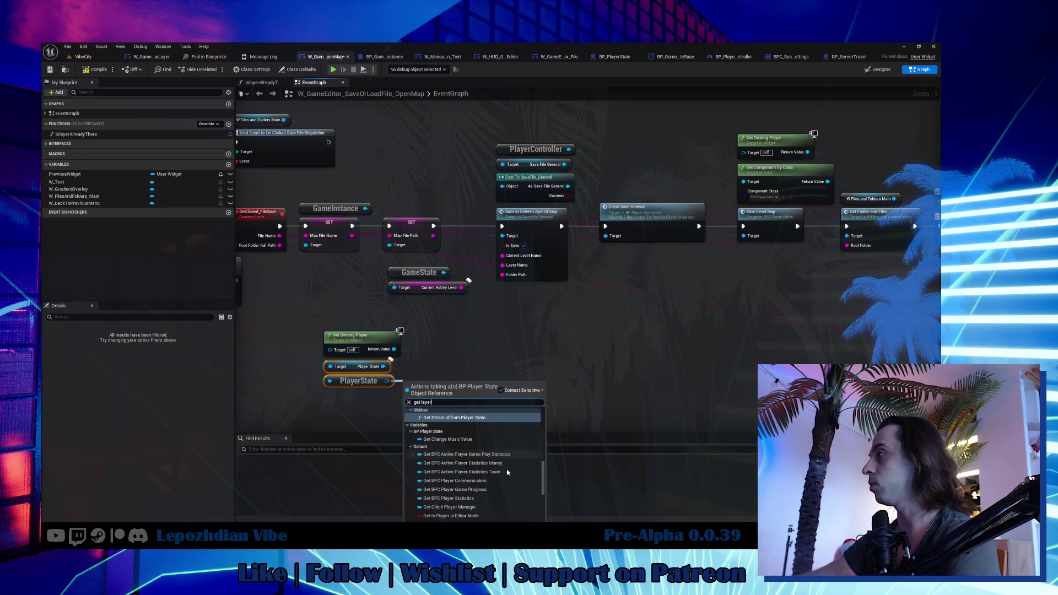
scroll(508, 486, down, 5)
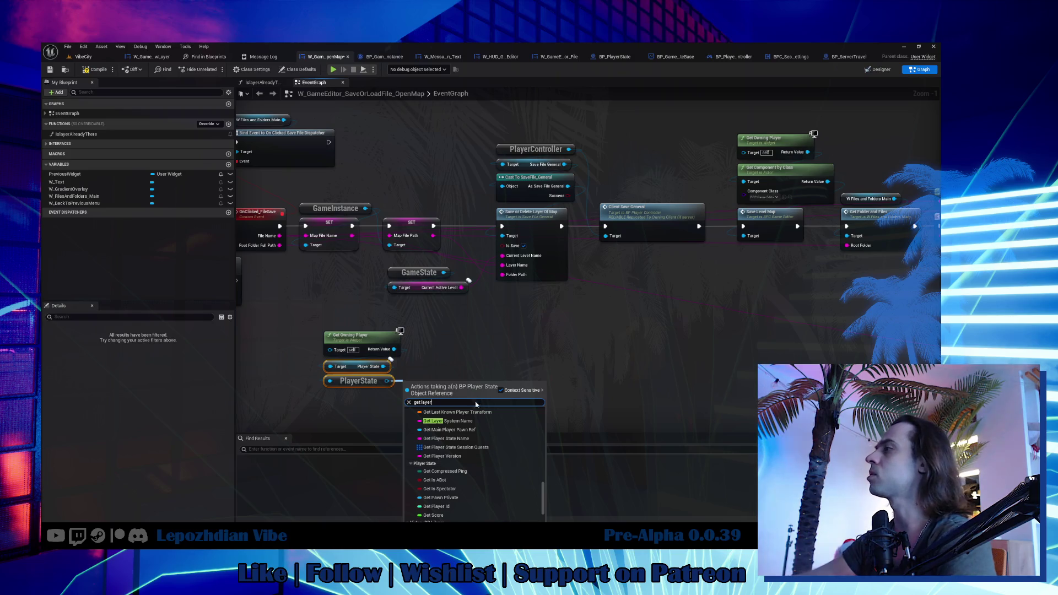
click(466, 421)
scroll(464, 402, up, 1)
mouse_move(441, 401)
mouse_down()
mouse_move(372, 392)
mouse_move(329, 404)
mouse_up()
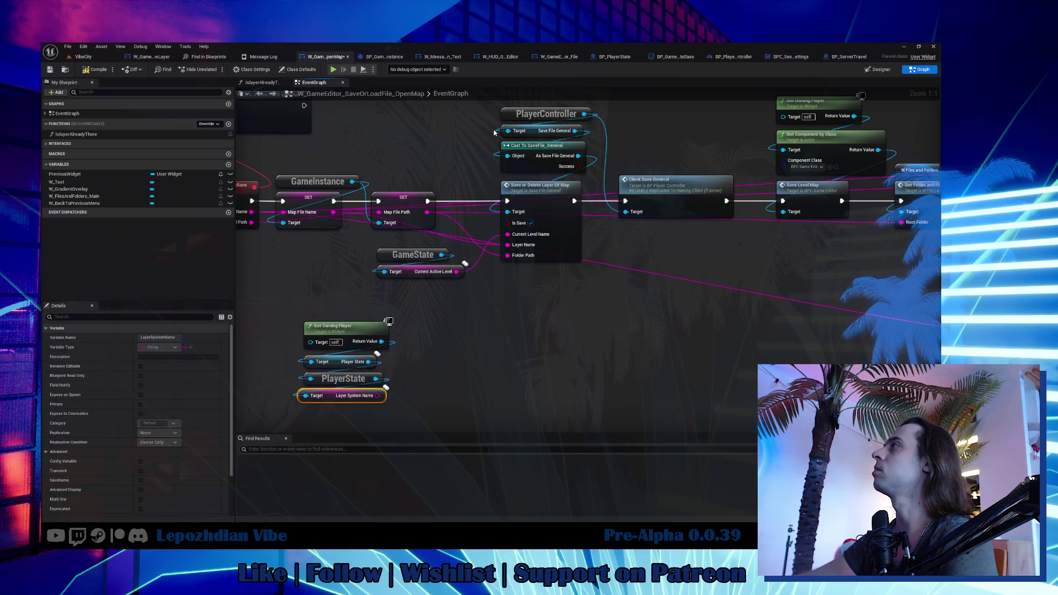
click(83, 56)
key(ctrl+space)
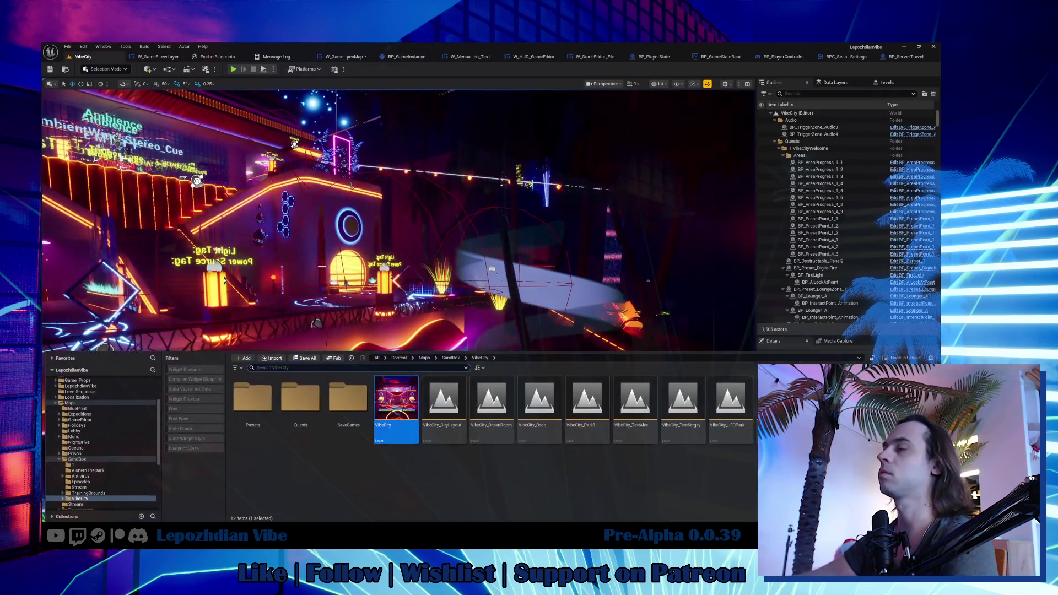
Search for BPC_GameEditor, open it, and view its GetCurrentLayerName function.
click(71, 403)
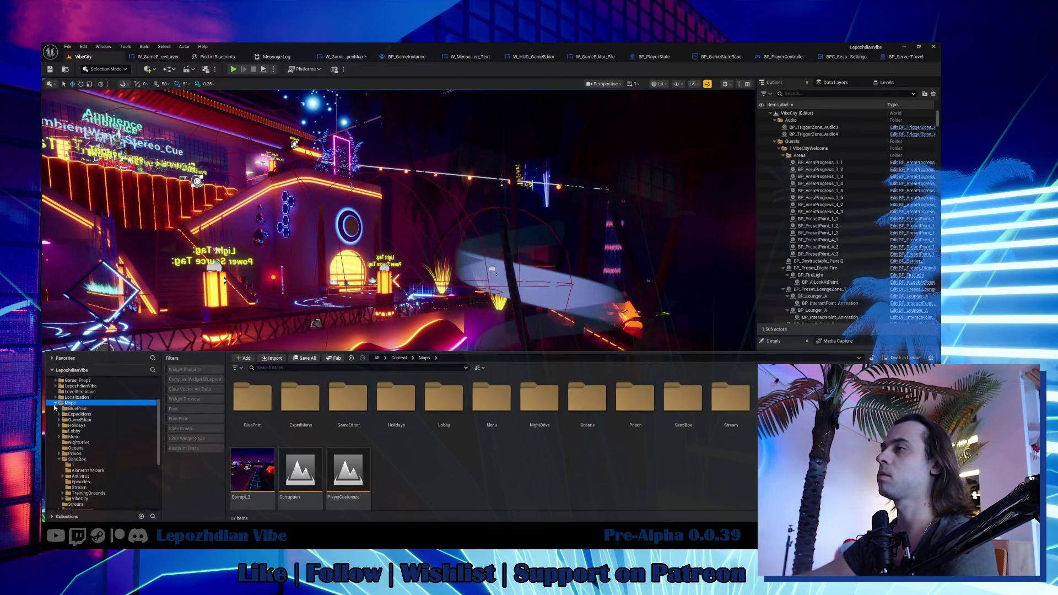
click(56, 403)
scroll(82, 419, up, 3)
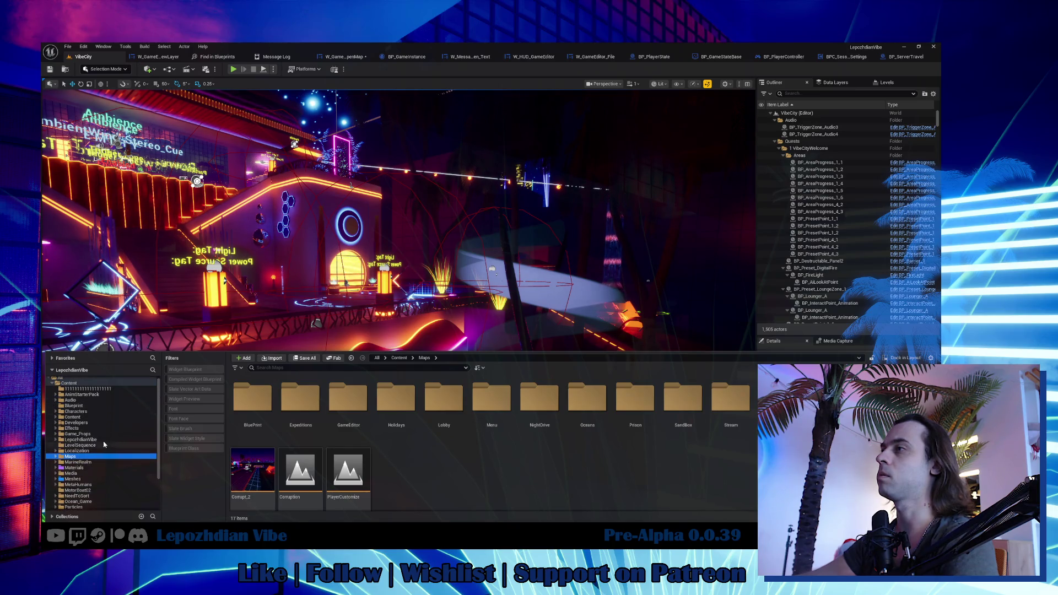
click(84, 383)
click(277, 367)
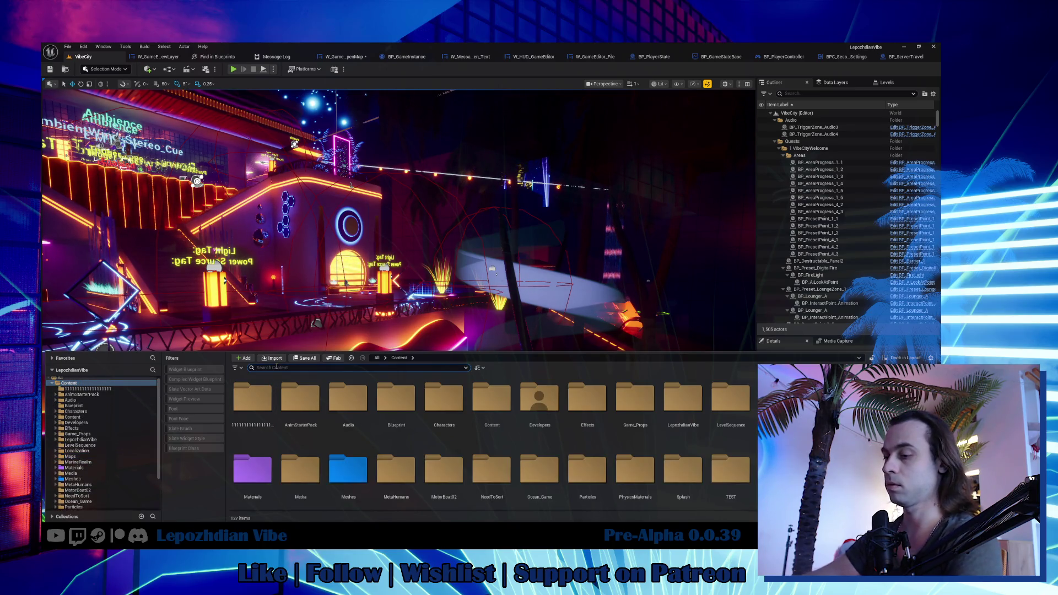
text(BPC_)
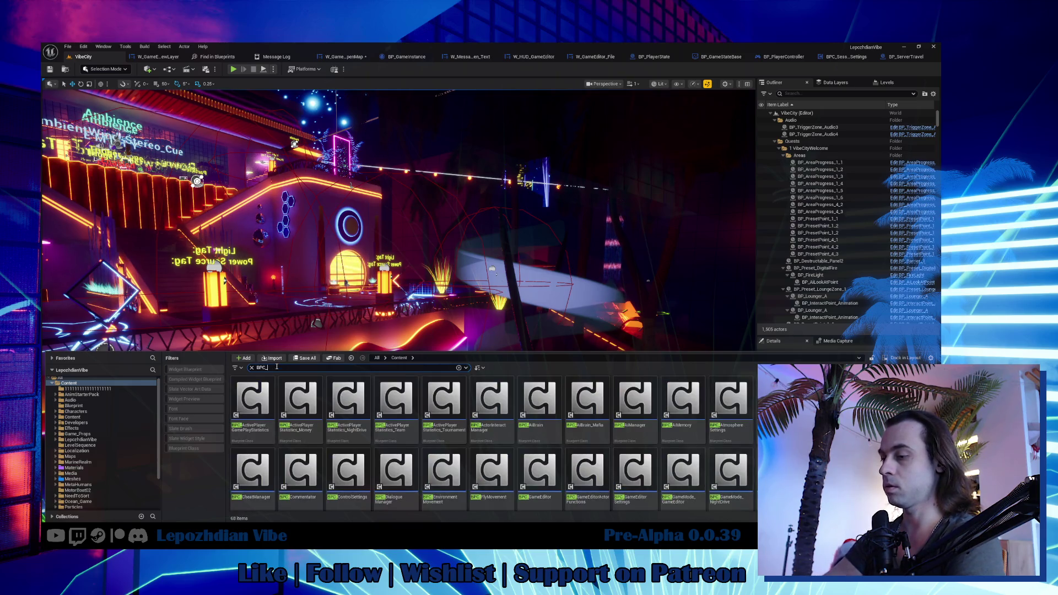
text(Game)
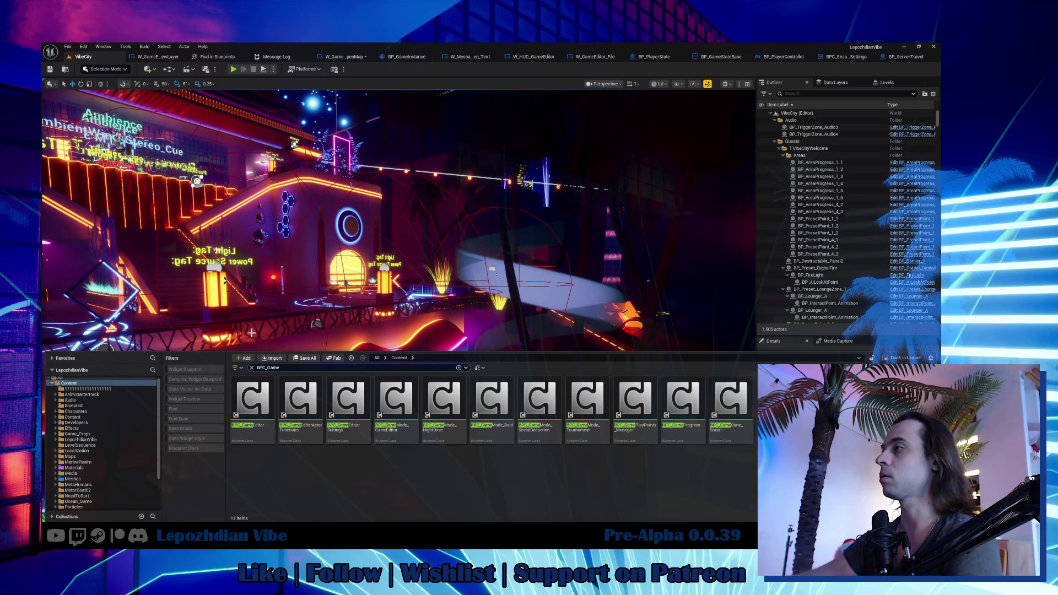
click(262, 416)
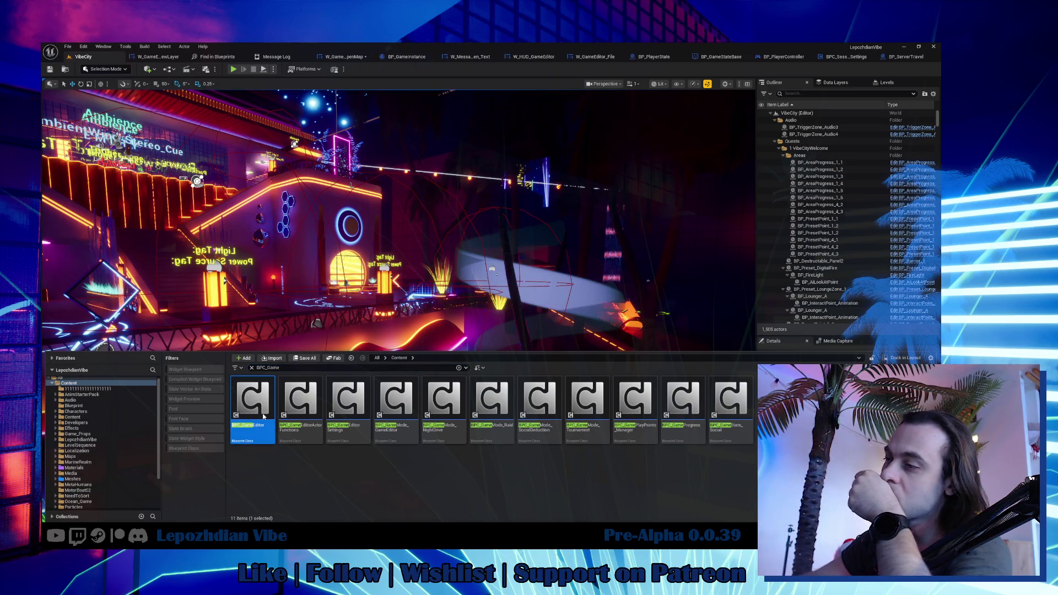
key(Return)
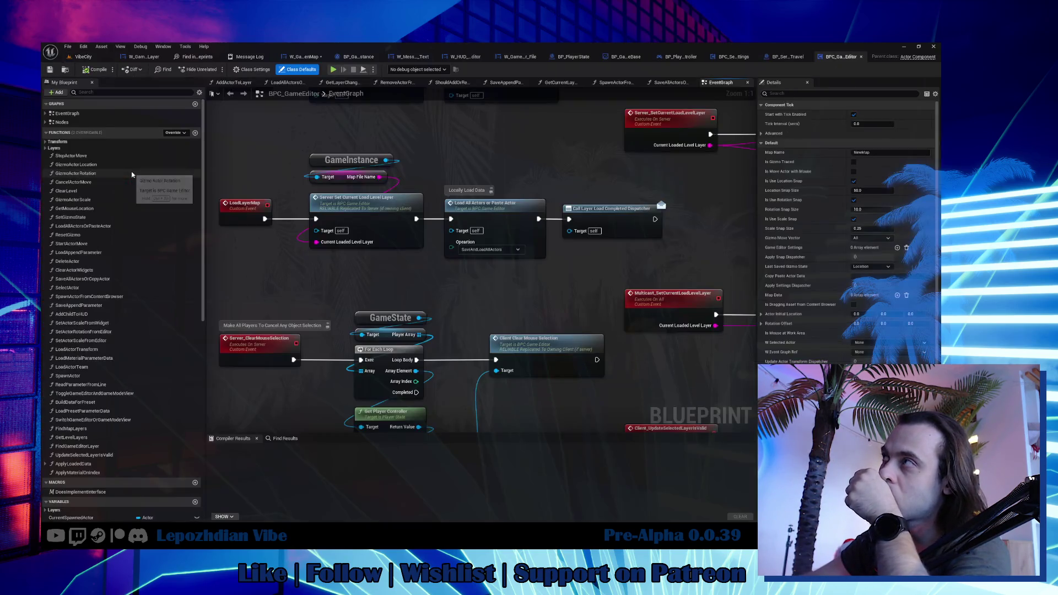
double_click(84, 174)
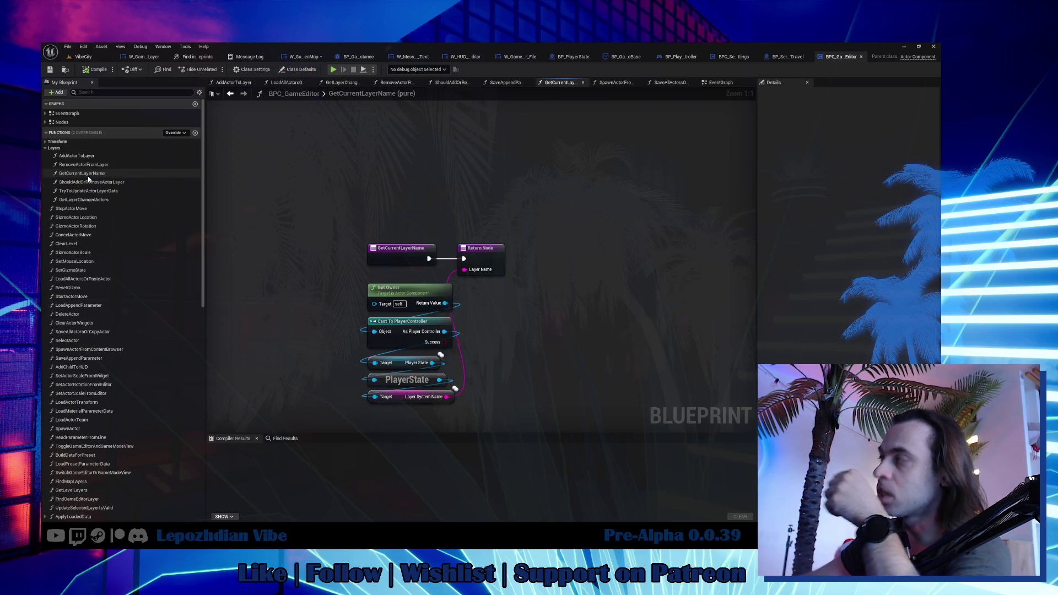
Close BP_ServerTravel and nudge the PlayerState Layer System Name nodes in the OpenMap widget graph.
click(779, 57)
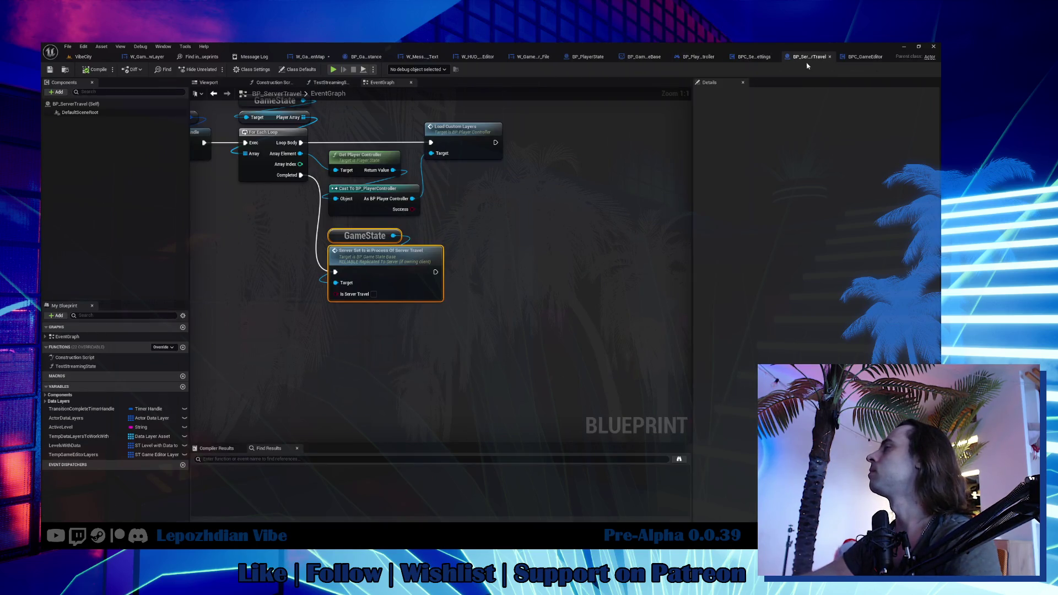
click(829, 57)
click(324, 57)
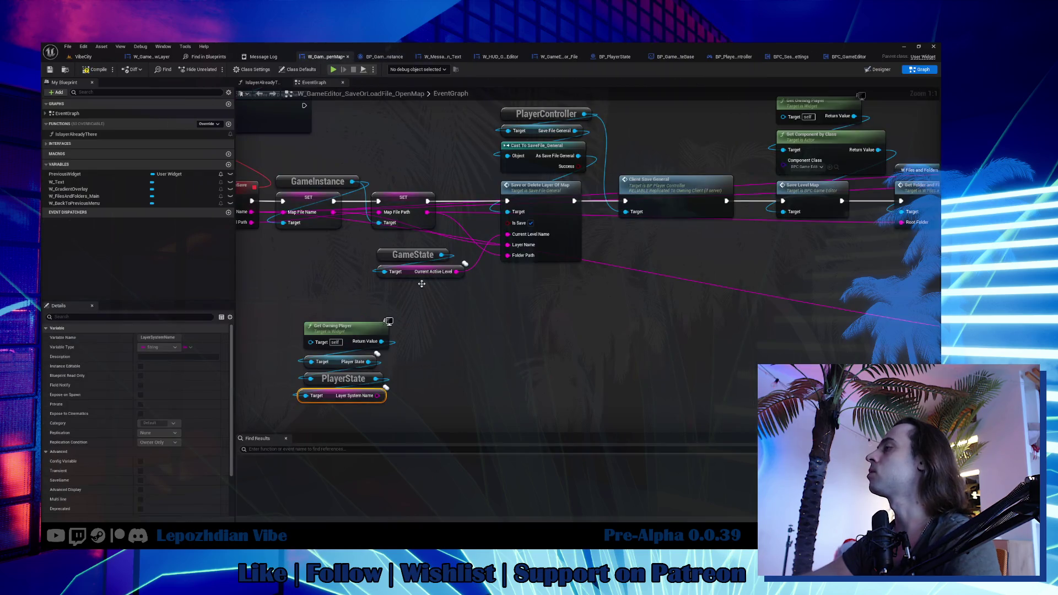
drag(331, 402, 396, 254)
Add an Equal (==) node checking Layer System Name against DefaultLayer, followed by a Branch.
text(=)
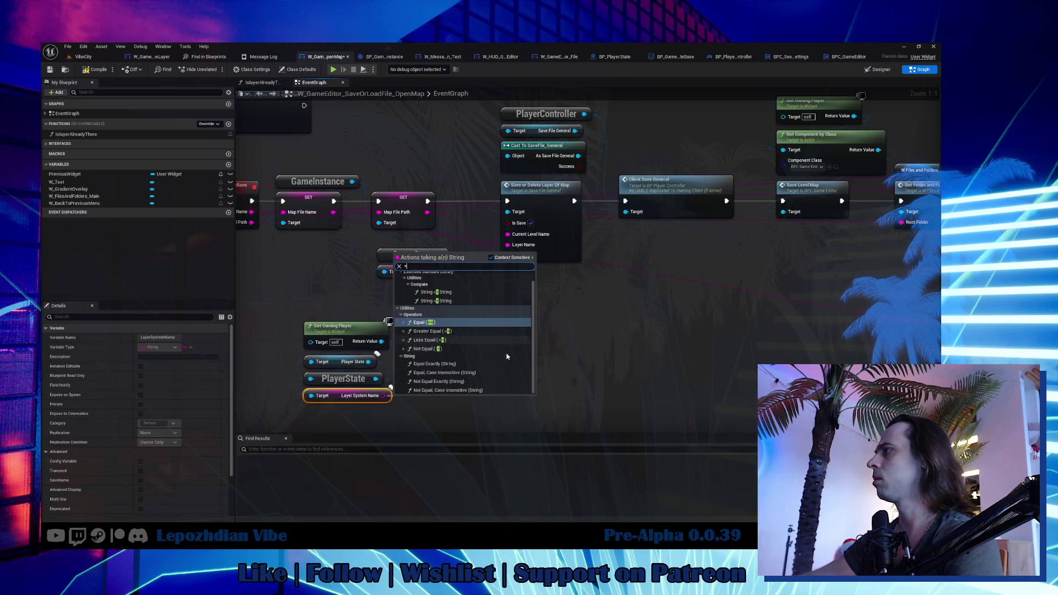
click(475, 373)
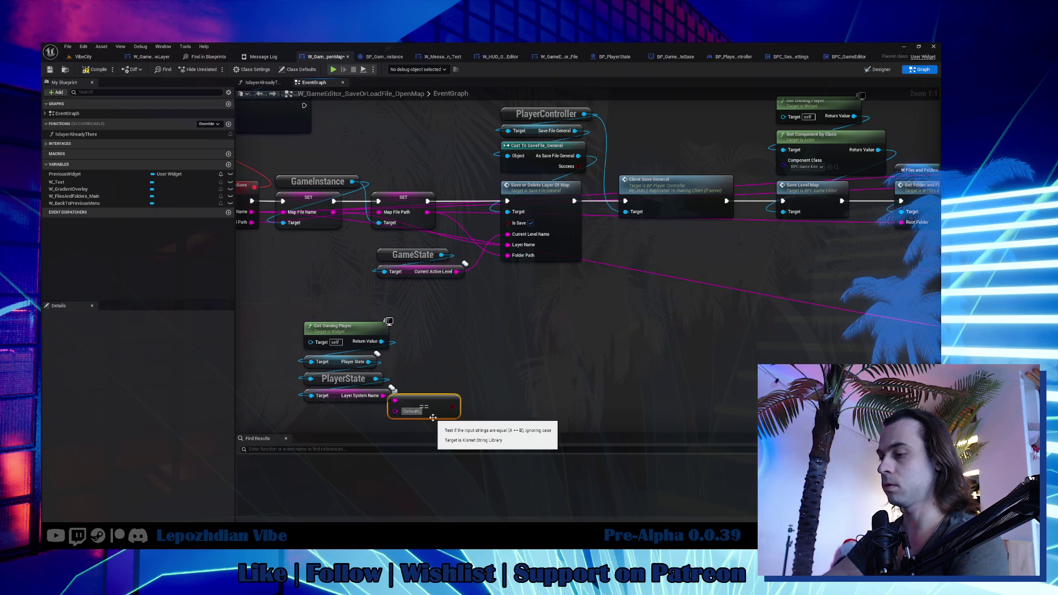
mouse_move(448, 402)
mouse_down()
mouse_move(347, 411)
mouse_move(360, 387)
mouse_up()
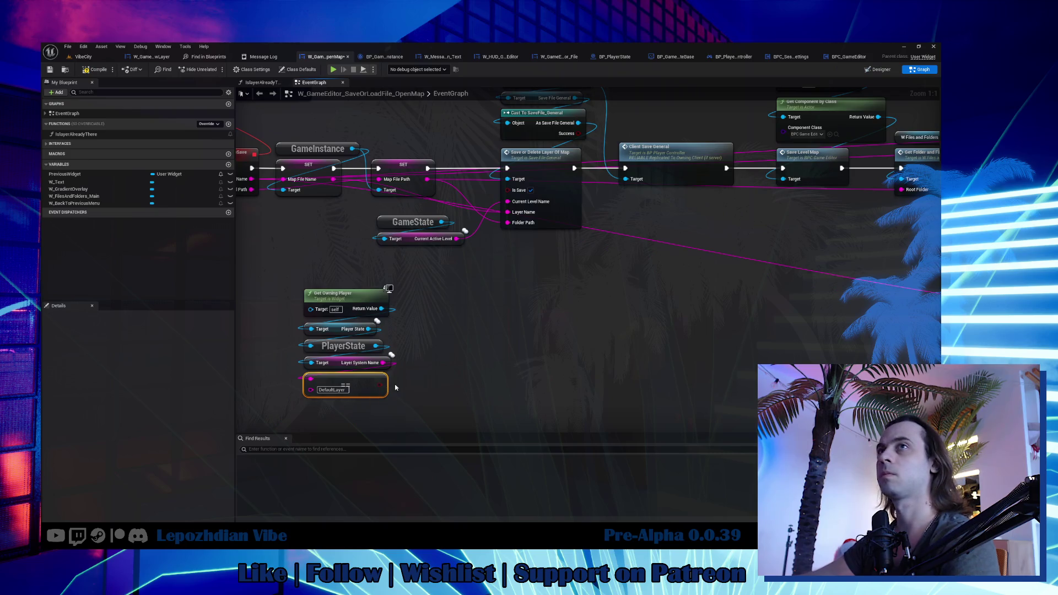
click(402, 330)
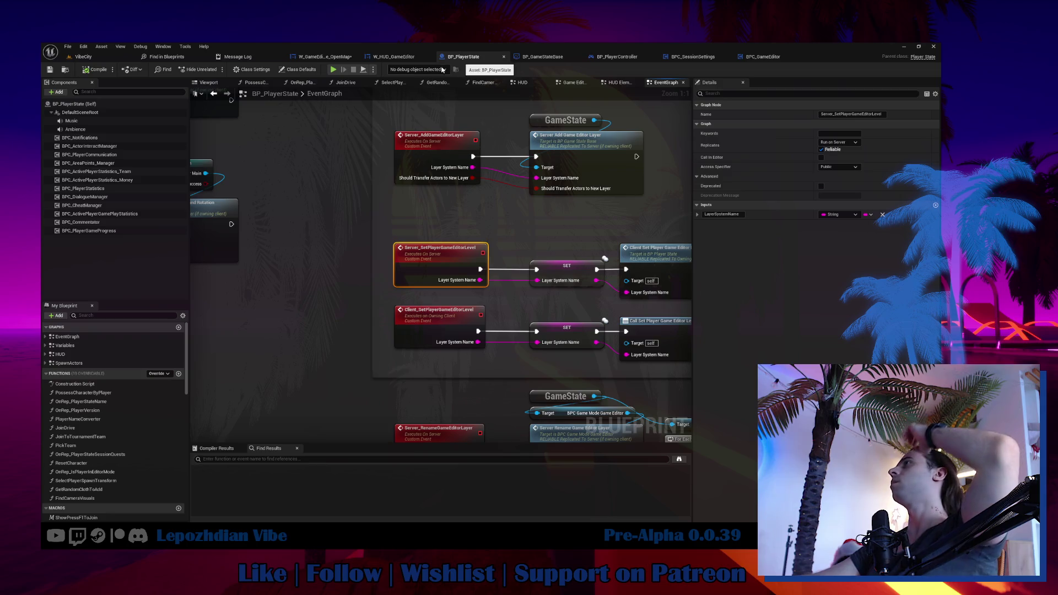
Open Server Set Player Game Editor Level in BP_PlayerState and shift its SET and Client nodes right.
click(324, 56)
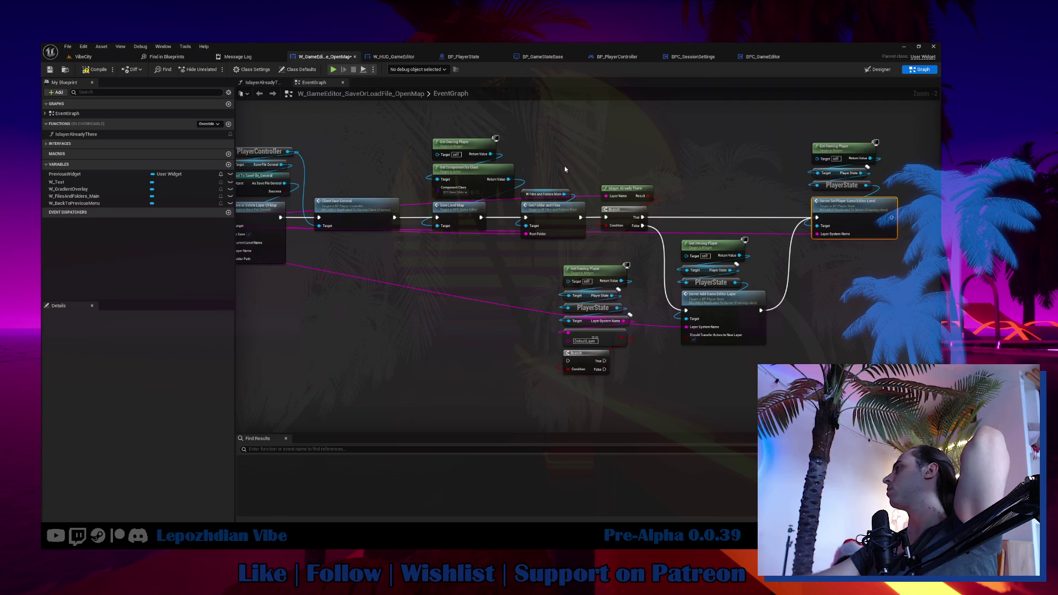
mouse_move(553, 269)
mouse_down()
mouse_move(595, 327)
mouse_move(598, 358)
mouse_up()
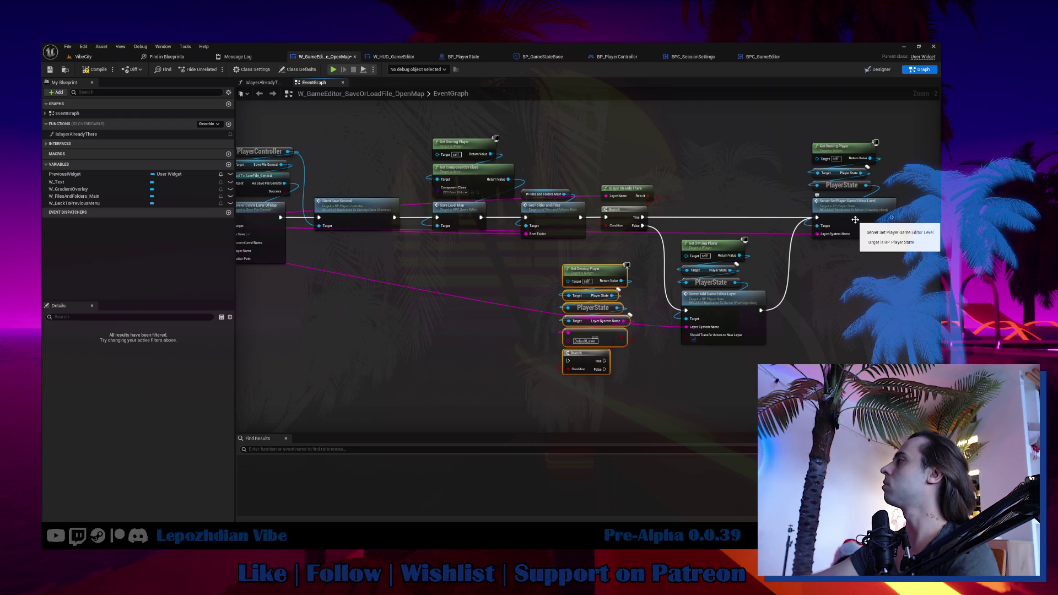
double_click(854, 220)
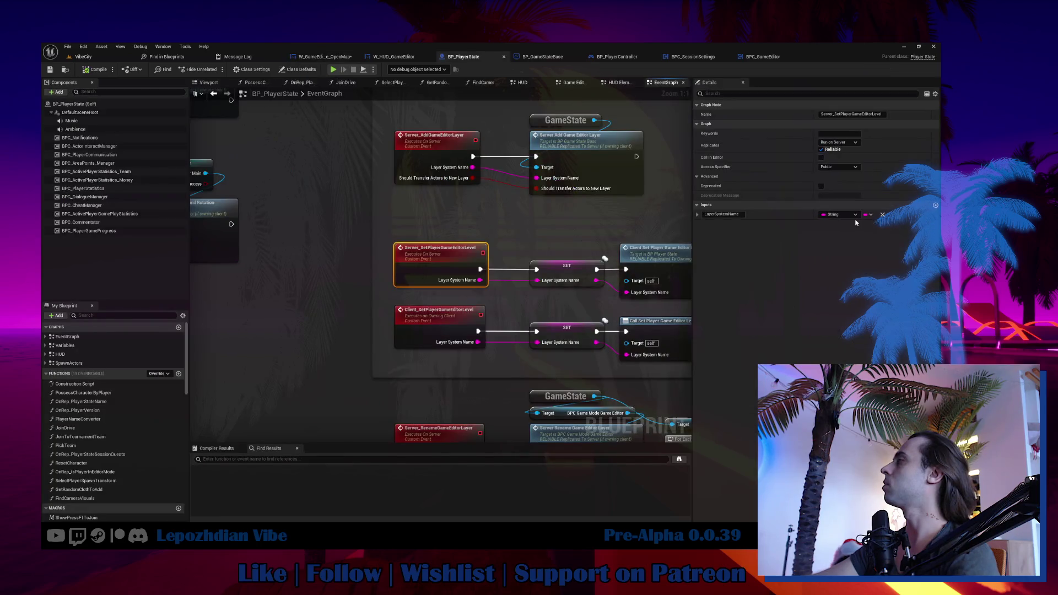
mouse_move(392, 217)
mouse_down()
mouse_move(554, 288)
mouse_move(613, 346)
mouse_up()
drag(481, 250, 599, 250)
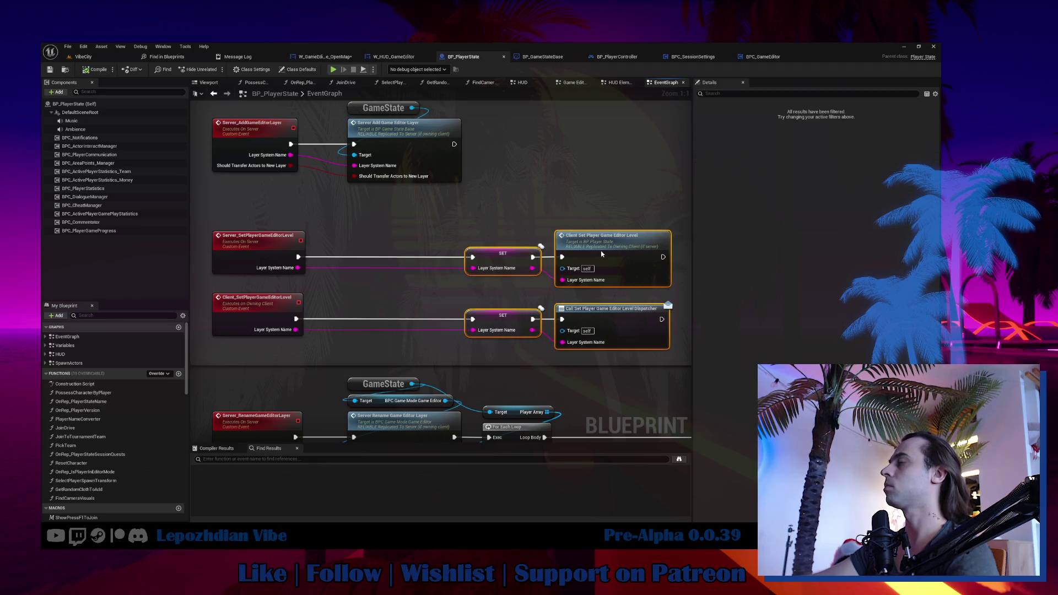
click(500, 235)
drag(502, 253, 429, 253)
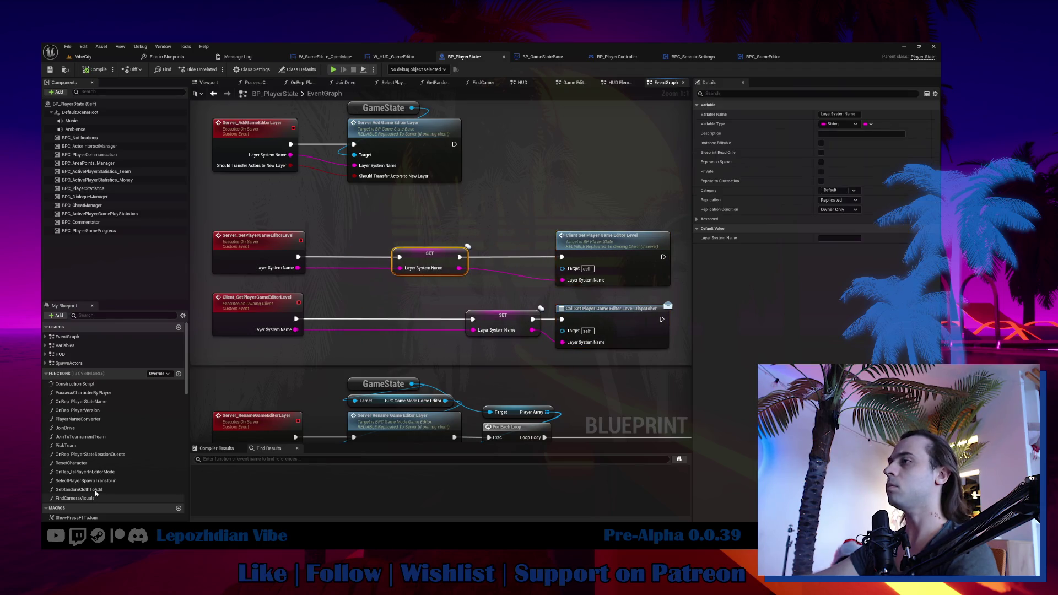
Add a Layer System Name getter and compare it to DefaultLayer with an Equal (==) node.
scroll(102, 478, down, 5)
scroll(103, 477, down, 10)
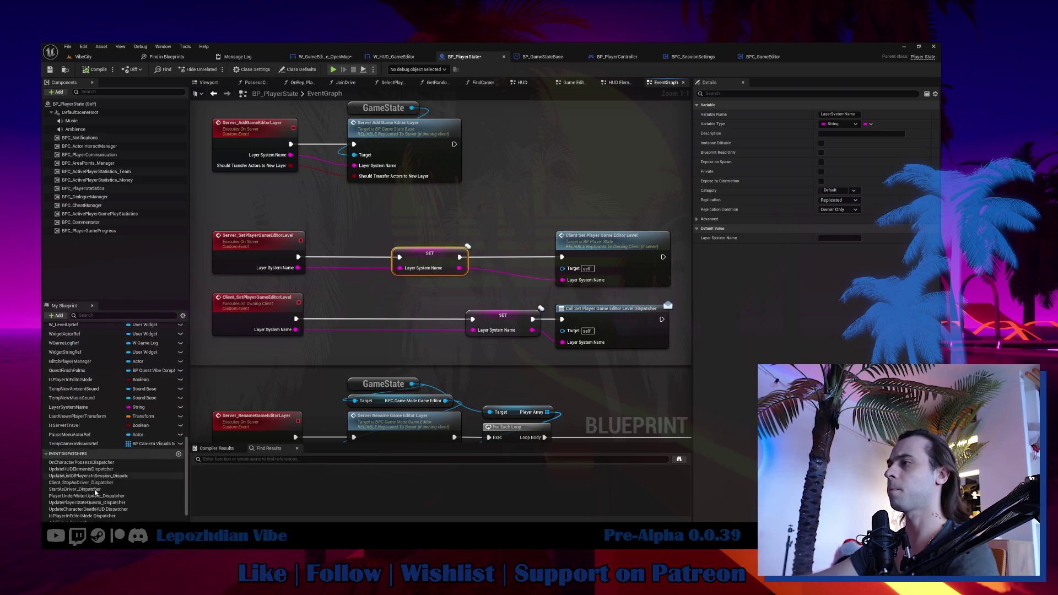
right_click(333, 290)
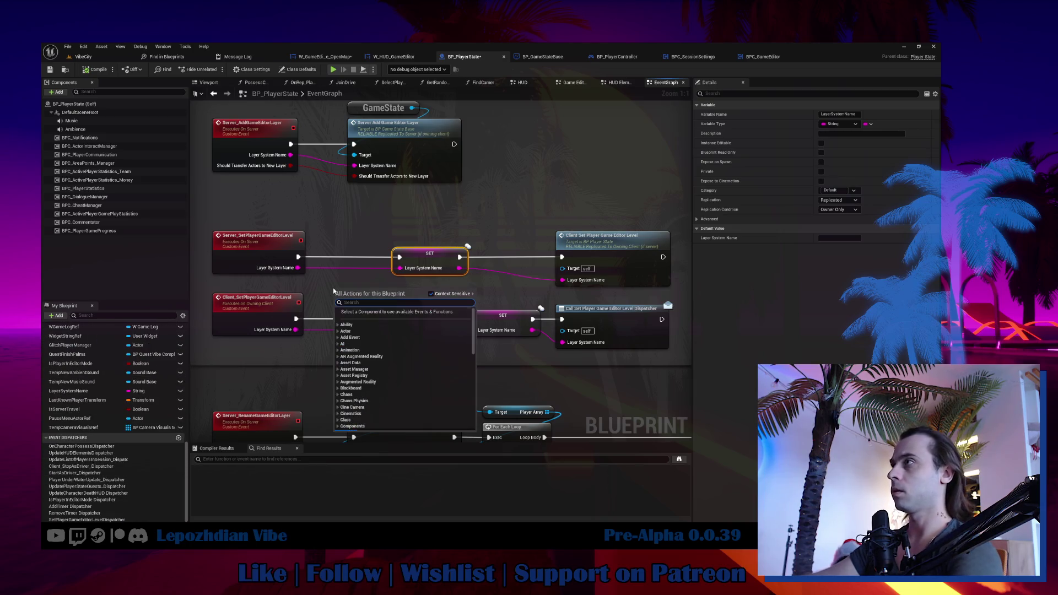
text(get layer sy)
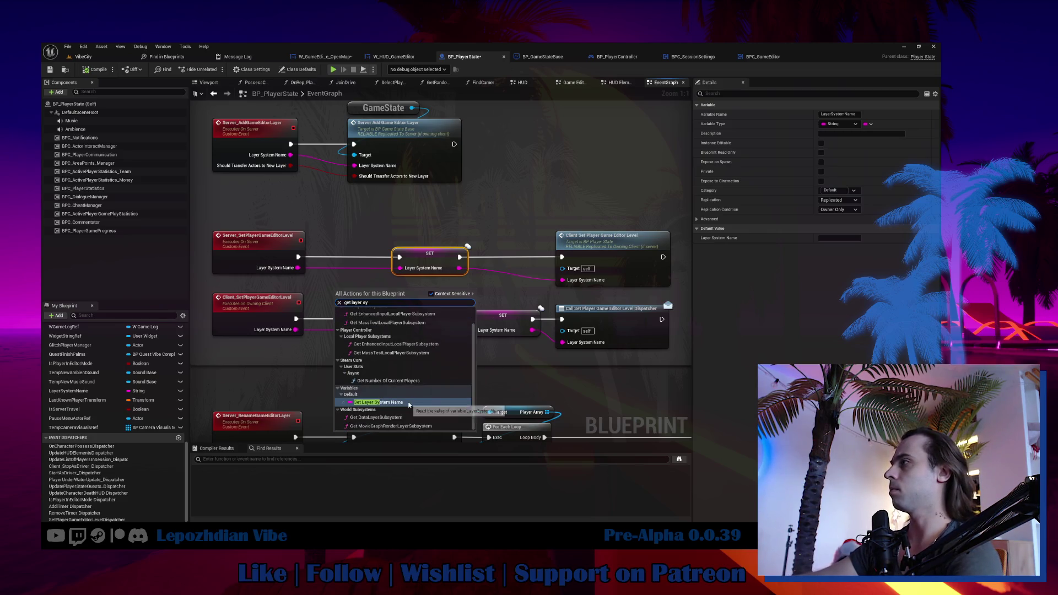
key(Return)
mouse_move(357, 300)
mouse_down()
mouse_move(341, 233)
mouse_move(364, 210)
mouse_up()
drag(363, 204, 393, 201)
text(=)
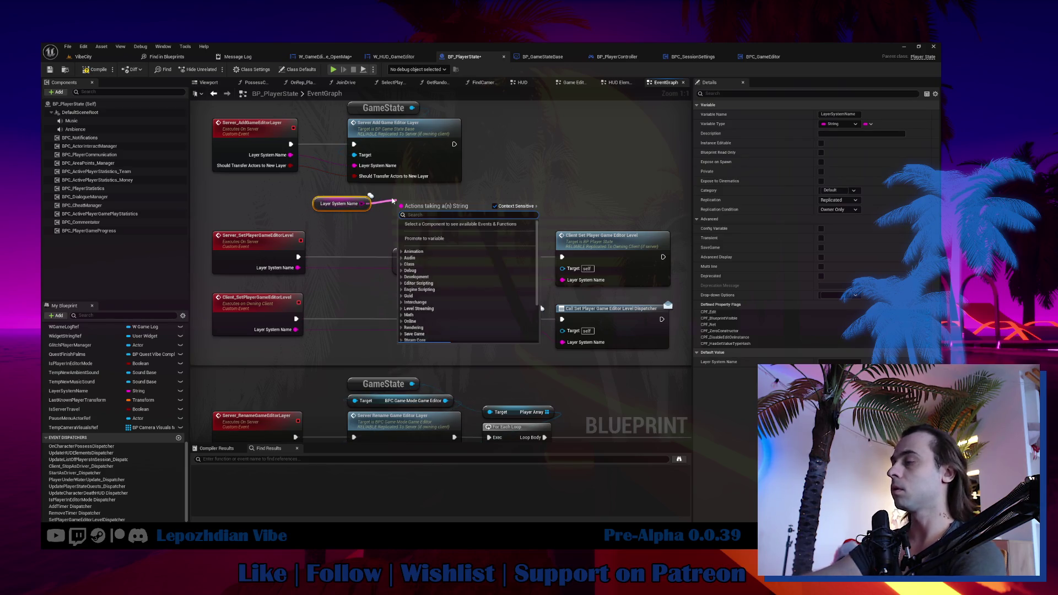
key(Return)
text(DefaultLayer)
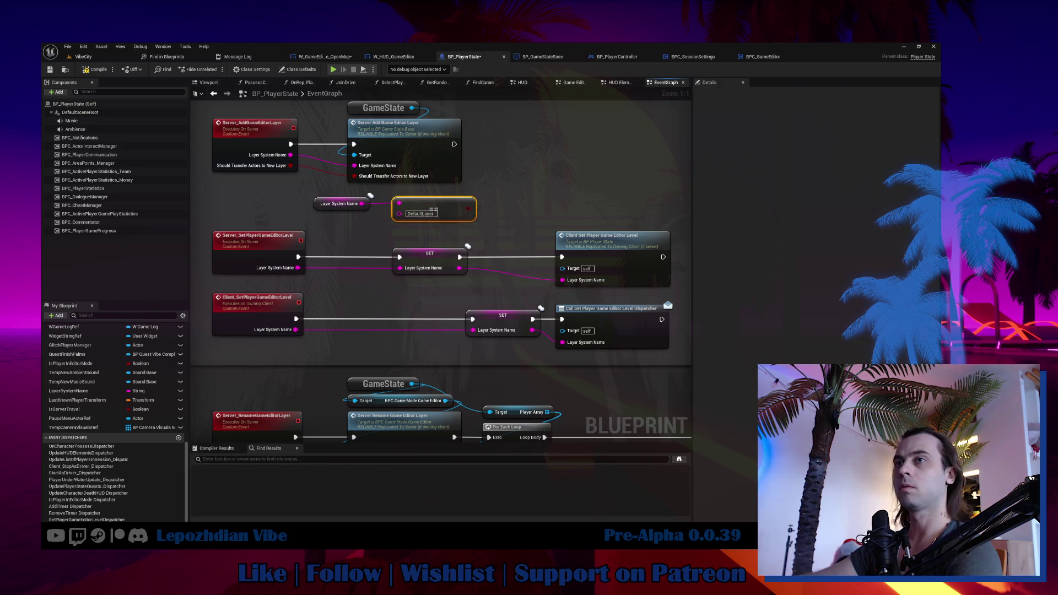
mouse_move(456, 205)
mouse_down()
mouse_move(377, 222)
mouse_move(405, 220)
mouse_up()
Route the event through a Branch on that comparison so its False output drives the SET.
click(398, 196)
drag(298, 256, 403, 208)
drag(452, 261, 492, 261)
mouse_move(427, 206)
mouse_down()
mouse_move(396, 243)
mouse_move(342, 254)
mouse_move(496, 271)
mouse_up()
drag(577, 216, 485, 231)
drag(529, 265, 536, 274)
click(512, 338)
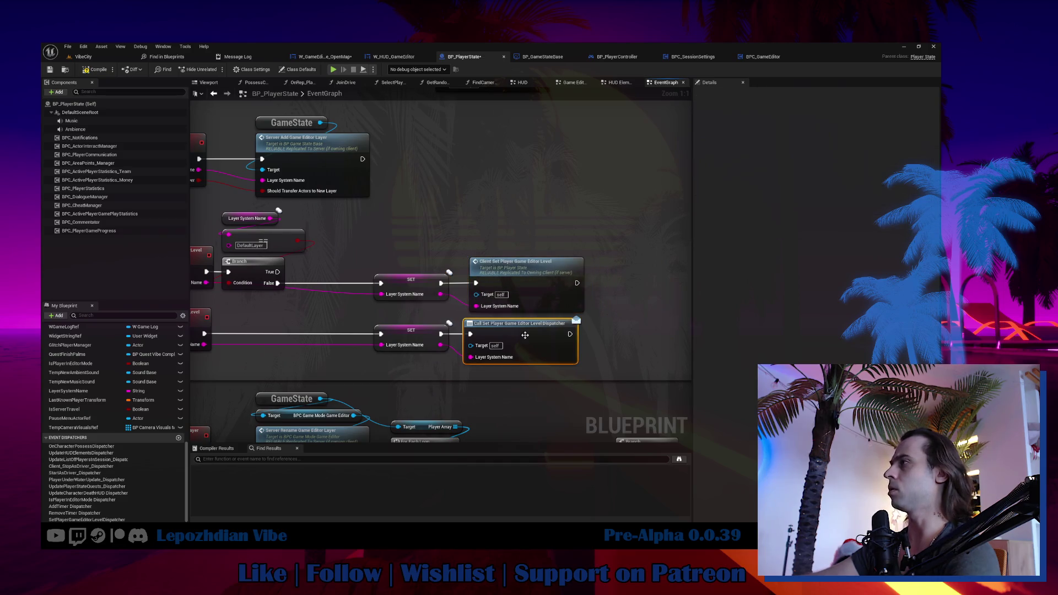
Compare the event's incoming Layer System Name to DefaultLayer and chain a second Branch after the first True.
drag(513, 341, 592, 354)
drag(329, 222, 344, 288)
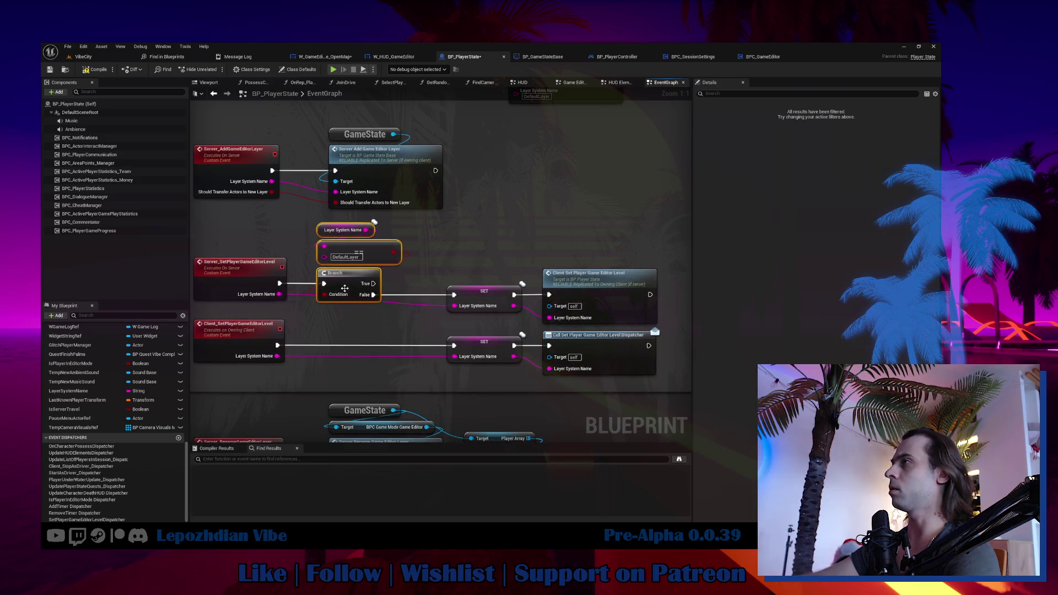
drag(279, 294, 316, 298)
text(=)
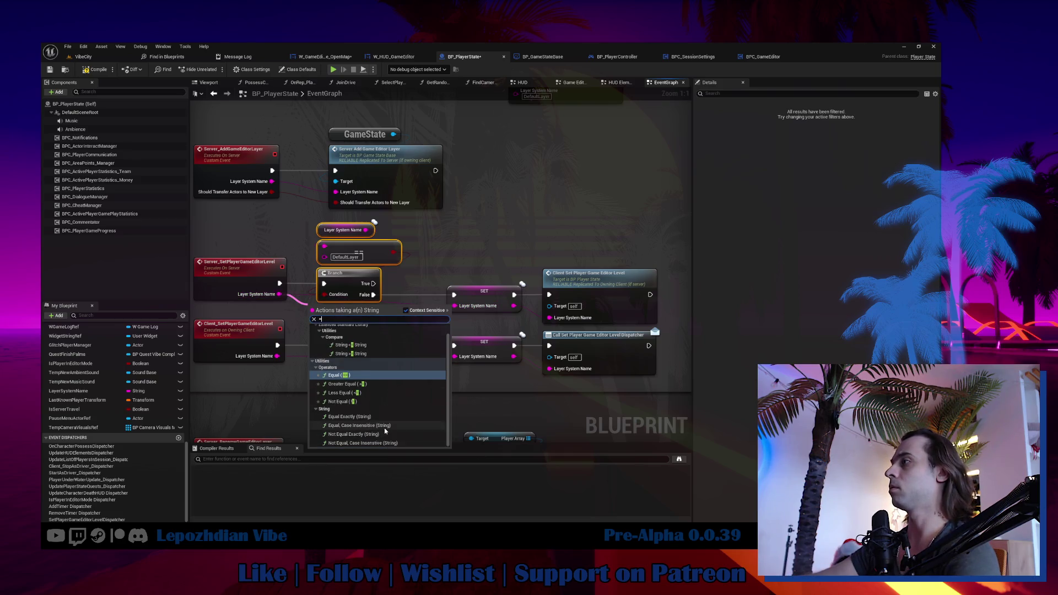
click(384, 427)
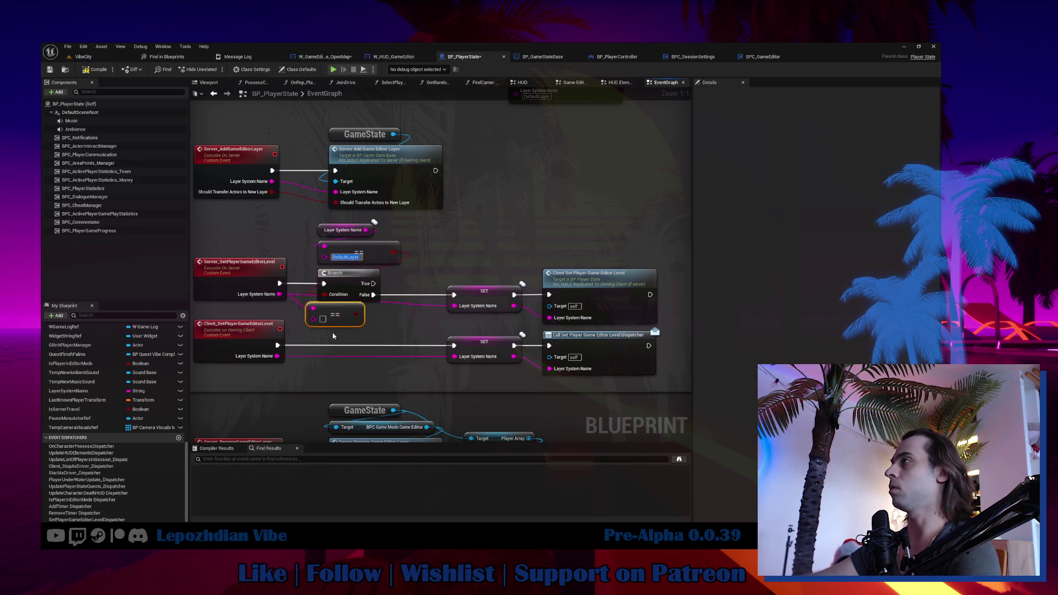
click(322, 319)
text(DefaultLayer)
key(Return)
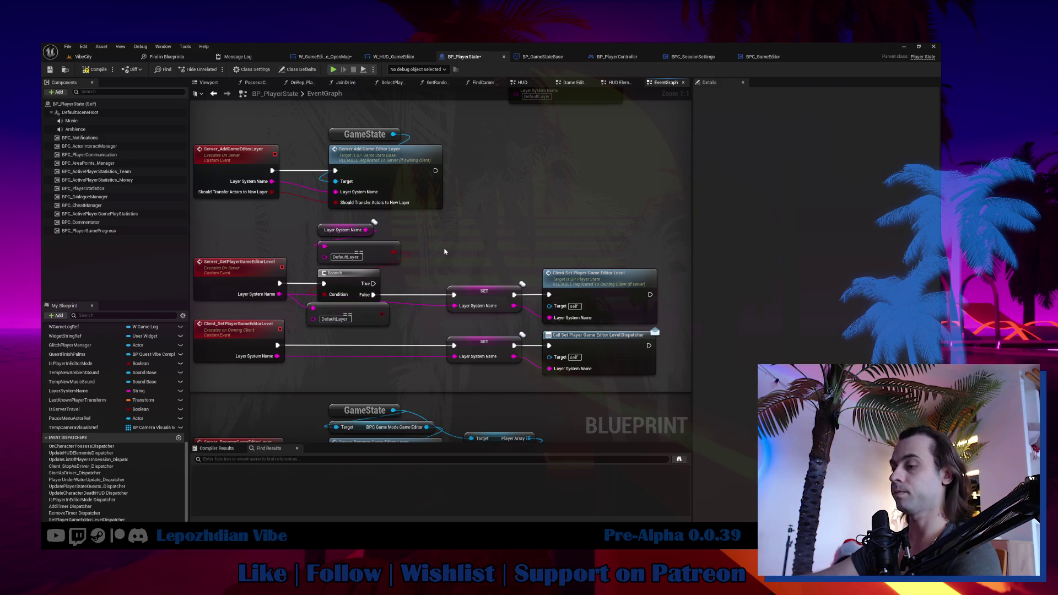
click(446, 252)
drag(373, 283, 471, 240)
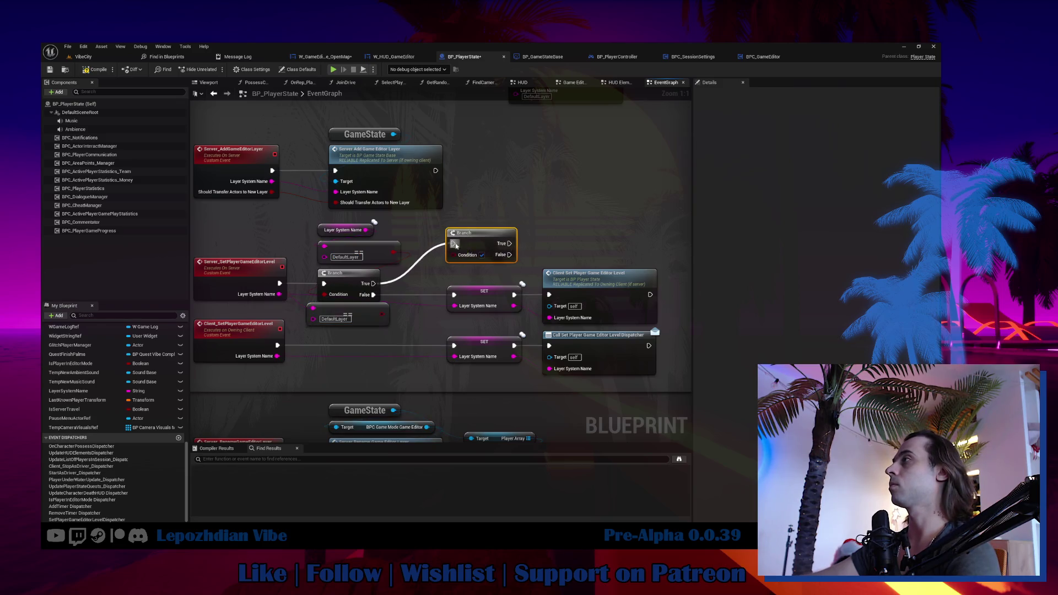
Duplicate the DefaultLayer comparison node and place the copy above the new Branch.
click(353, 308)
key(ctrl+c)
key(ctrl+v)
drag(510, 168, 507, 216)
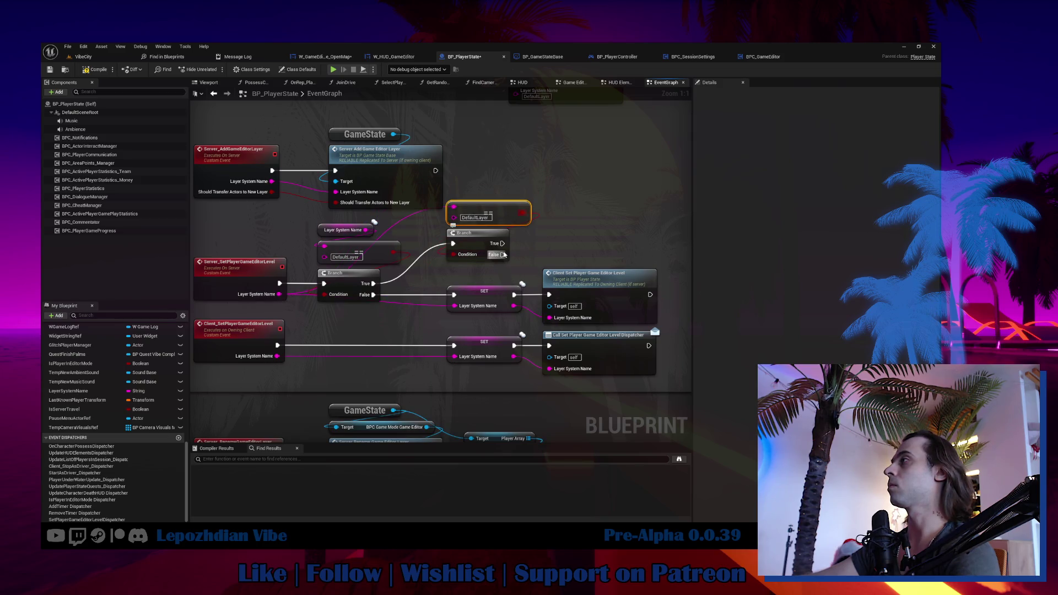
mouse_move(498, 271)
mouse_down()
mouse_move(405, 266)
mouse_move(469, 235)
mouse_move(347, 297)
mouse_move(359, 291)
mouse_up()
Add a Sequence on the Branch output, wiring its Then 1 and the Branch's True into SET.
text(seq)
click(512, 268)
mouse_move(568, 375)
mouse_down()
mouse_move(355, 278)
mouse_move(521, 296)
mouse_up()
drag(490, 244, 456, 247)
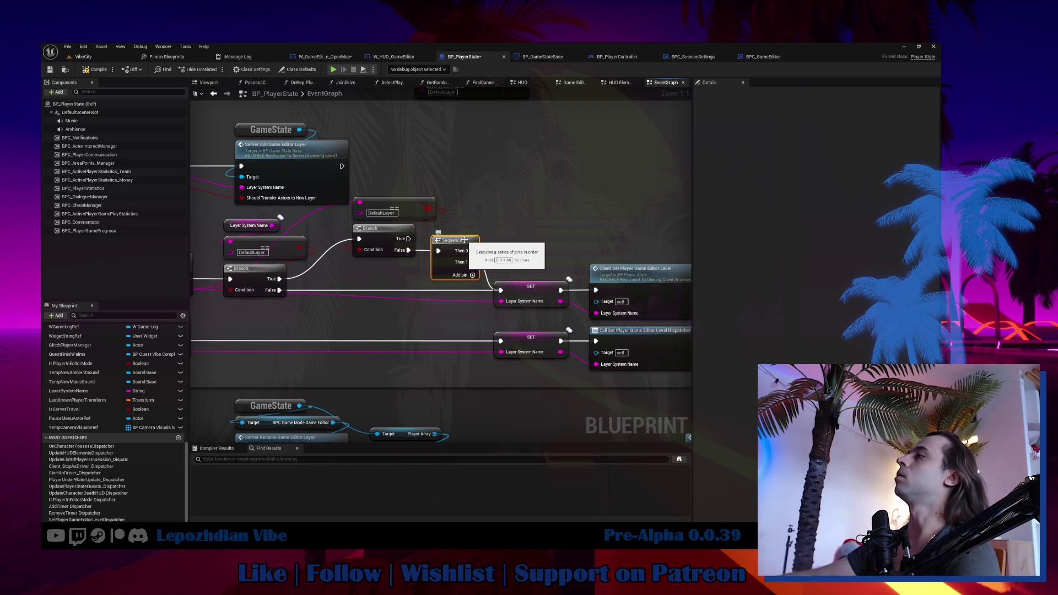
drag(406, 239, 500, 290)
mouse_move(455, 241)
mouse_down()
mouse_move(477, 229)
mouse_move(494, 189)
mouse_move(486, 173)
mouse_up()
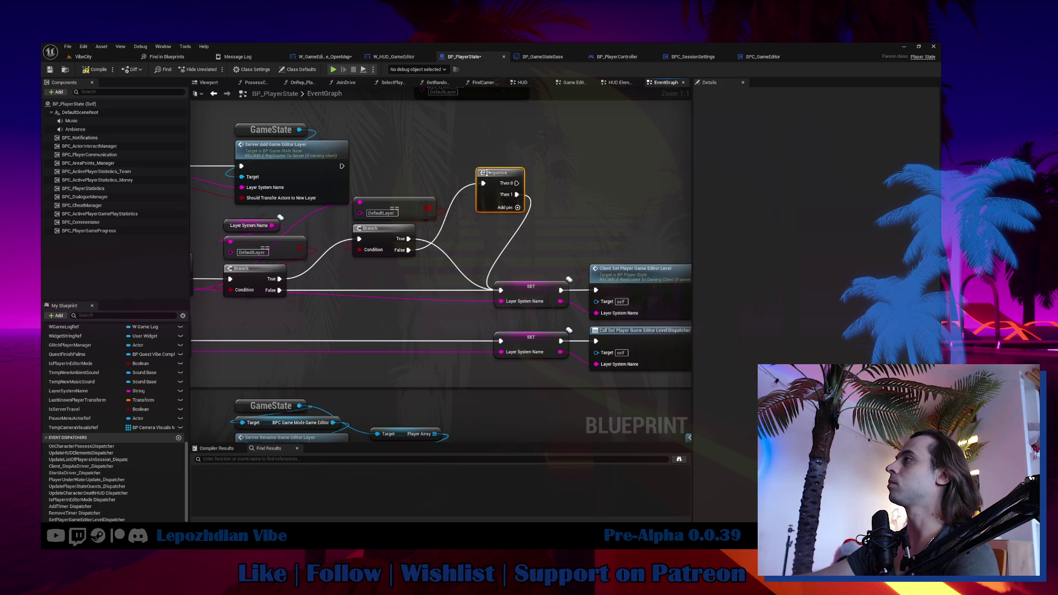
drag(380, 243, 368, 272)
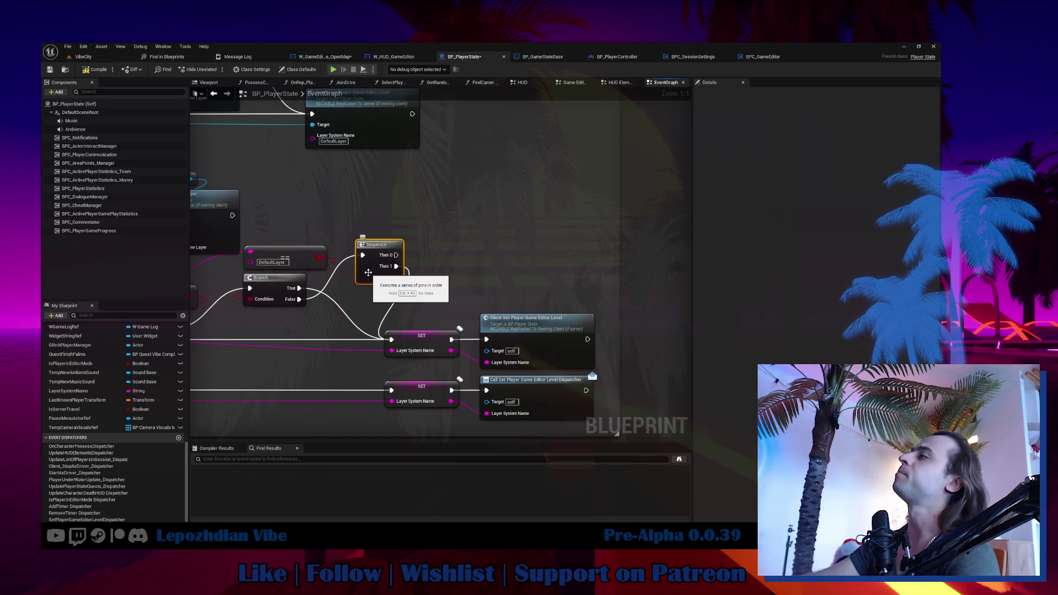
Add a Get Game State node and call Server Add Game Editor Layer from it.
right_click(458, 211)
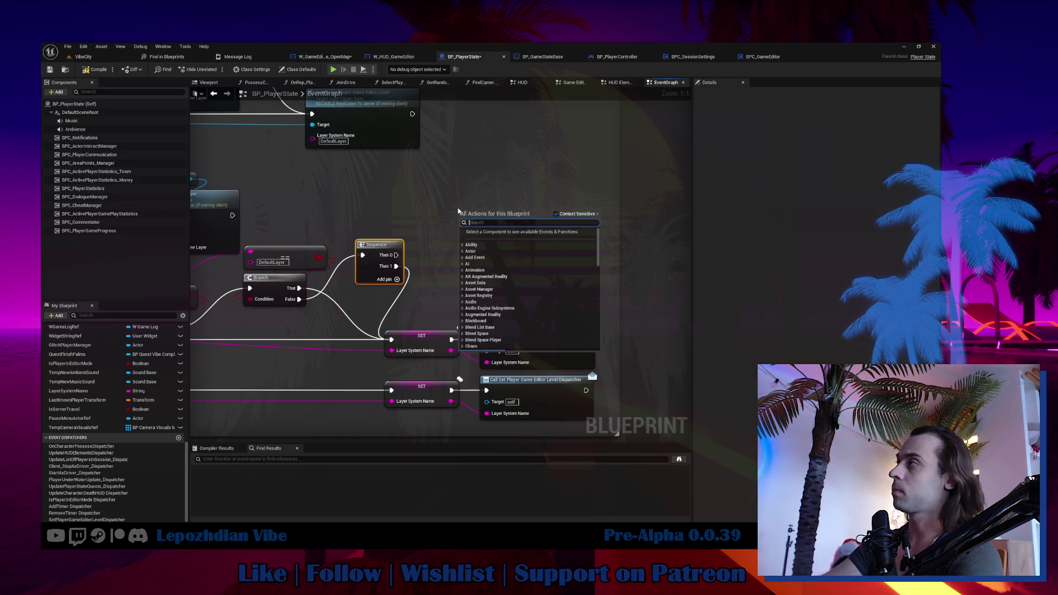
text(gamse)
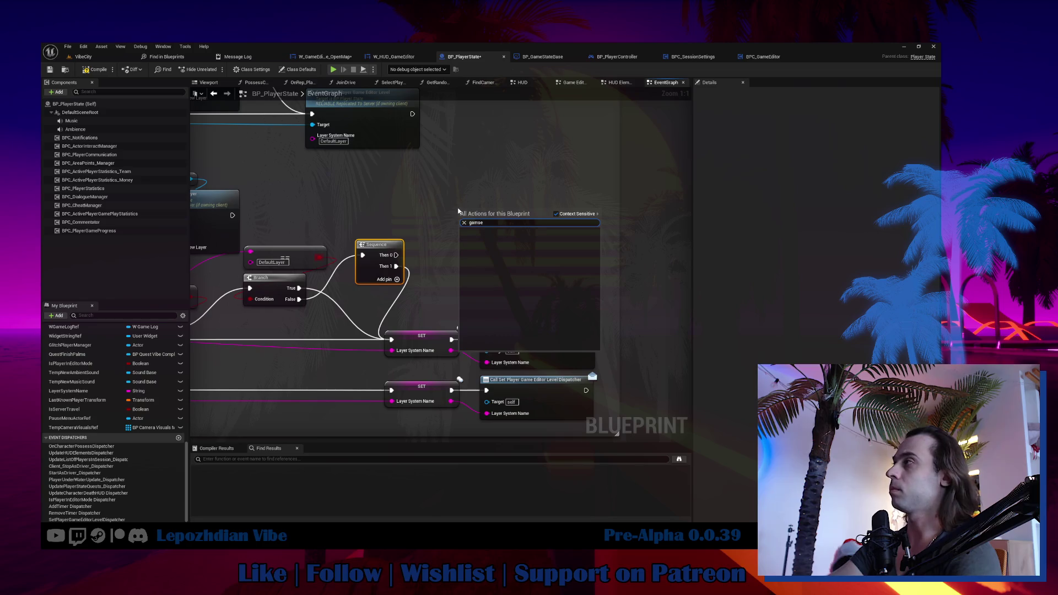
key(BackSpace)
key(BackSpace)
text(e state)
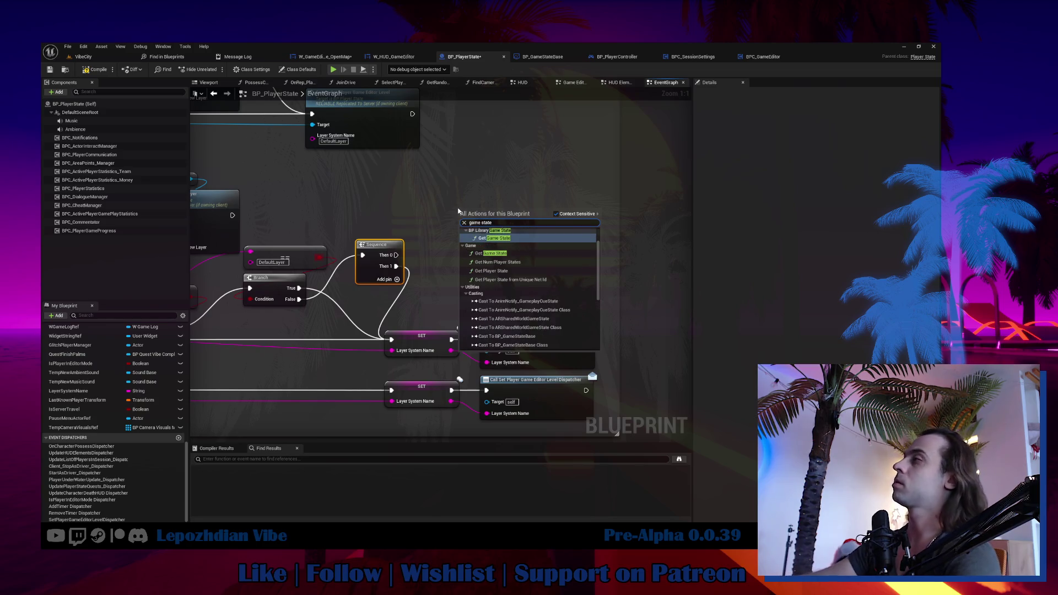
click(533, 240)
mouse_move(522, 212)
mouse_down()
mouse_move(556, 226)
mouse_move(538, 212)
mouse_up()
text(serv)
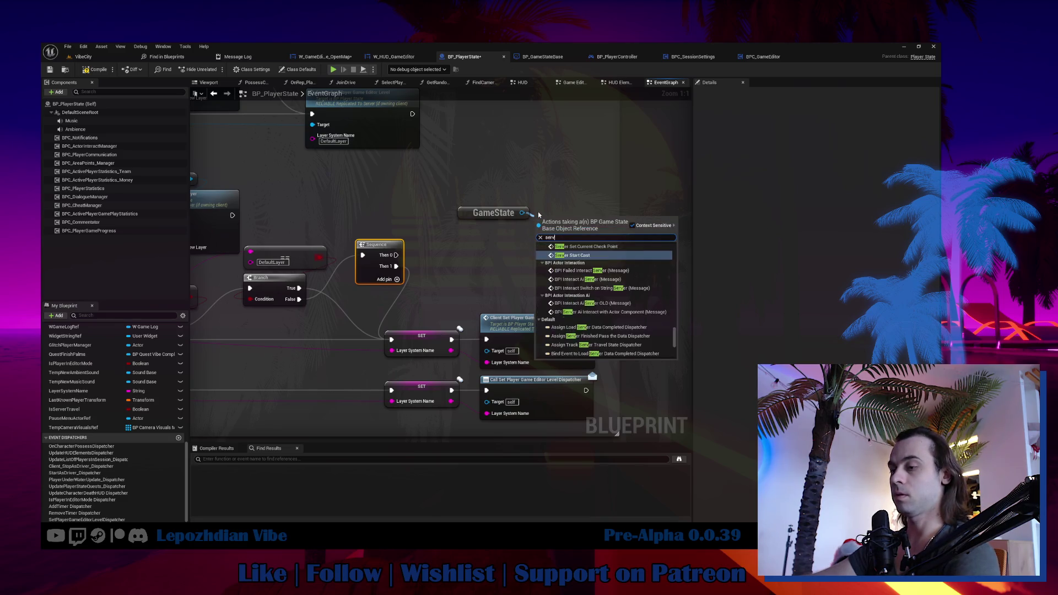
text(er add layer)
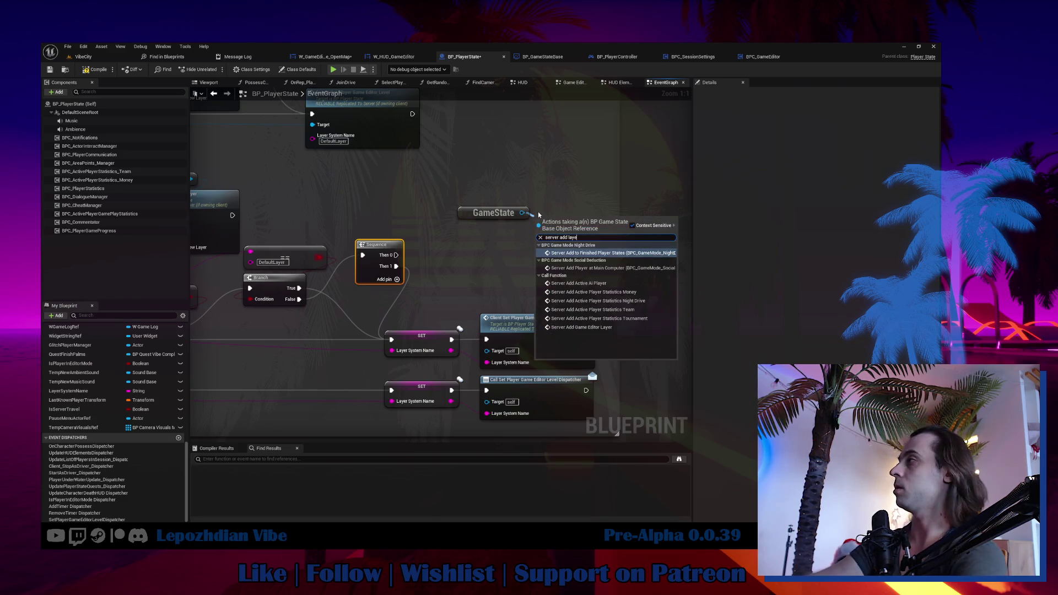
click(625, 328)
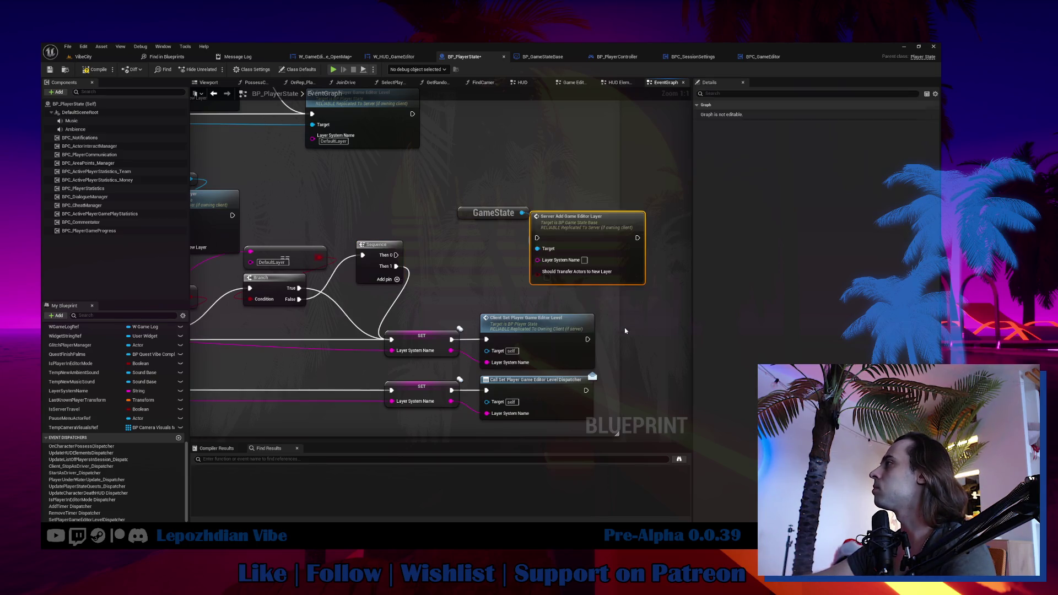
Jump to the Server_AddGameEditorLayer event implementation in BP_GameStateBase.
double_click(595, 240)
drag(595, 241, 322, 242)
scroll(113, 364, up, 10)
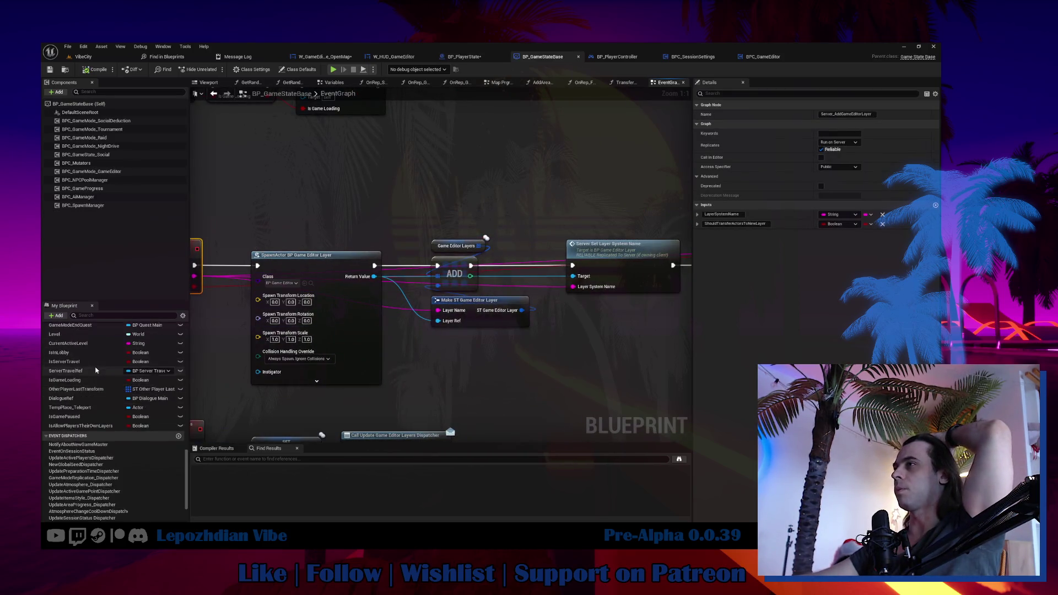
Search for all references to the LayerChangedActors variable in the Game Editor category.
scroll(93, 364, up, 5)
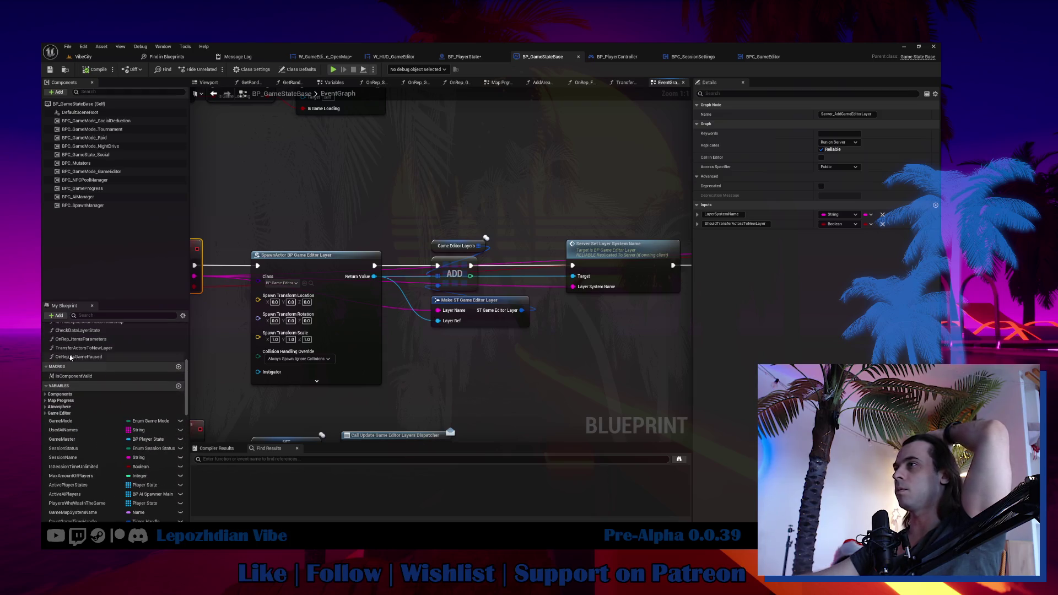
click(46, 412)
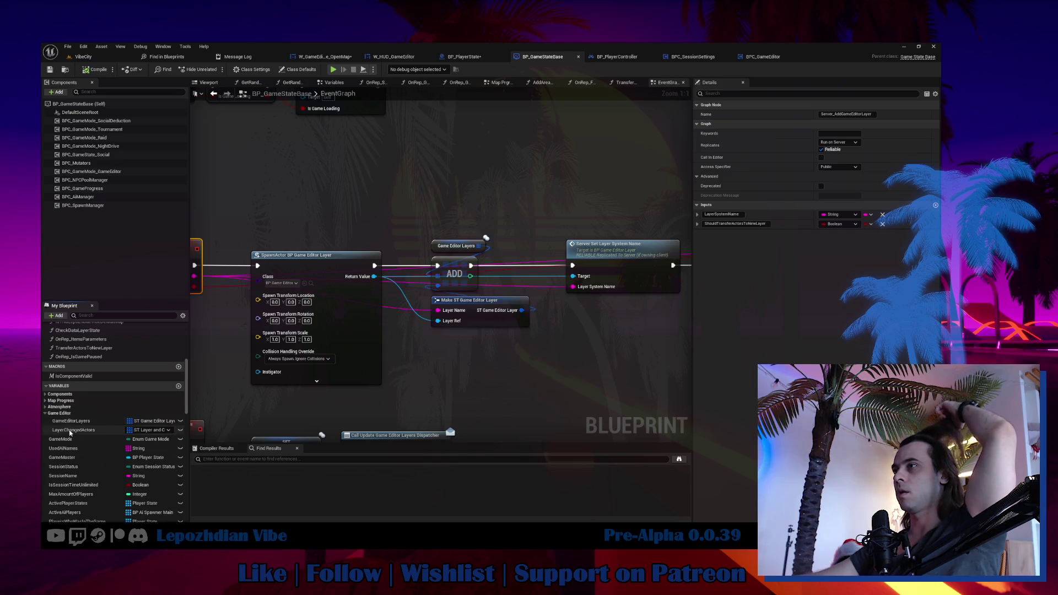
click(70, 431)
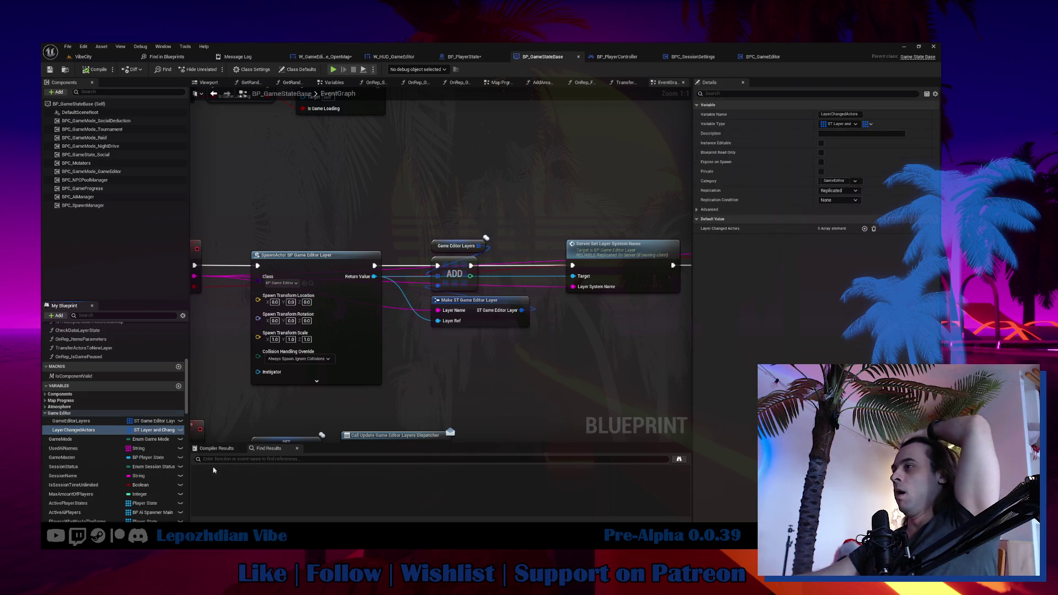
key(shift+alt+f)
Step through the reference results to open and inspect the TransferActorsToNewLayer function graph.
click(235, 491)
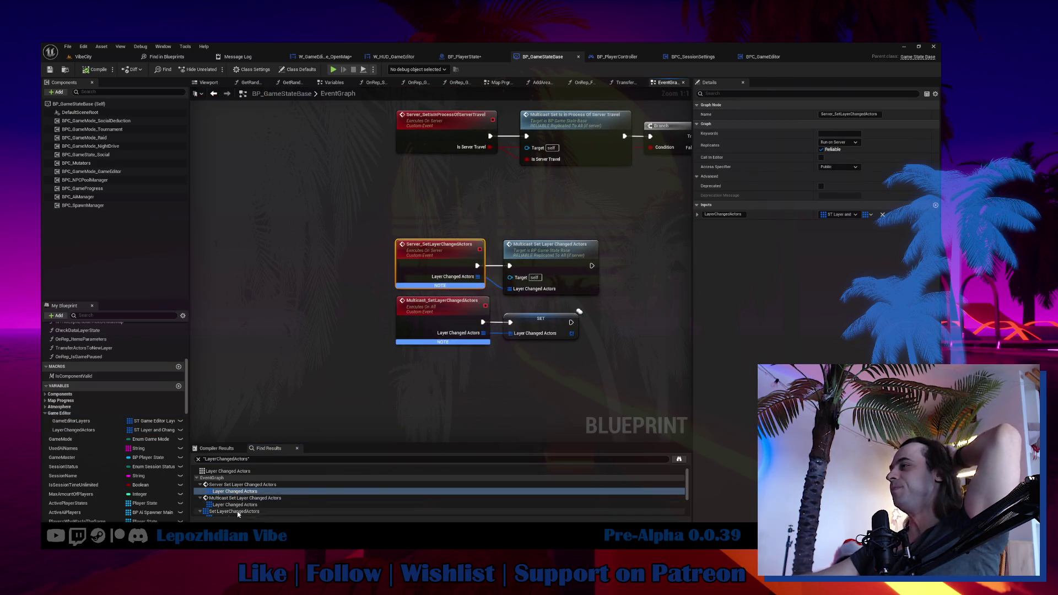
click(237, 511)
scroll(239, 511, down, 2)
click(234, 498)
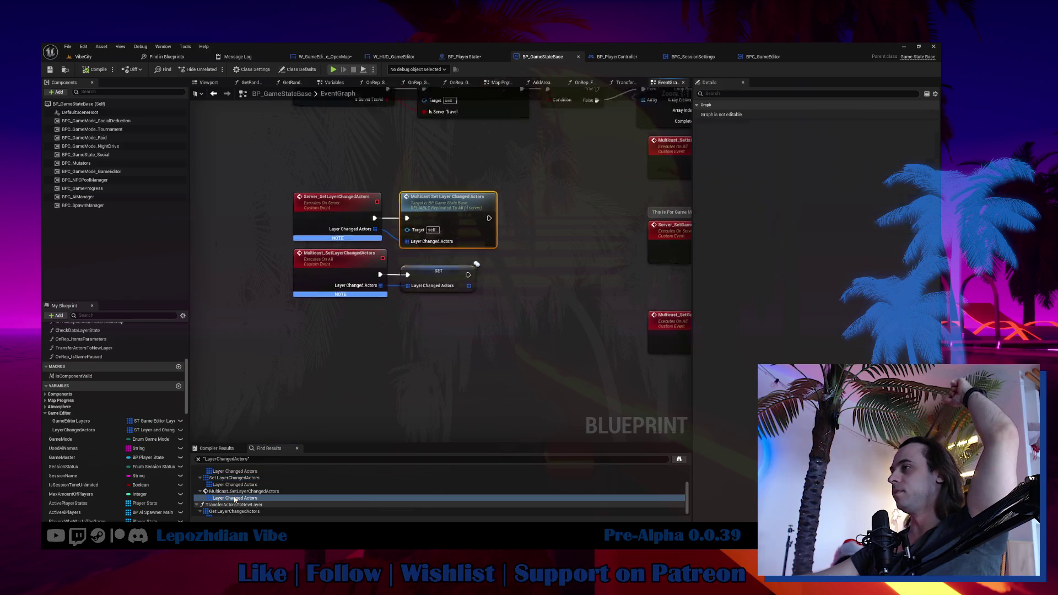
click(232, 505)
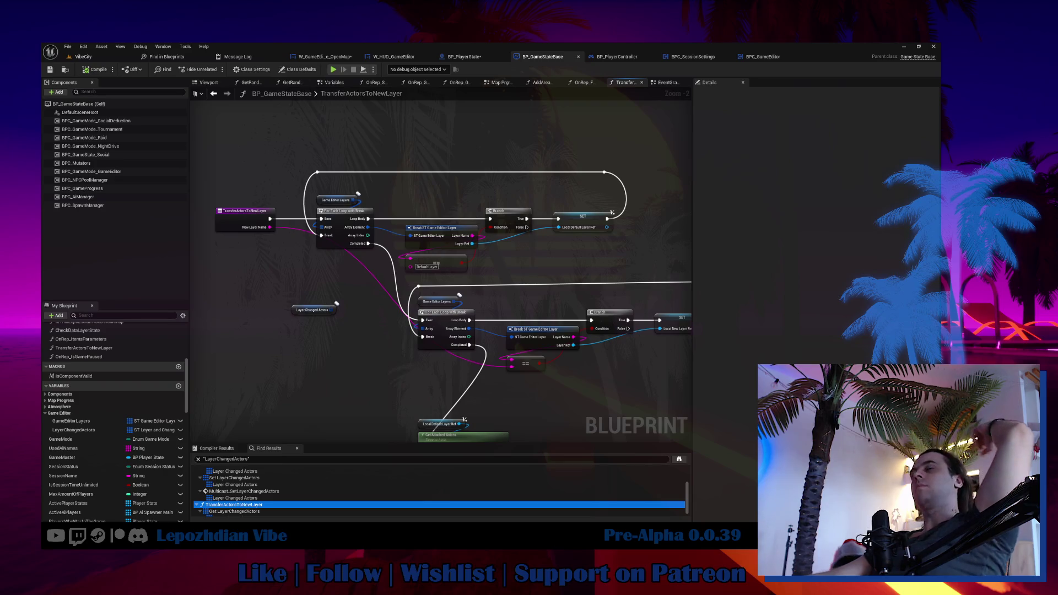
mouse_move(435, 275)
mouse_down()
mouse_move(408, 170)
mouse_move(435, 233)
mouse_up()
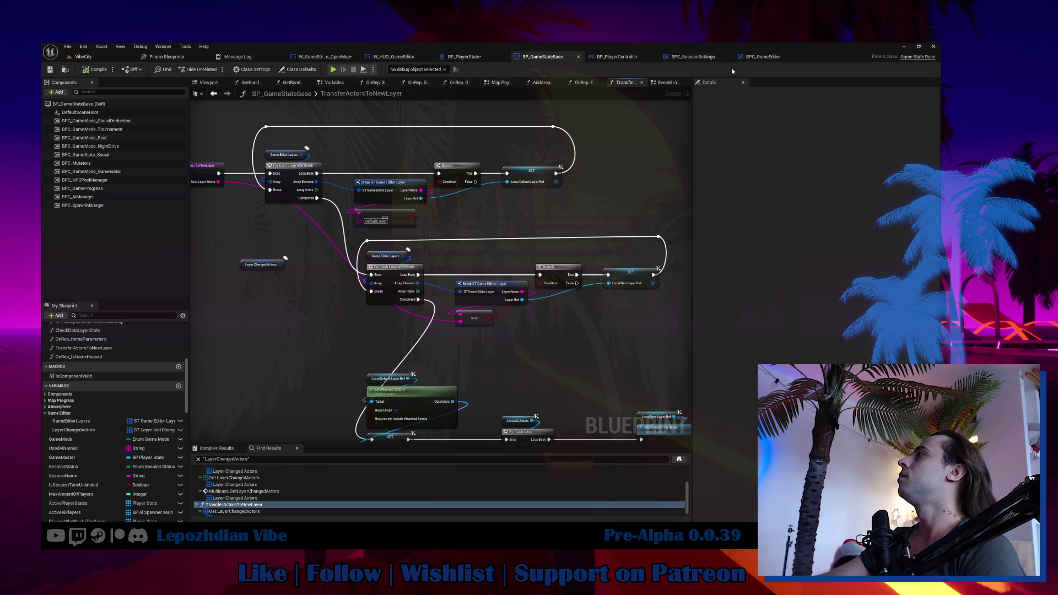
click(769, 58)
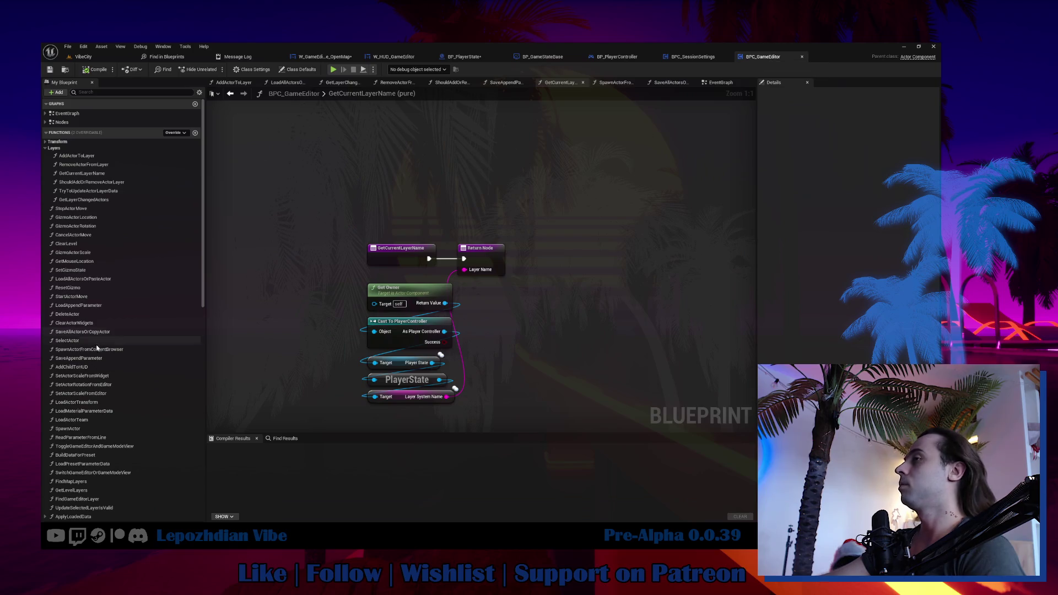
Filter members for 'load', review LoadAllActorsOrPasteActor, then jump to Server_SetLayerChangedActors.
click(92, 91)
text(load)
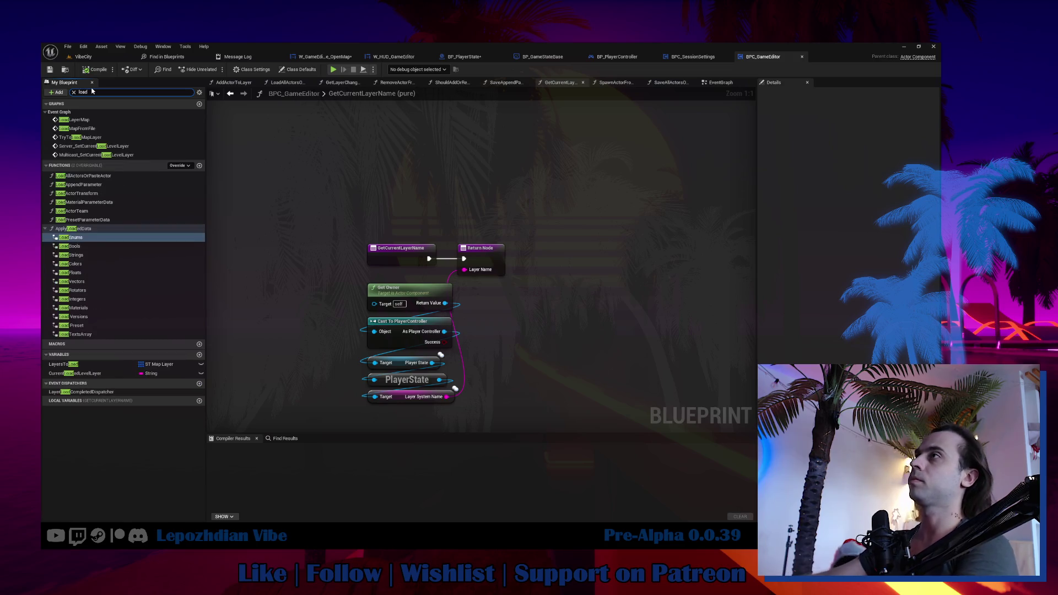
click(110, 175)
double_click(111, 177)
scroll(329, 240, down, 2)
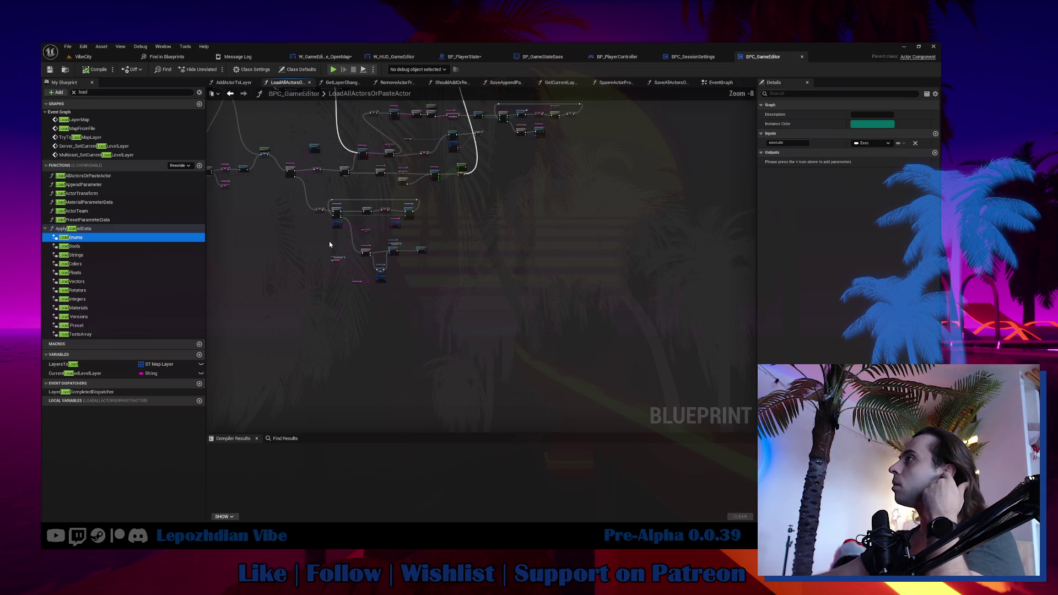
mouse_move(485, 276)
mouse_down()
mouse_move(441, 236)
mouse_move(337, 181)
mouse_move(375, 172)
mouse_up()
scroll(413, 270, up, 2)
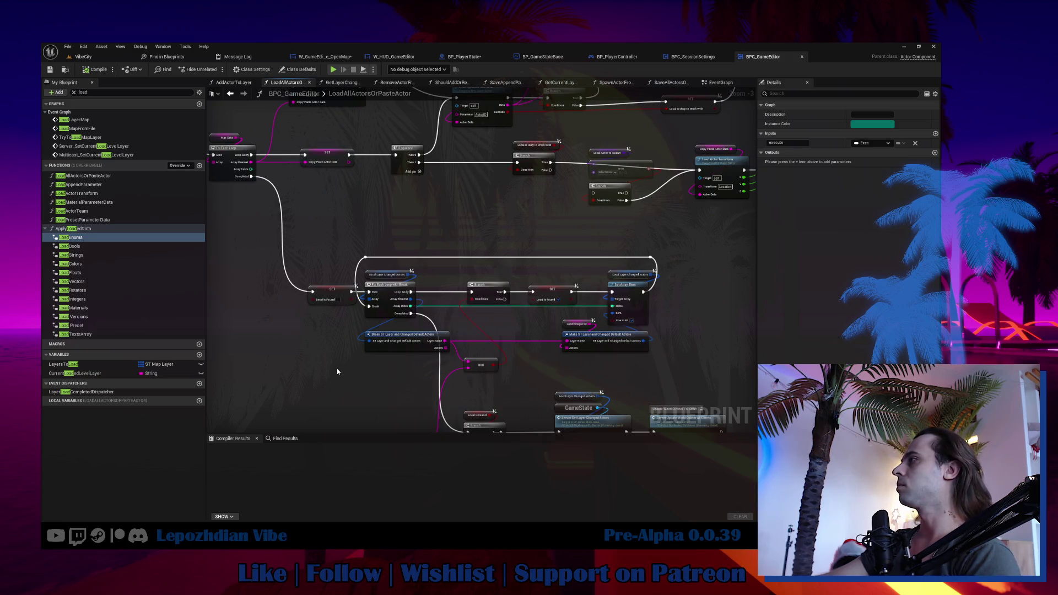
mouse_move(337, 371)
mouse_down()
mouse_move(349, 309)
mouse_move(358, 314)
mouse_up()
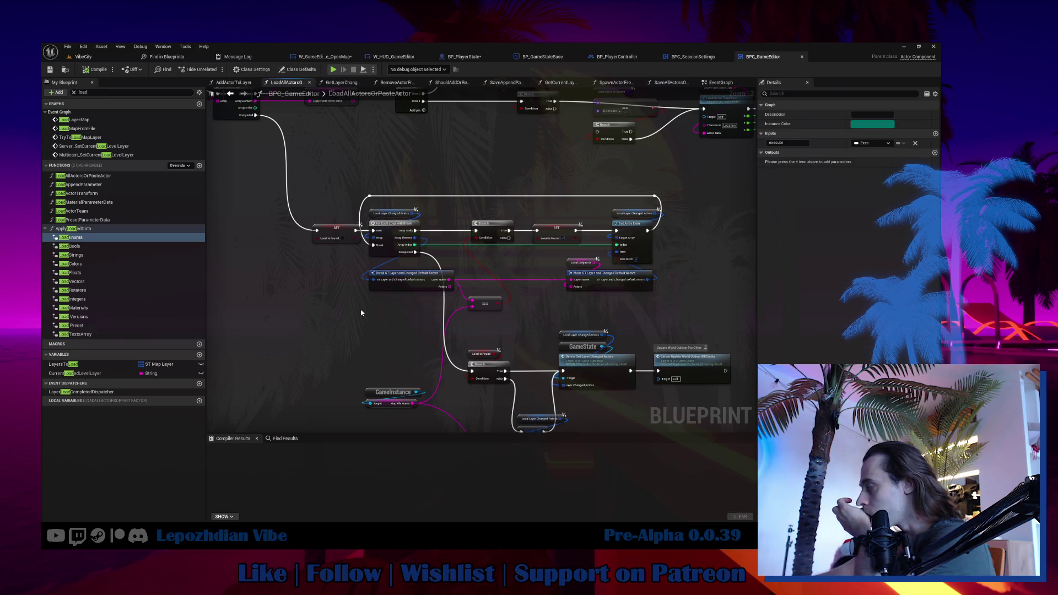
double_click(608, 371)
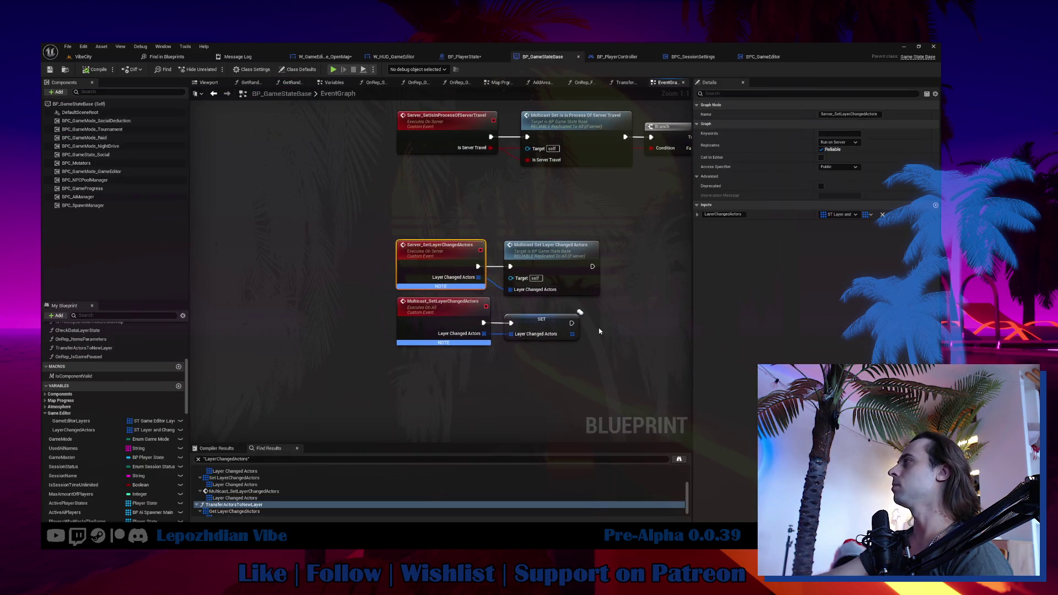
In BP_PlayerState, move the Server Add Game Editor Layer call and GameState node together, then go to VibeCity.
click(468, 58)
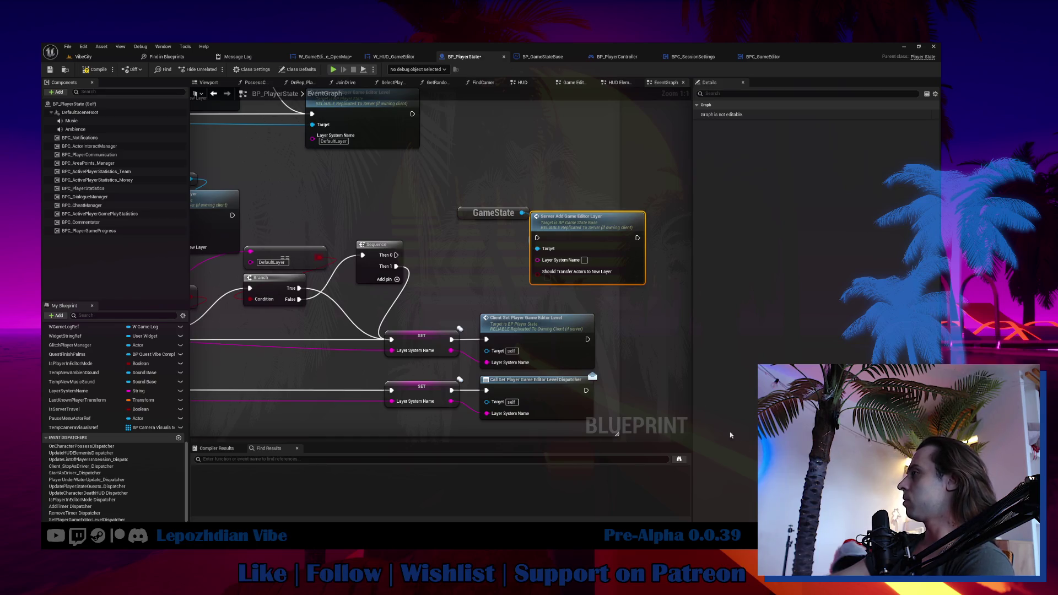
drag(576, 276, 504, 287)
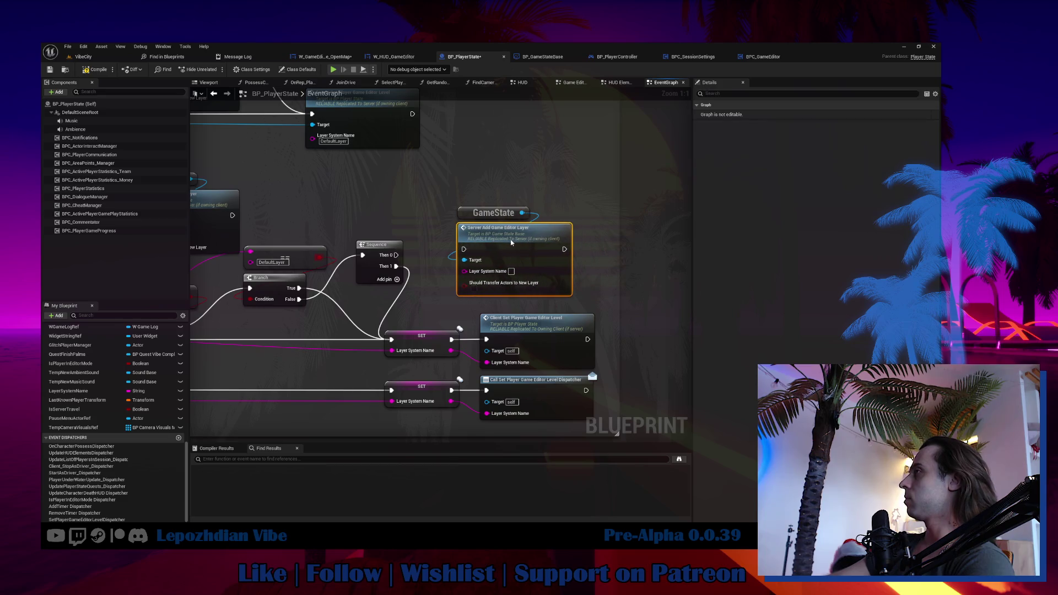
ctrl+click(499, 212)
drag(527, 235, 549, 229)
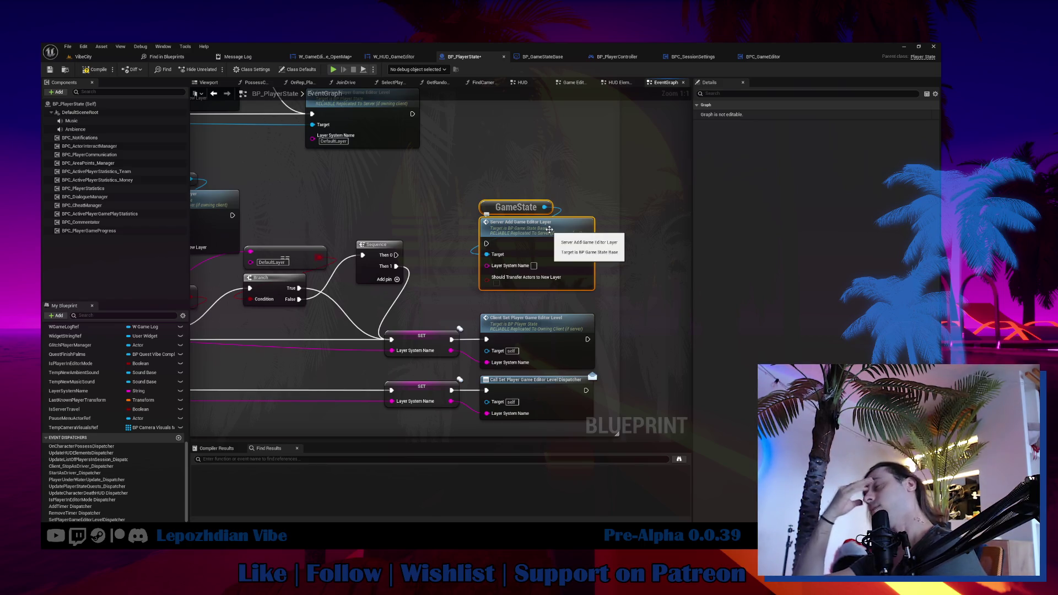
click(83, 56)
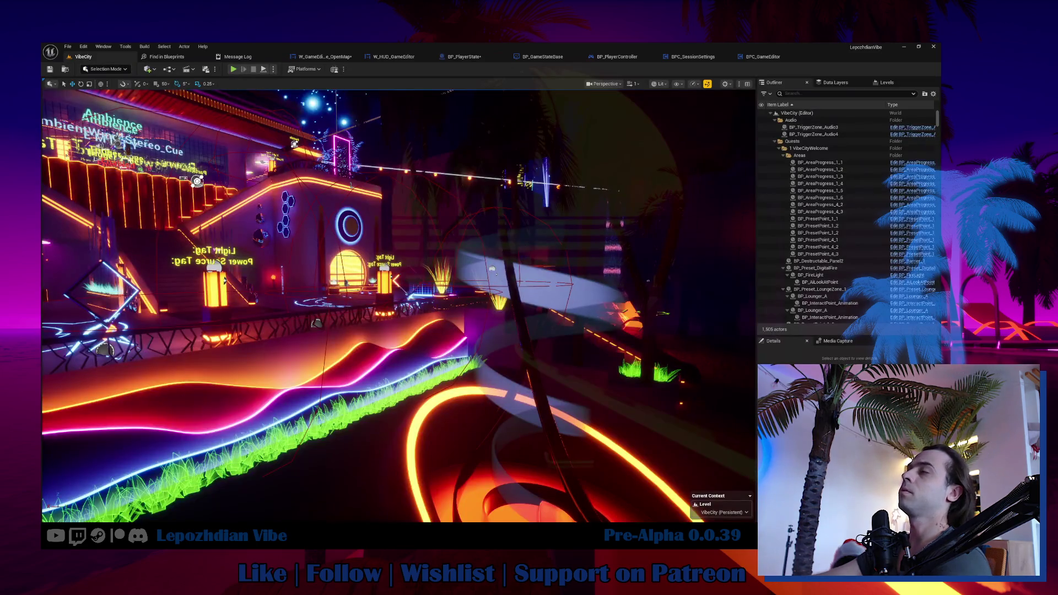
Pull the VibeCity viewport camera back, then return to BP_GameStateBase.
scroll(399, 306, down, 3)
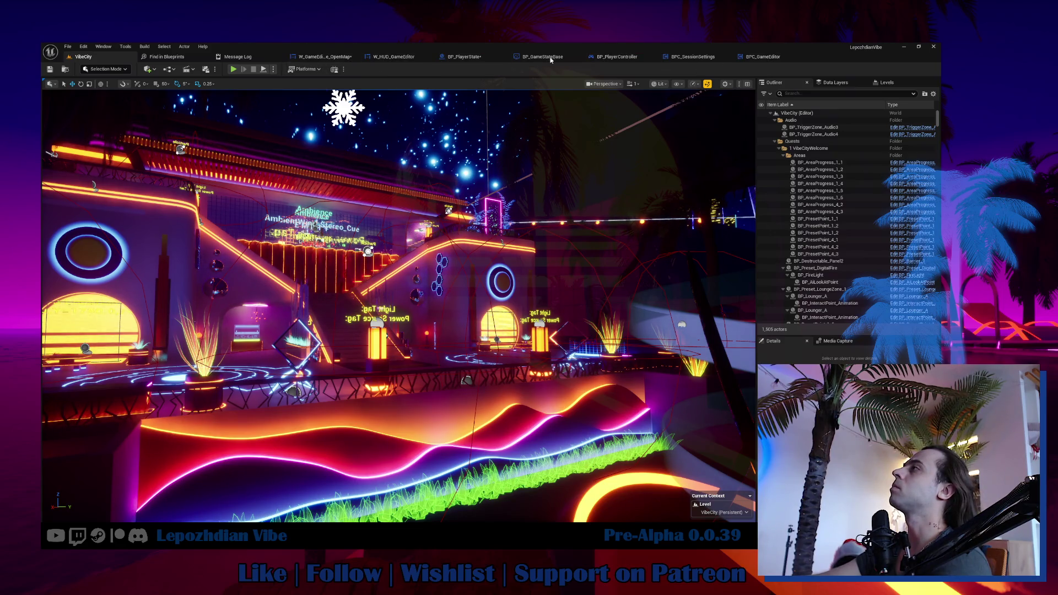
click(532, 57)
Create a new function named TransferAllDefaultLayerDataToNewCustomLayer.
scroll(165, 358, up, 10)
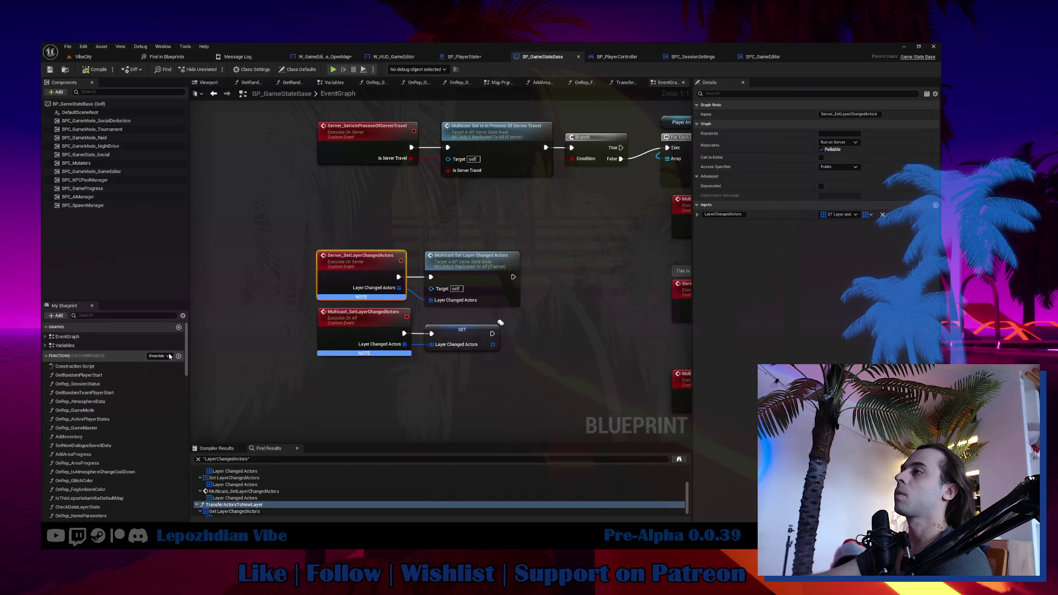
click(178, 357)
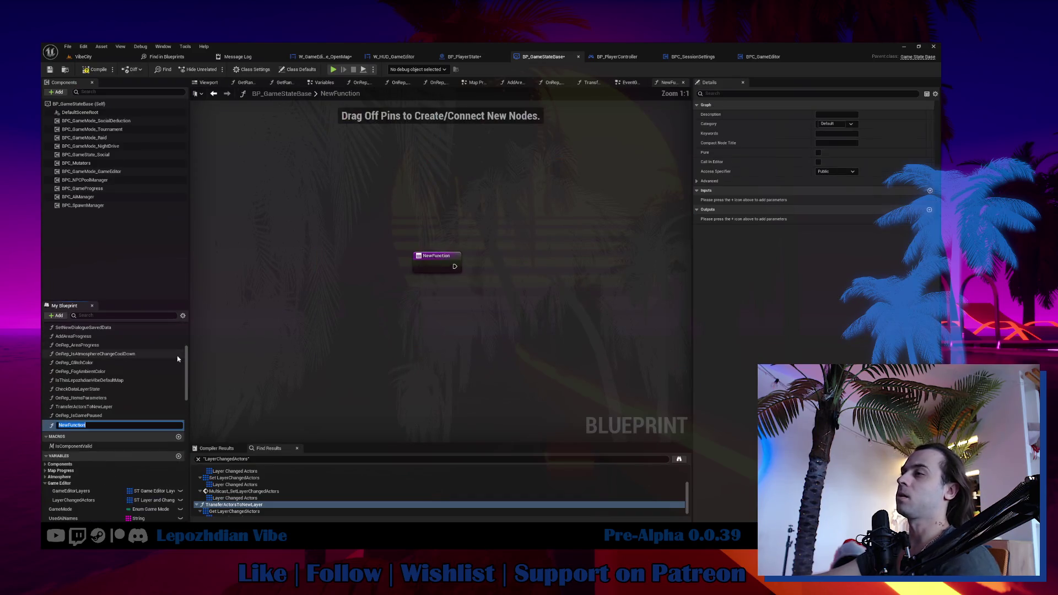
text(Tra)
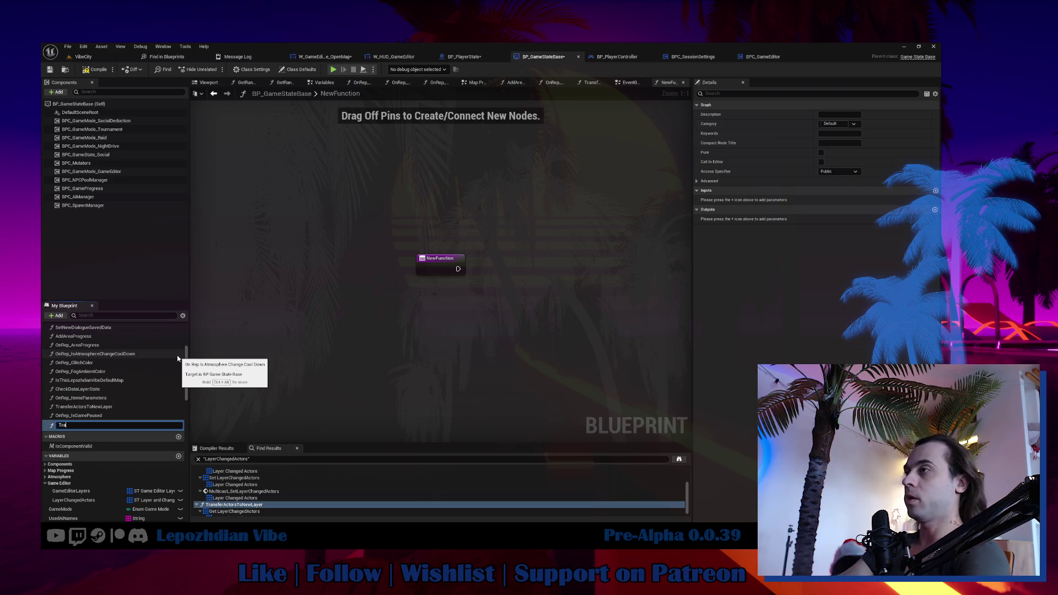
text(nsferAllDefaultLa)
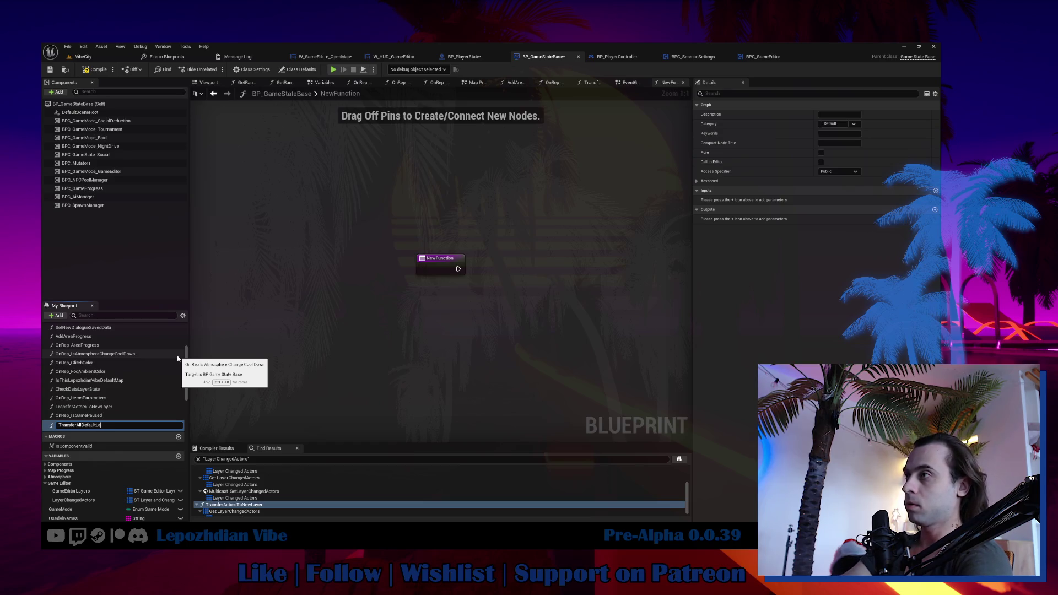
text(yerDataTo)
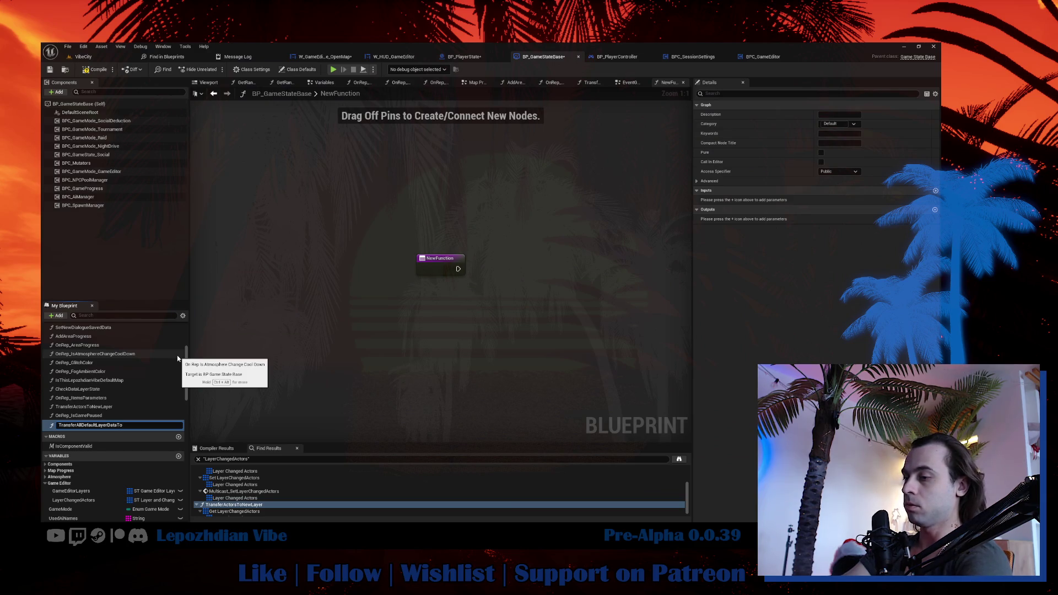
text(NewCustomLayer)
key(Return)
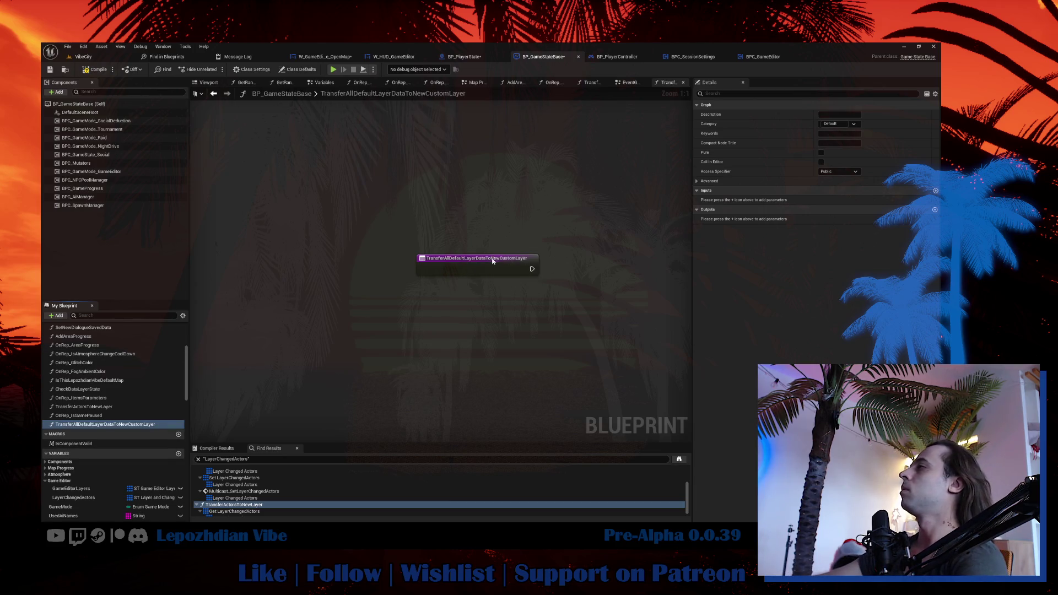
Give the function a String input parameter named NewLayerName.
click(493, 261)
click(935, 209)
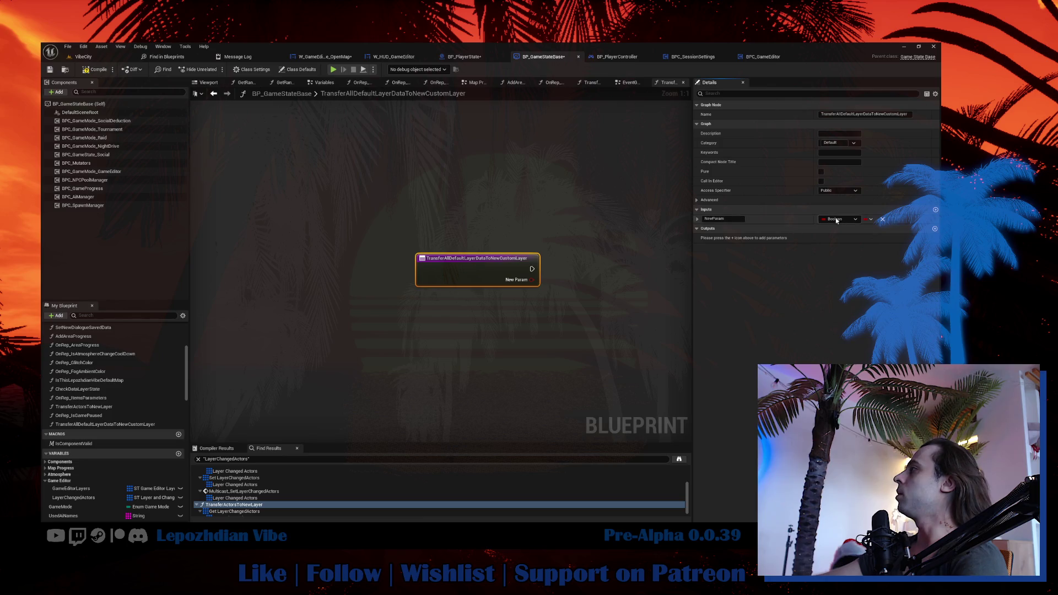
click(846, 221)
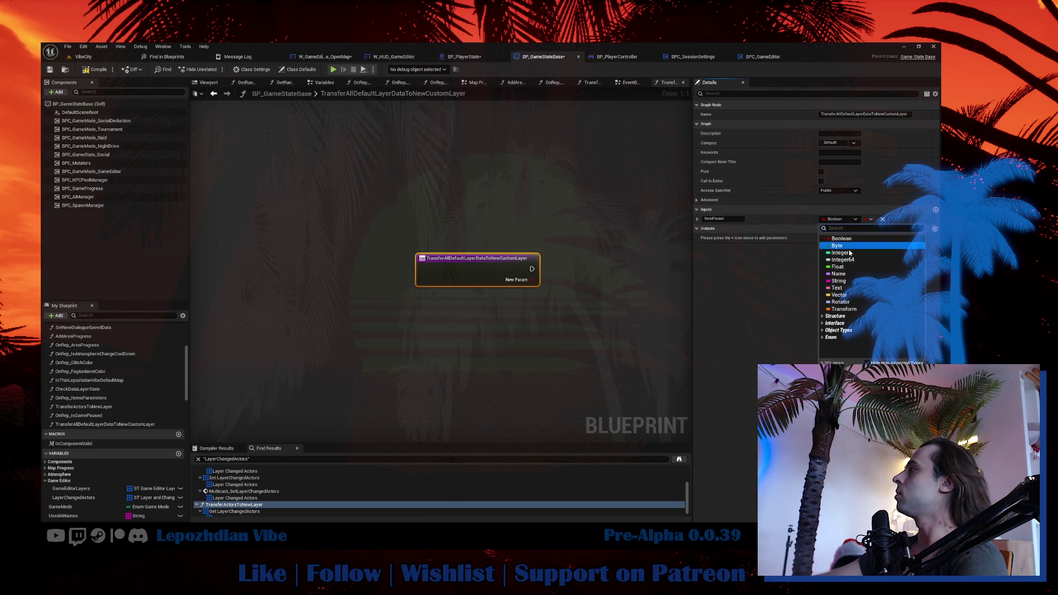
click(842, 281)
text(NewLayerName)
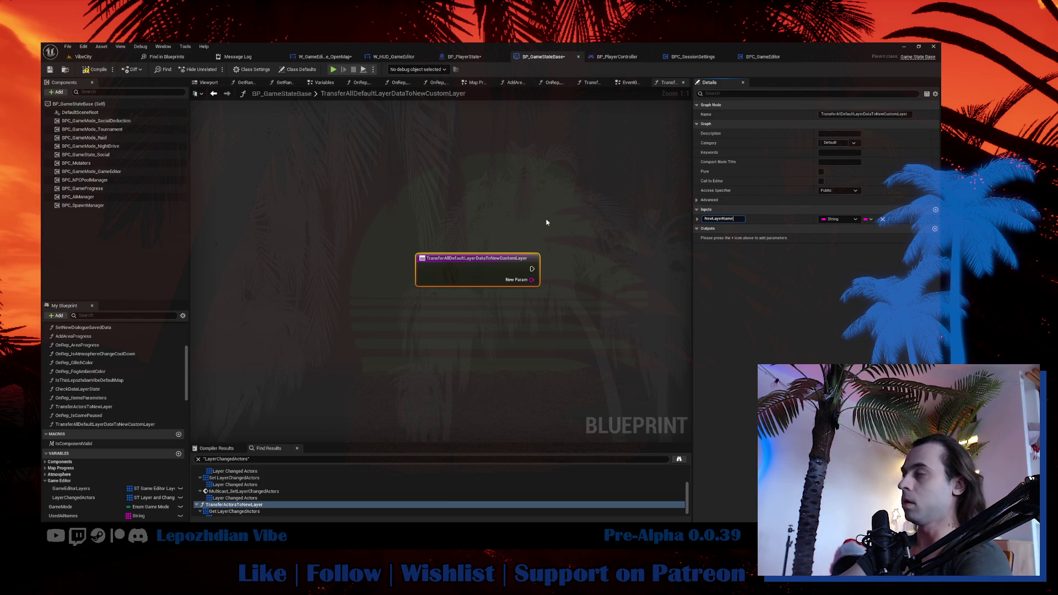
key(Return)
Add a LayerChangedActors getter and a For Each Loop over the array.
mouse_move(490, 323)
mouse_down()
mouse_move(409, 307)
mouse_move(365, 311)
mouse_up()
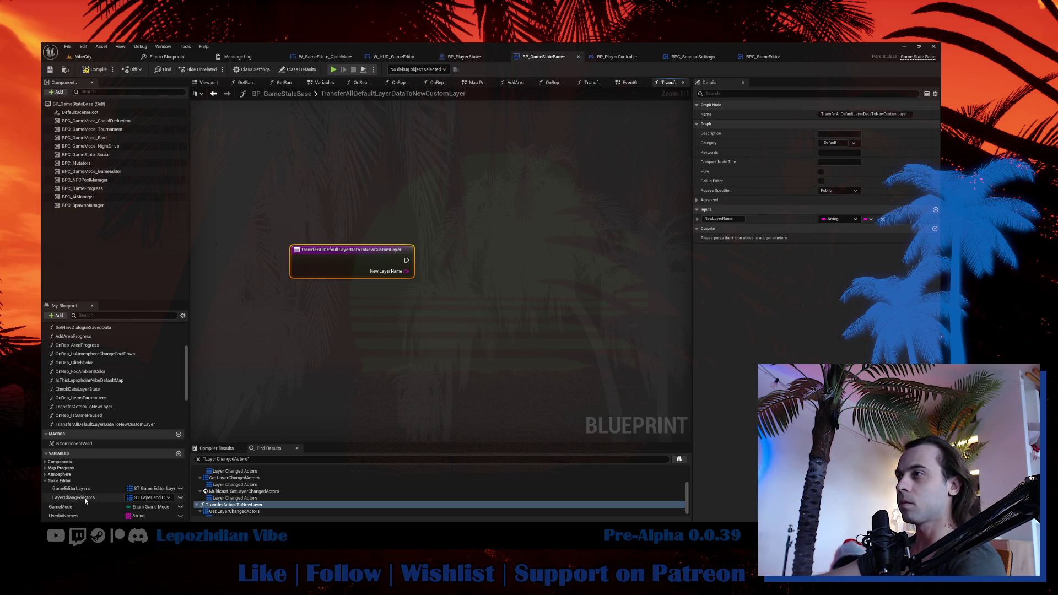
mouse_move(73, 498)
mouse_down()
mouse_move(464, 316)
mouse_move(514, 317)
mouse_up()
click(465, 315)
text(for e)
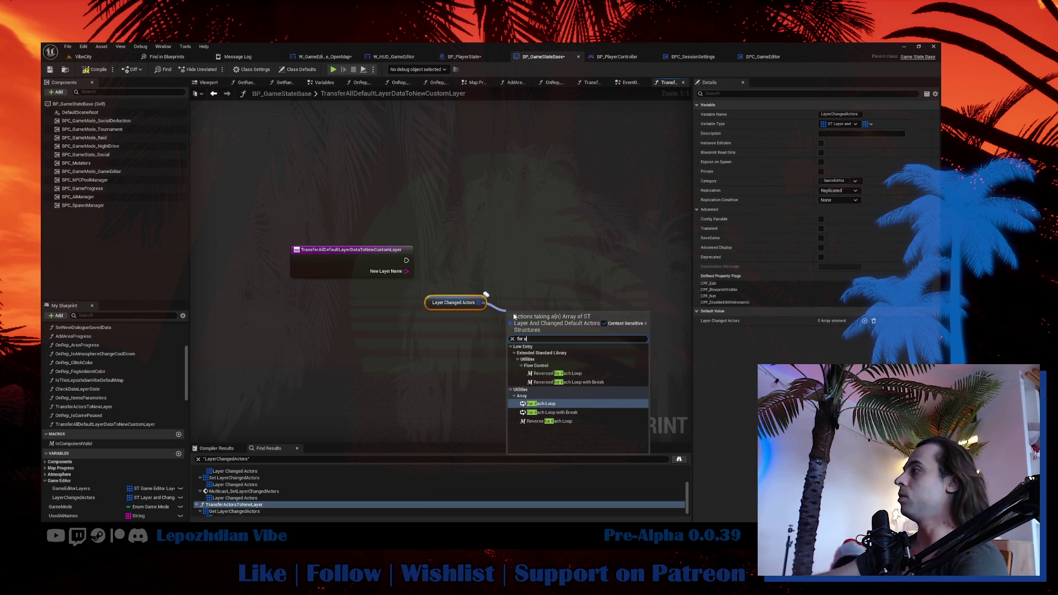
key(Return)
Break each array element into its fields and compare its Layer Name to DefaultLayer.
mouse_move(541, 315)
mouse_down()
mouse_move(457, 317)
mouse_move(569, 342)
mouse_up()
text(break)
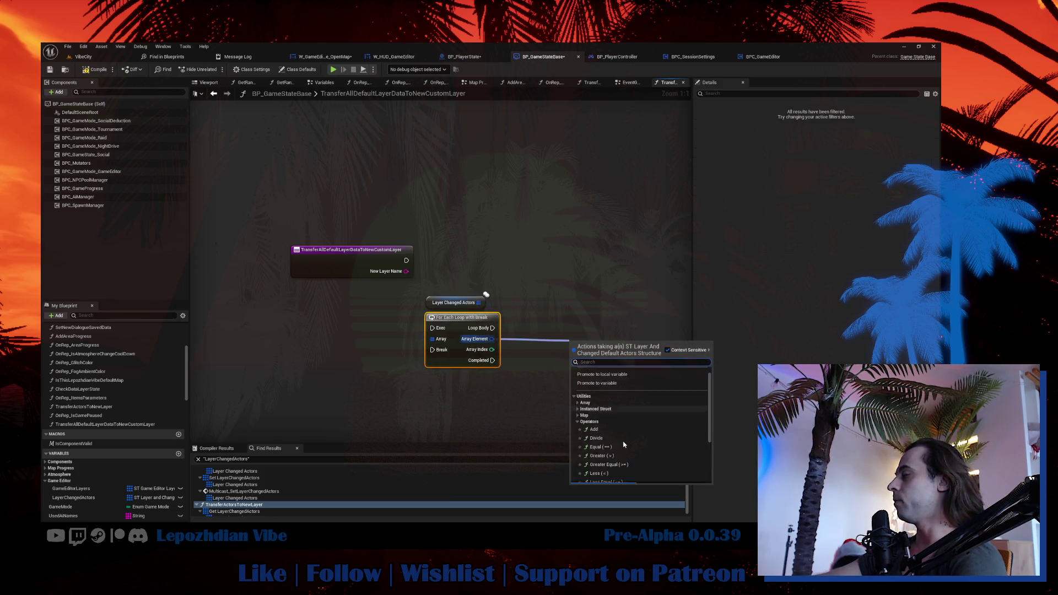
key(Return)
mouse_move(644, 365)
mouse_down()
mouse_move(497, 327)
mouse_move(440, 327)
mouse_move(518, 328)
mouse_move(523, 312)
mouse_up()
text(=)
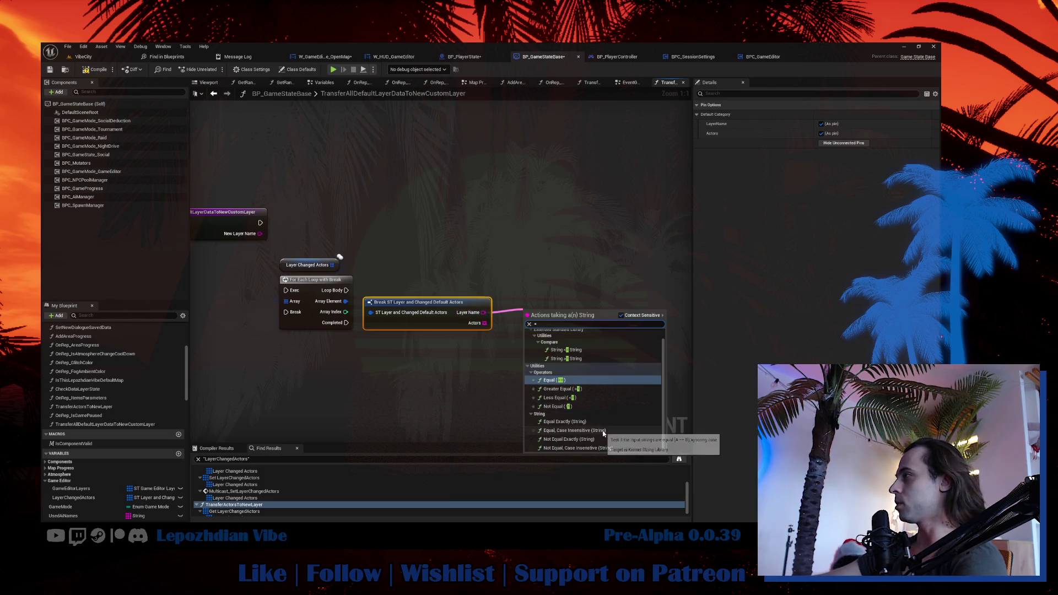
click(603, 431)
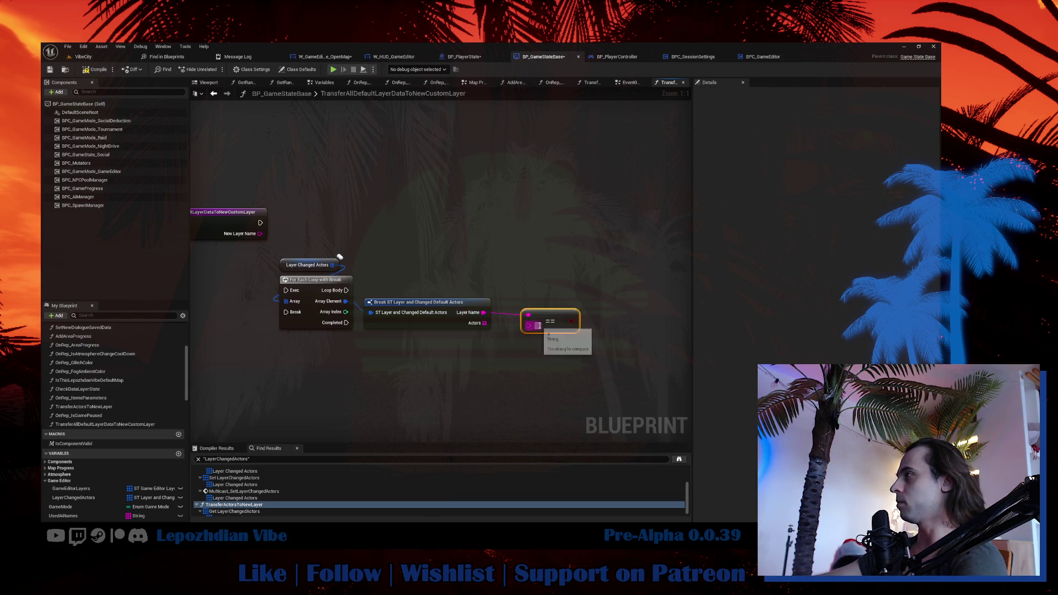
text(au)
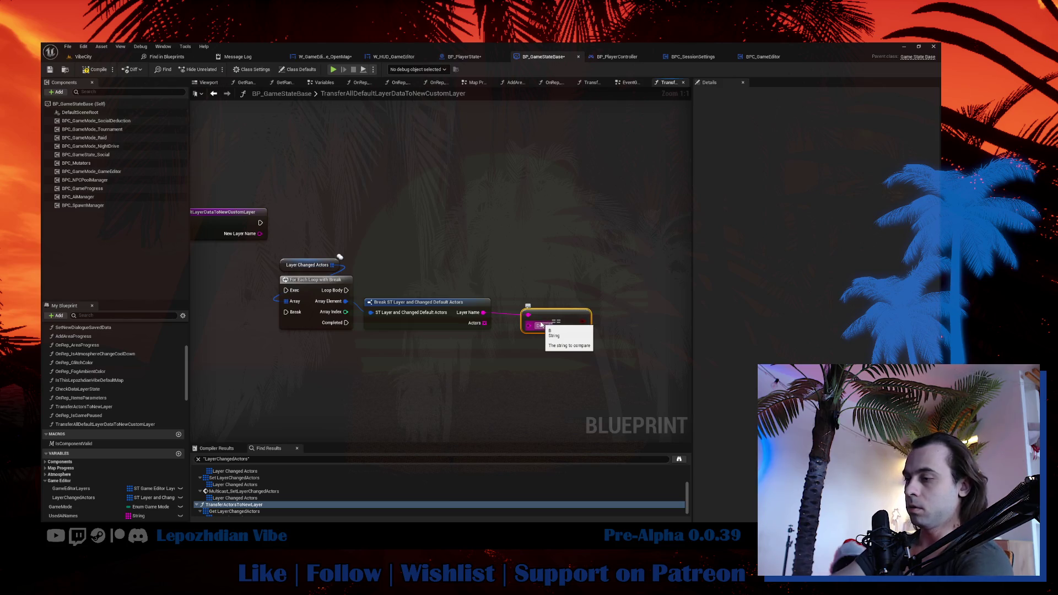
text(ltLayer)
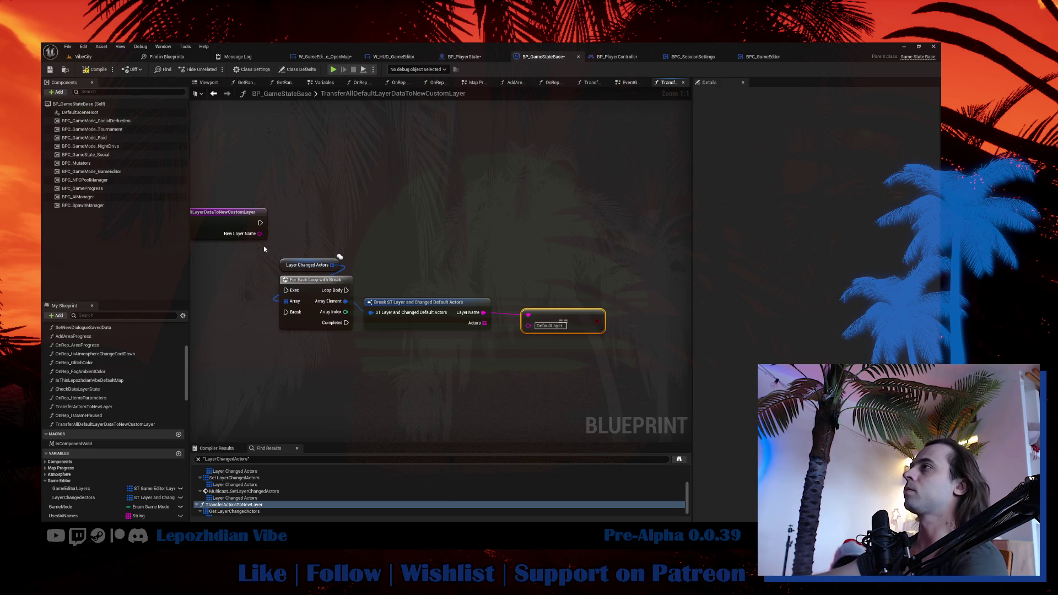
Wire the function entry into the loop and arrange the loop, Break and == nodes.
mouse_move(261, 223)
mouse_down()
mouse_move(285, 290)
mouse_move(560, 337)
mouse_up()
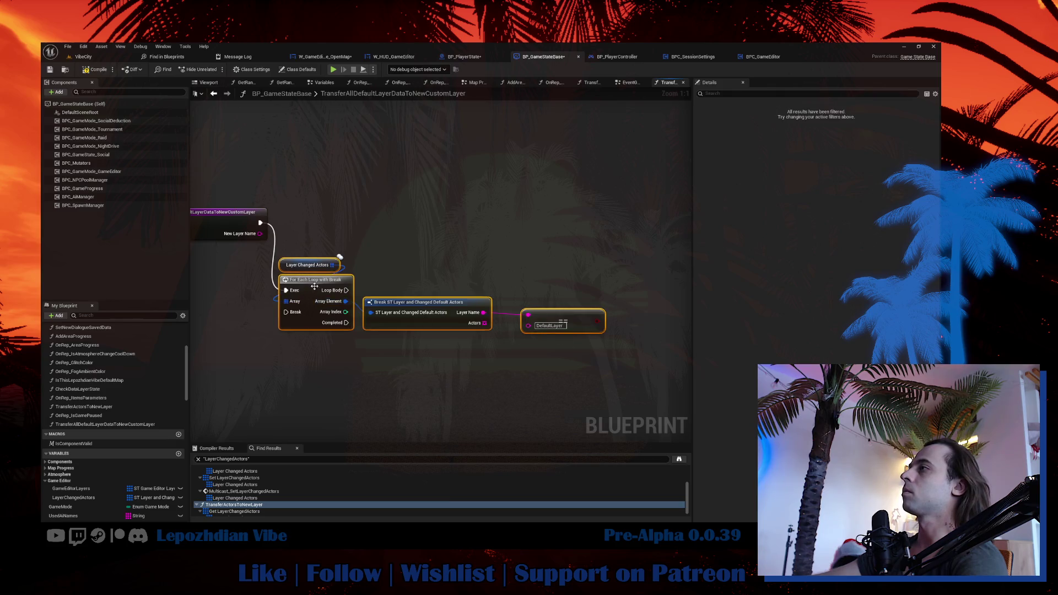
drag(317, 289, 327, 223)
mouse_move(407, 250)
mouse_down()
mouse_move(370, 292)
mouse_move(323, 293)
mouse_up()
drag(594, 251, 498, 291)
mouse_move(319, 201)
mouse_down()
mouse_move(284, 174)
mouse_move(326, 198)
mouse_up()
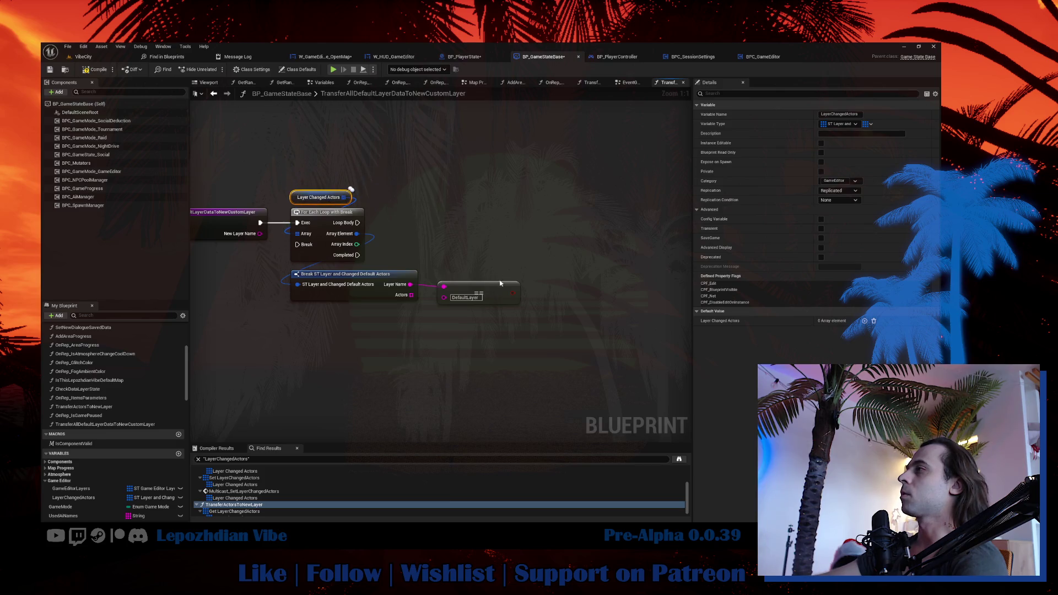
Add a Branch driven by the DefaultLayer comparison and run it from the Loop Body.
click(543, 228)
drag(512, 293, 549, 252)
mouse_move(358, 223)
mouse_down()
mouse_move(549, 242)
mouse_move(564, 220)
mouse_up()
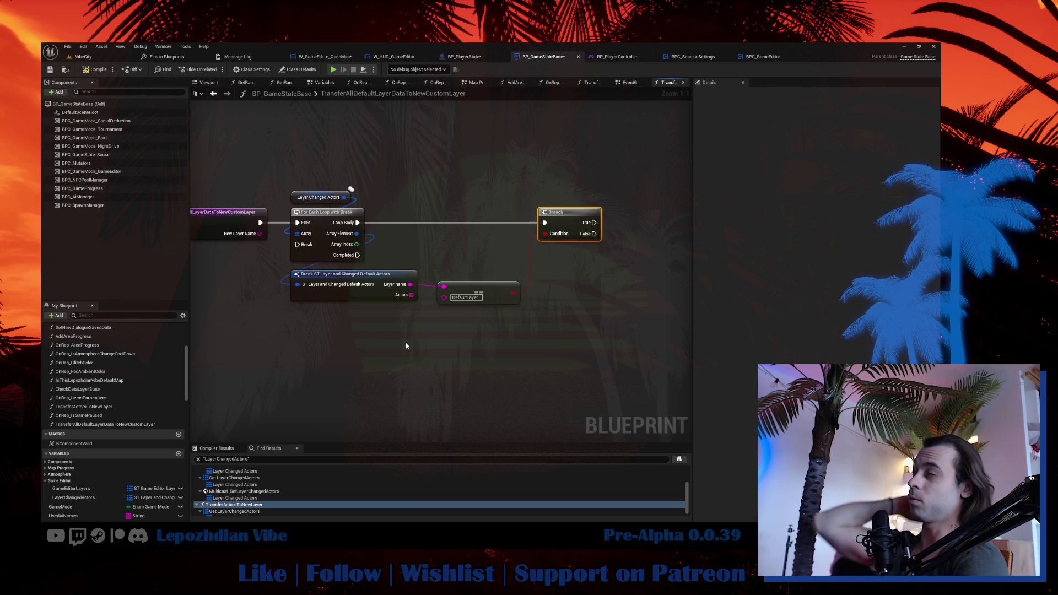
mouse_move(562, 216)
mouse_down()
mouse_move(450, 217)
mouse_move(462, 216)
mouse_up()
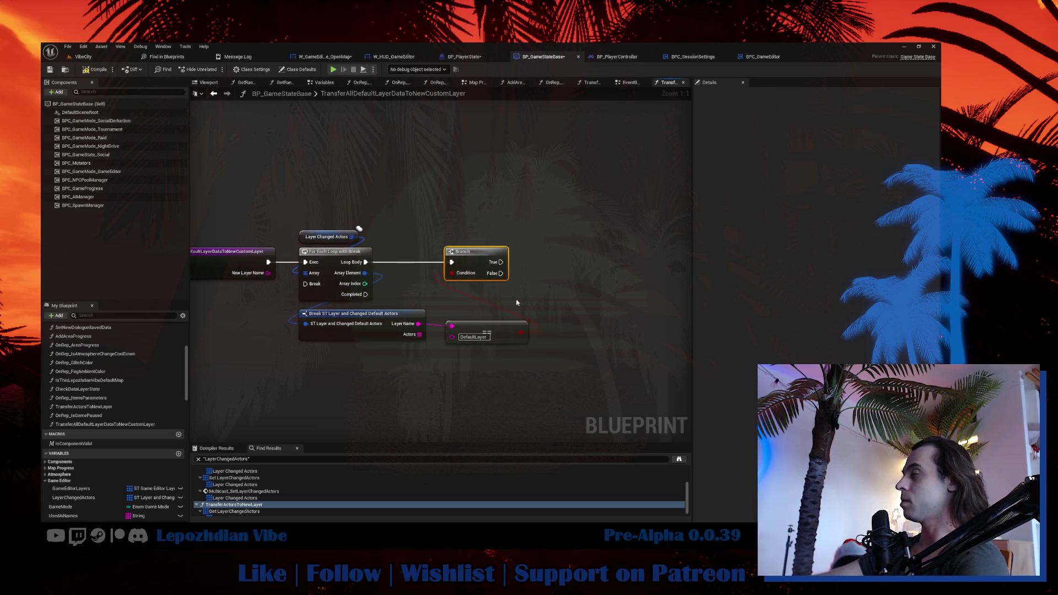
drag(516, 302, 508, 321)
Promote Actors to local Local_ActorsID, set it on True, and reroute the exec back to the loop's Break.
drag(420, 354, 555, 303)
click(606, 354)
text(Local_ActorsID)
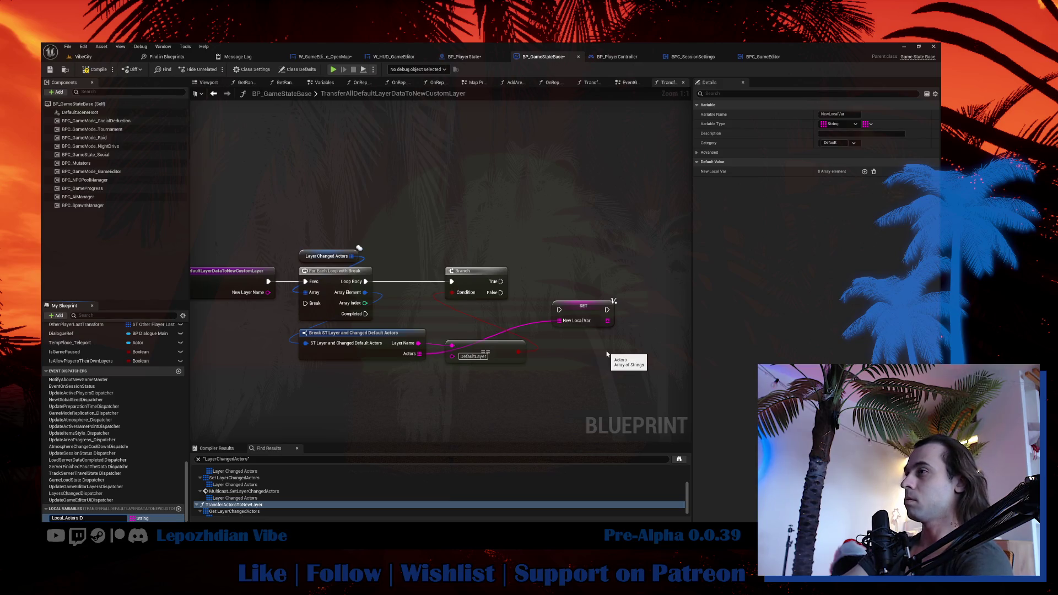
key(Return)
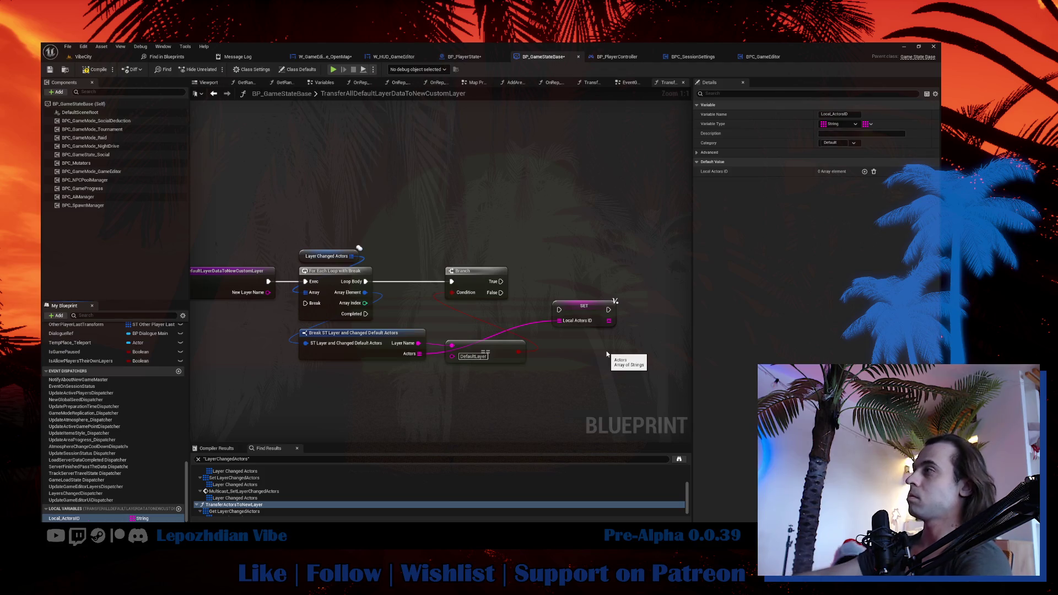
mouse_move(500, 281)
mouse_down()
mouse_move(583, 320)
mouse_move(588, 285)
mouse_move(306, 303)
mouse_up()
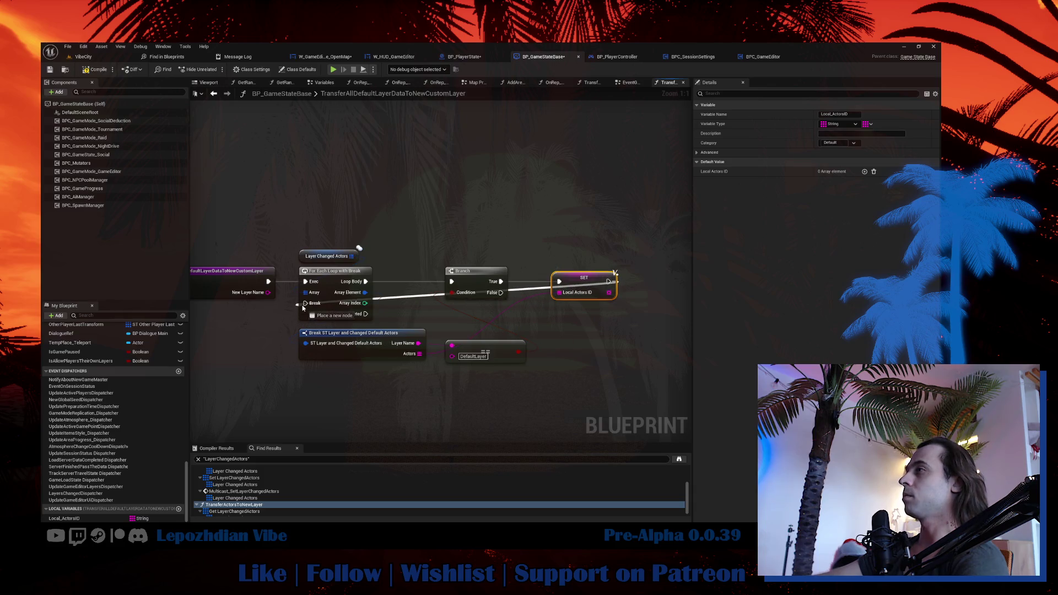
double_click(403, 297)
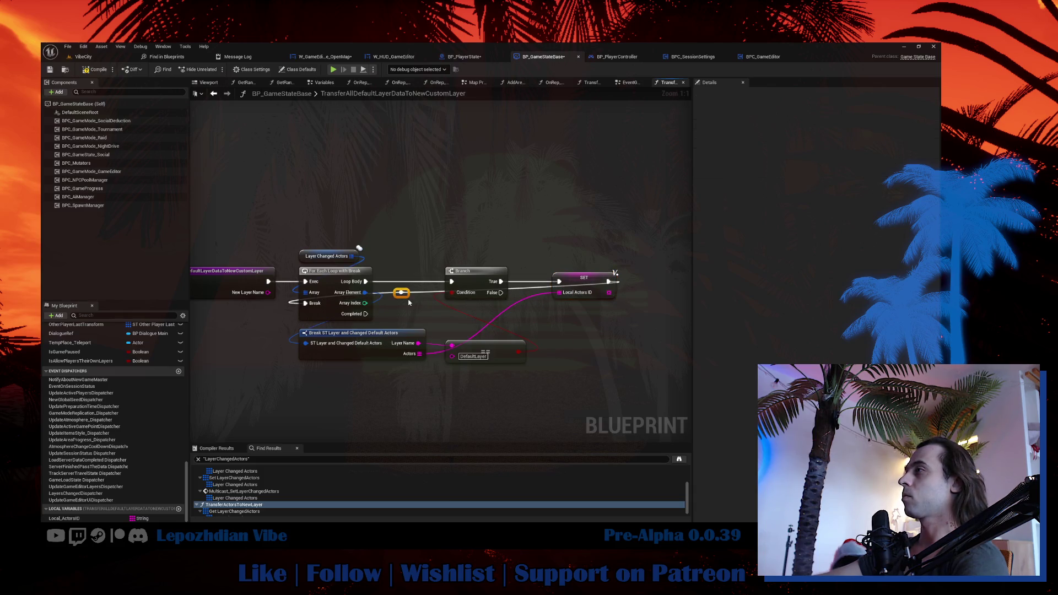
mouse_move(404, 296)
mouse_down()
mouse_move(304, 222)
mouse_move(634, 222)
mouse_up()
double_click(340, 217)
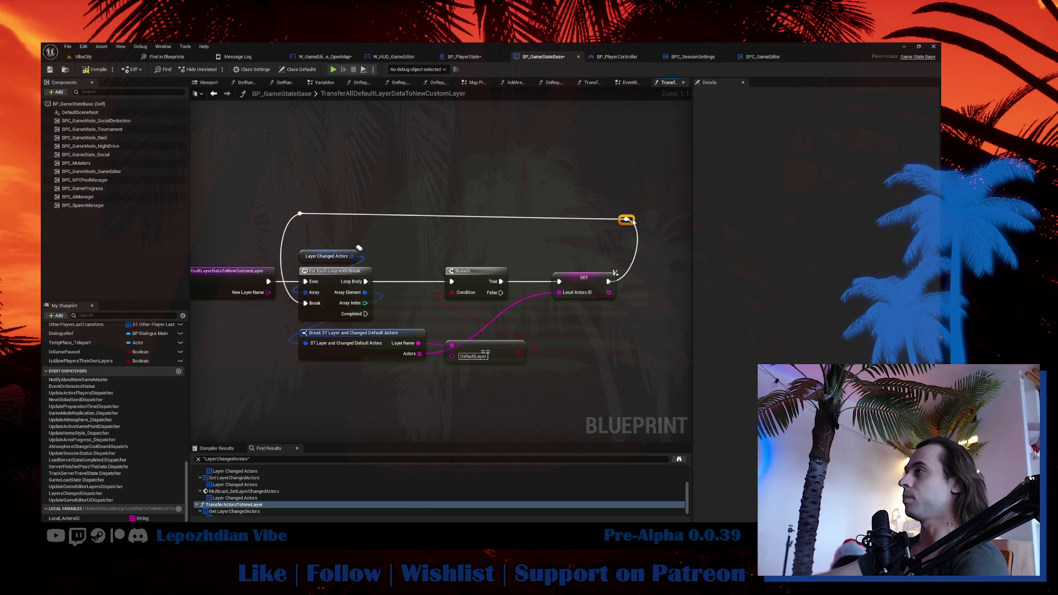
Duplicate the Layer Changed Actors getter node.
drag(357, 333, 355, 287)
click(348, 205)
key(ctrl+c)
key(ctrl+v)
Duplicate the For Each loop over Layer Changed Actors and run it after the first loop completes.
drag(388, 361, 414, 370)
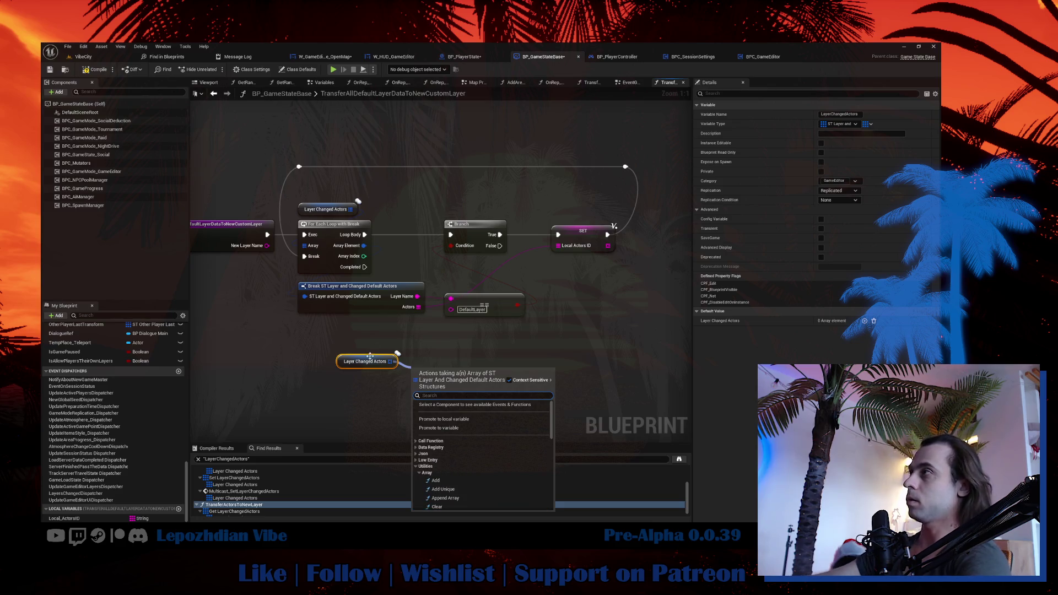
click(318, 241)
key(ctrl+c)
key(ctrl+v)
mouse_move(384, 327)
mouse_down()
mouse_move(464, 330)
mouse_move(368, 341)
mouse_up()
mouse_move(357, 232)
mouse_down()
mouse_move(386, 250)
mouse_move(336, 351)
mouse_move(477, 366)
mouse_up()
Break each element, compare its Layer Name to New Layer Name, and drive a Branch from the loop body.
text(break)
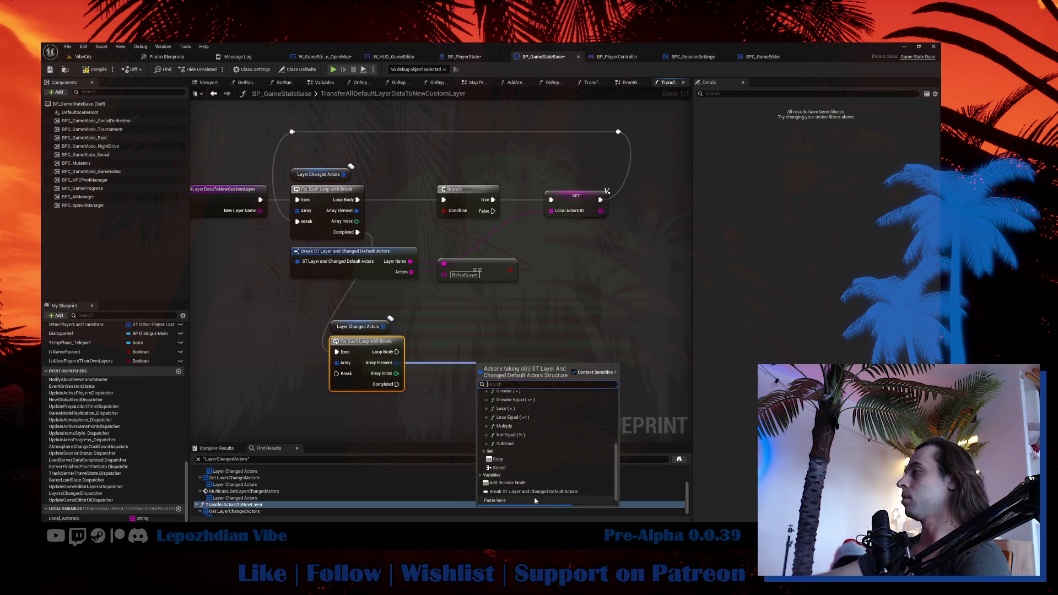
key(Return)
drag(590, 374, 622, 366)
text(=)
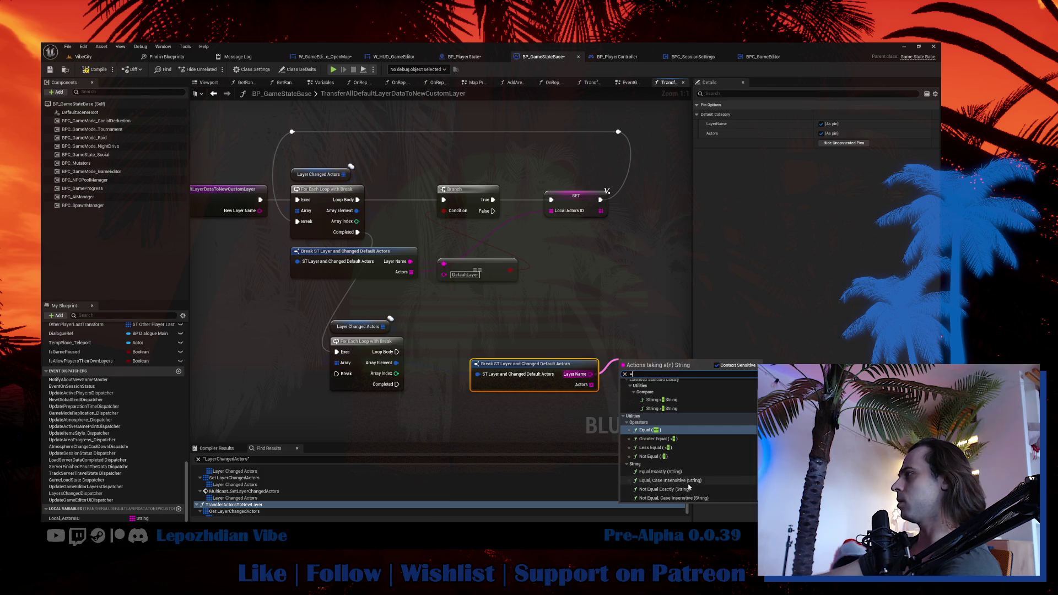
key(Return)
mouse_move(260, 210)
mouse_down()
mouse_move(397, 258)
mouse_move(624, 369)
mouse_up()
drag(538, 376, 483, 354)
mouse_move(642, 364)
mouse_down()
mouse_move(532, 312)
mouse_move(568, 326)
mouse_up()
click(562, 309)
mouse_move(329, 351)
mouse_down()
mouse_move(568, 314)
mouse_move(549, 353)
mouse_move(571, 351)
mouse_up()
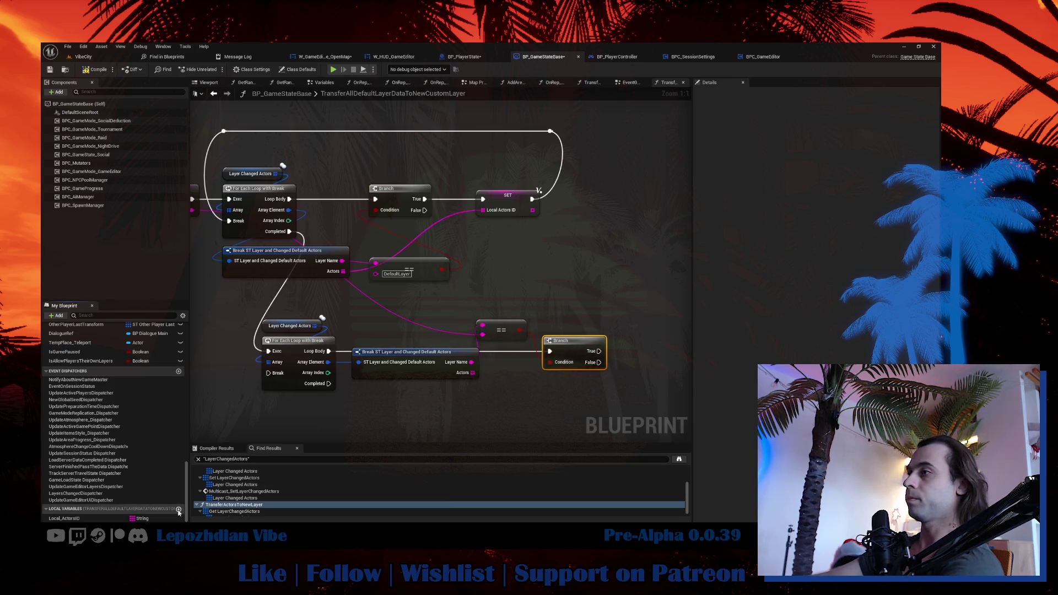
Create a Boolean local Local_IsFound and set it on the Branch's True output.
click(179, 509)
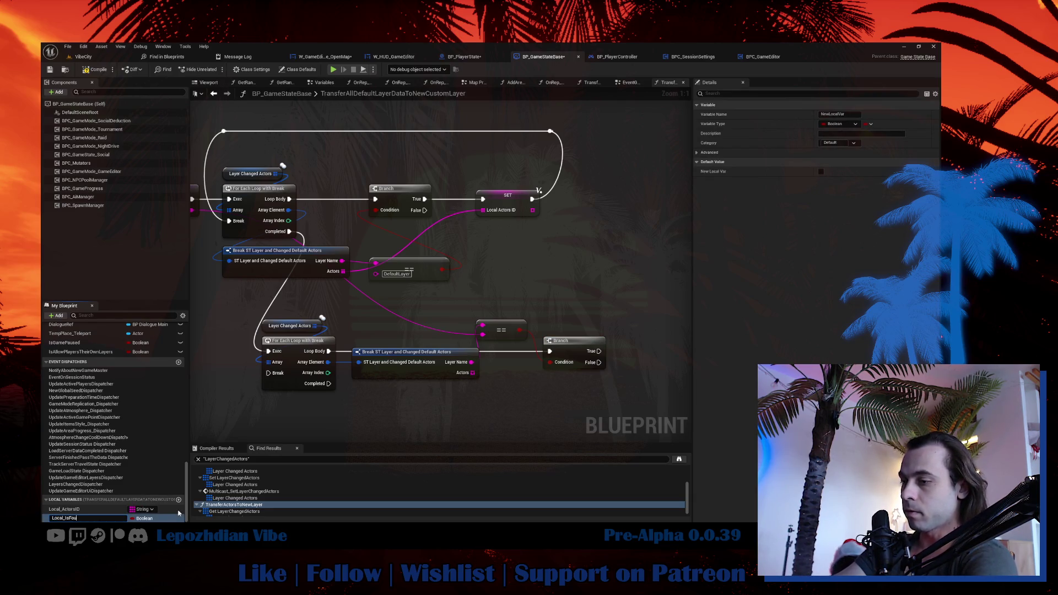
text(nd)
key(Return)
mouse_move(110, 518)
mouse_down()
mouse_move(719, 332)
mouse_move(646, 323)
mouse_up()
mouse_move(599, 351)
mouse_down()
mouse_move(652, 329)
mouse_move(600, 291)
mouse_move(594, 317)
mouse_up()
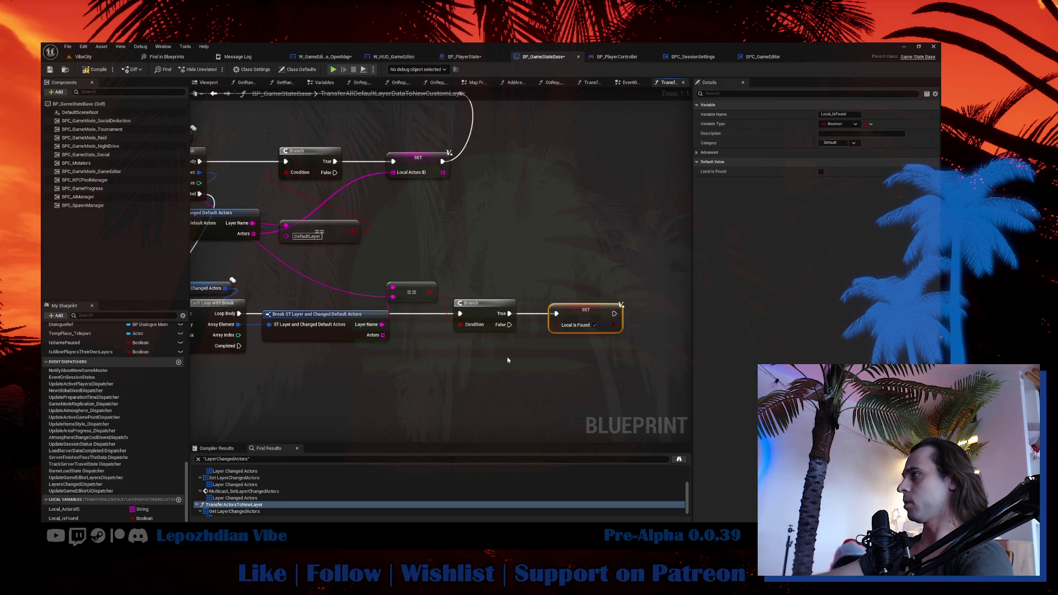
drag(507, 360, 541, 342)
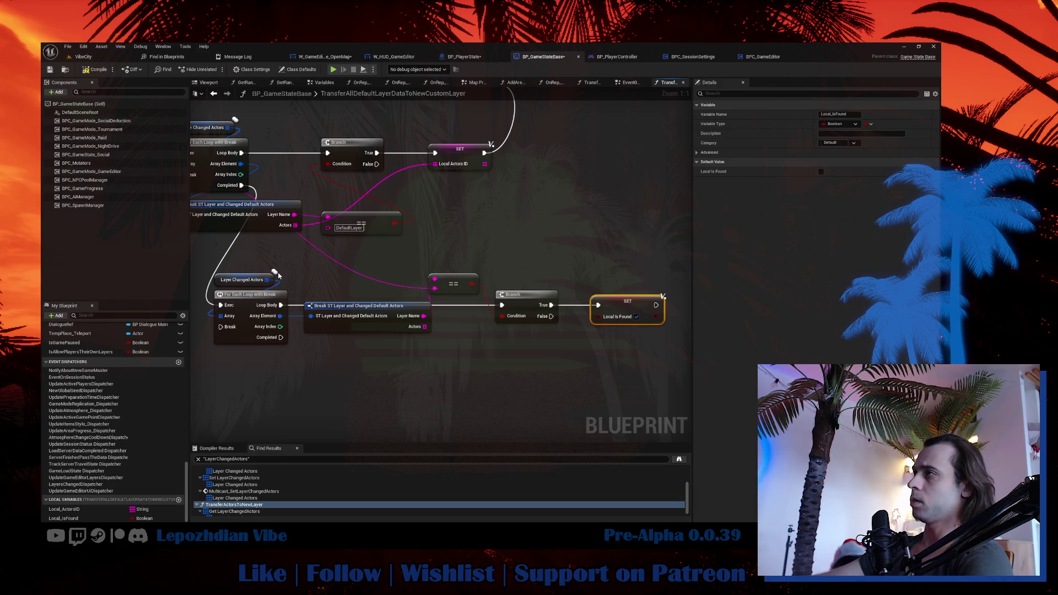
drag(278, 276, 341, 278)
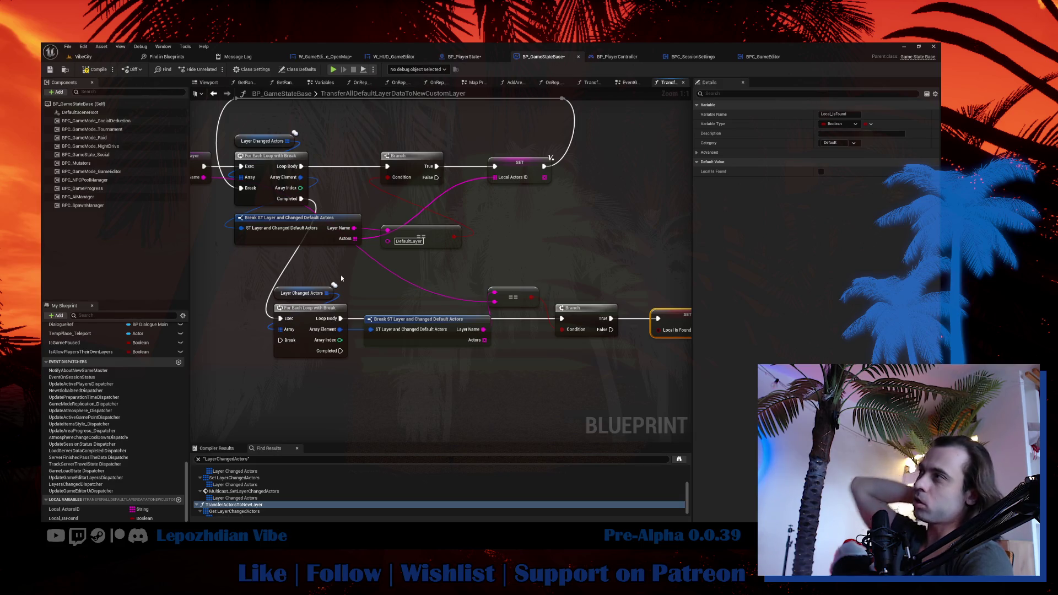
Shift all graph nodes right to make room at the function start.
scroll(229, 226, down, 3)
mouse_move(233, 122)
mouse_down()
mouse_move(292, 187)
mouse_move(609, 342)
mouse_up()
scroll(373, 255, up, 3)
drag(348, 231, 488, 232)
Promote a copied Layer Changed Actors getter to Local_LayerChangedActors, set right after function entry.
click(489, 214)
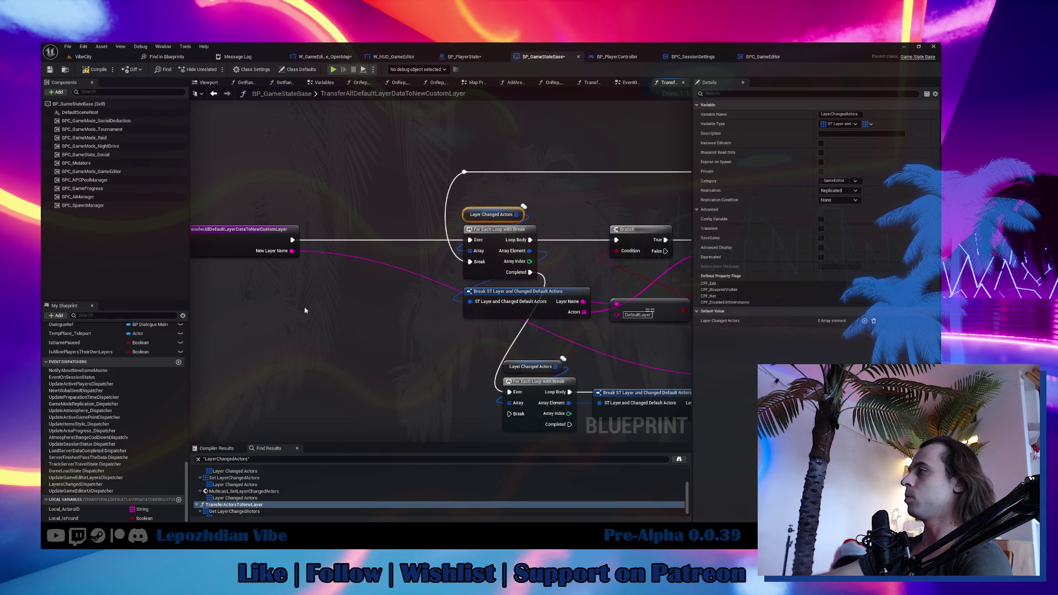
key(ctrl+c)
key(ctrl+v)
drag(303, 316, 328, 320)
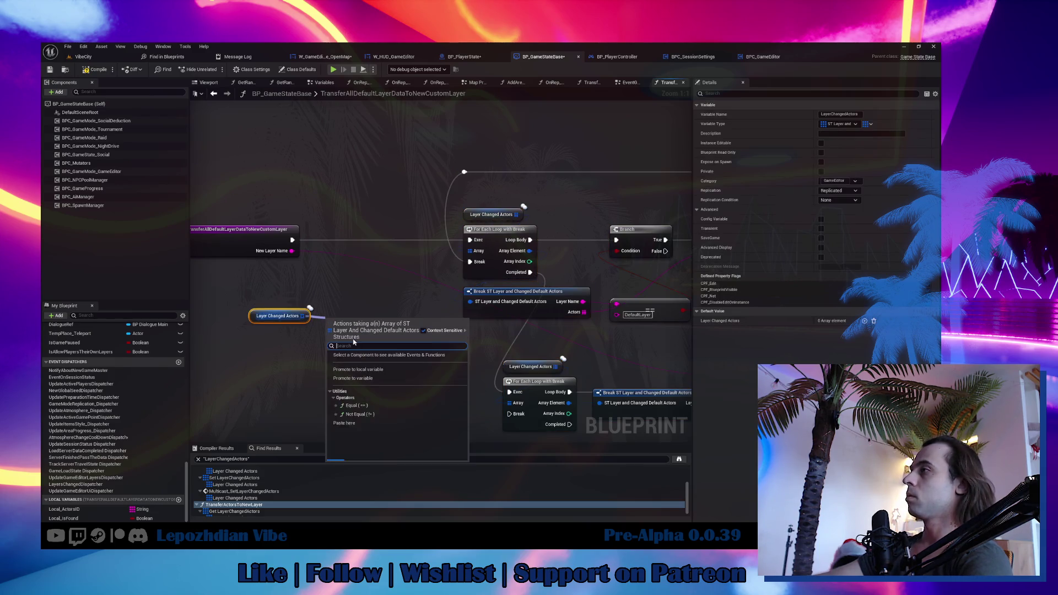
click(376, 371)
text(Local_LayerChangedActo)
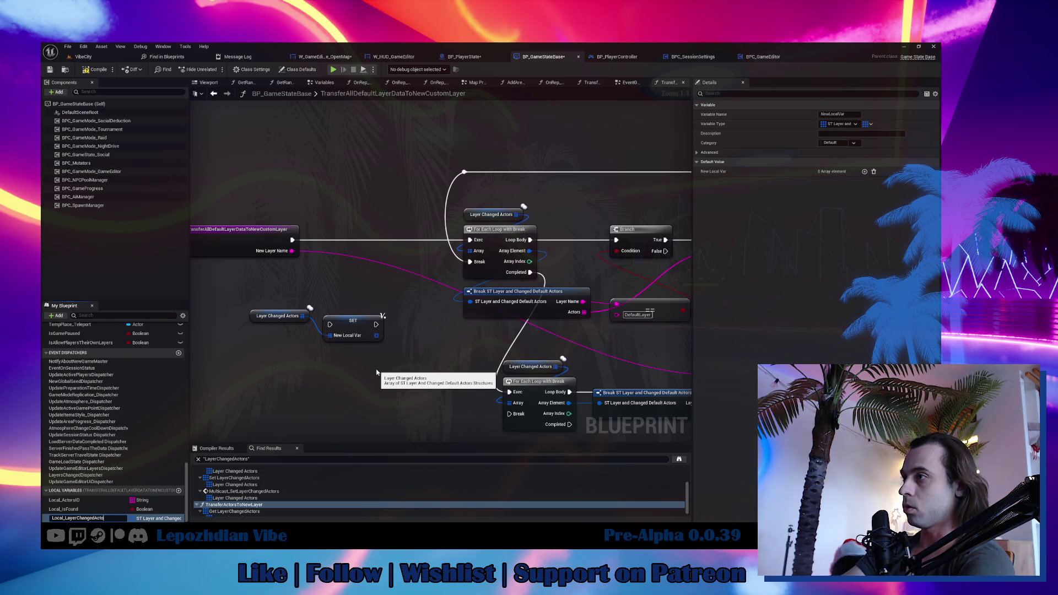
text(rs)
key(Return)
drag(376, 331, 302, 341)
mouse_move(291, 240)
mouse_down()
mouse_move(254, 339)
mouse_move(351, 240)
mouse_up()
ctrl+click(277, 315)
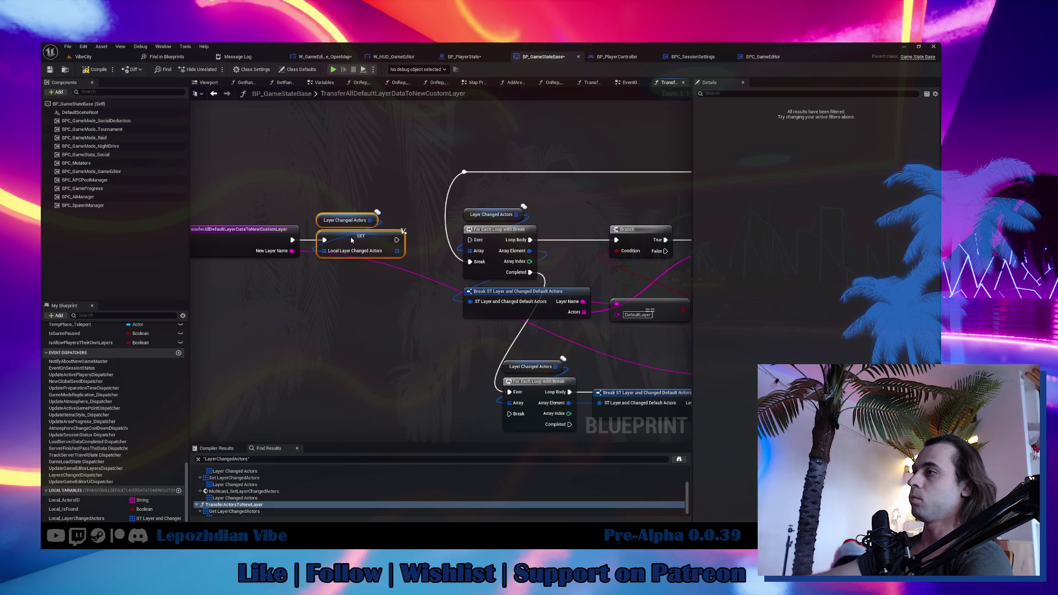
Feed the first loop from a Local_LayerChangedActors getter and delete the old Layer Changed Actors getter.
mouse_move(84, 518)
mouse_down()
mouse_move(401, 316)
mouse_move(381, 312)
mouse_up()
click(397, 315)
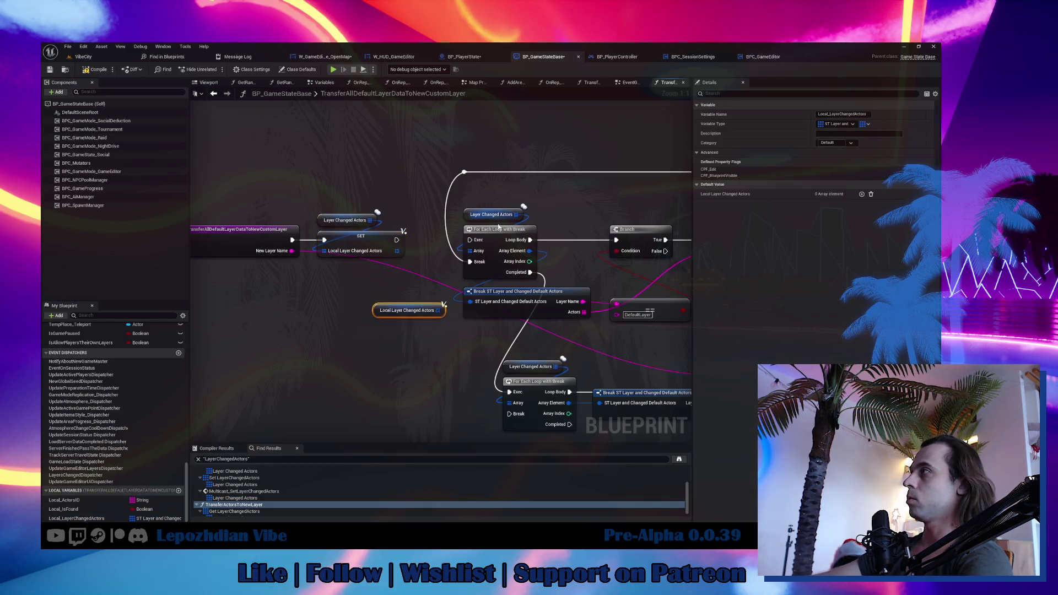
mouse_move(476, 253)
mouse_down()
mouse_move(438, 310)
mouse_move(514, 221)
mouse_up()
click(490, 215)
key(Delete)
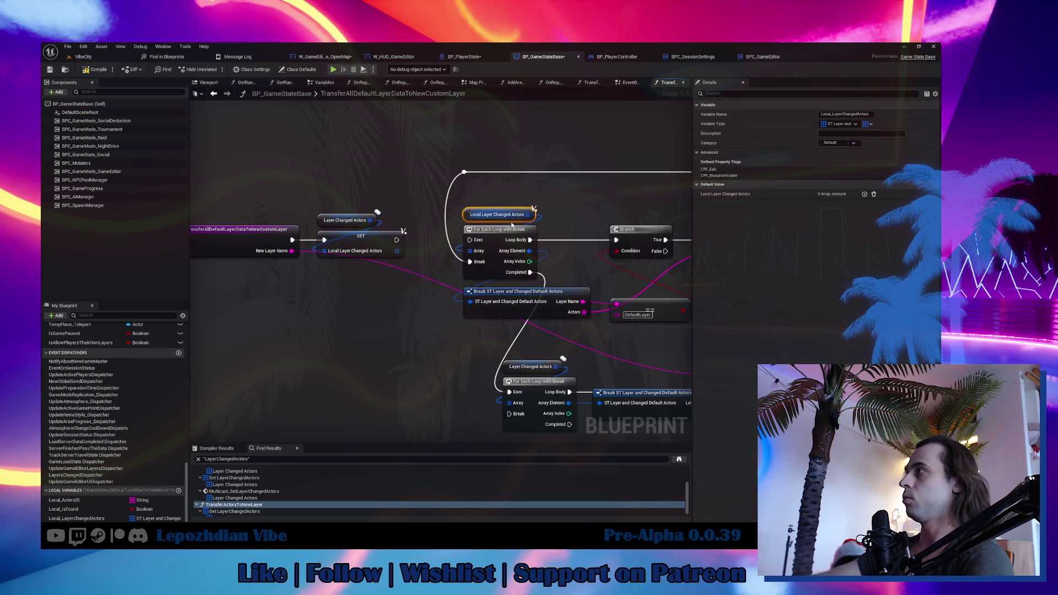
key(ctrl+v)
mouse_move(411, 355)
mouse_down()
mouse_move(487, 357)
mouse_move(498, 329)
mouse_up()
key(ctrl+z)
key(ctrl+z)
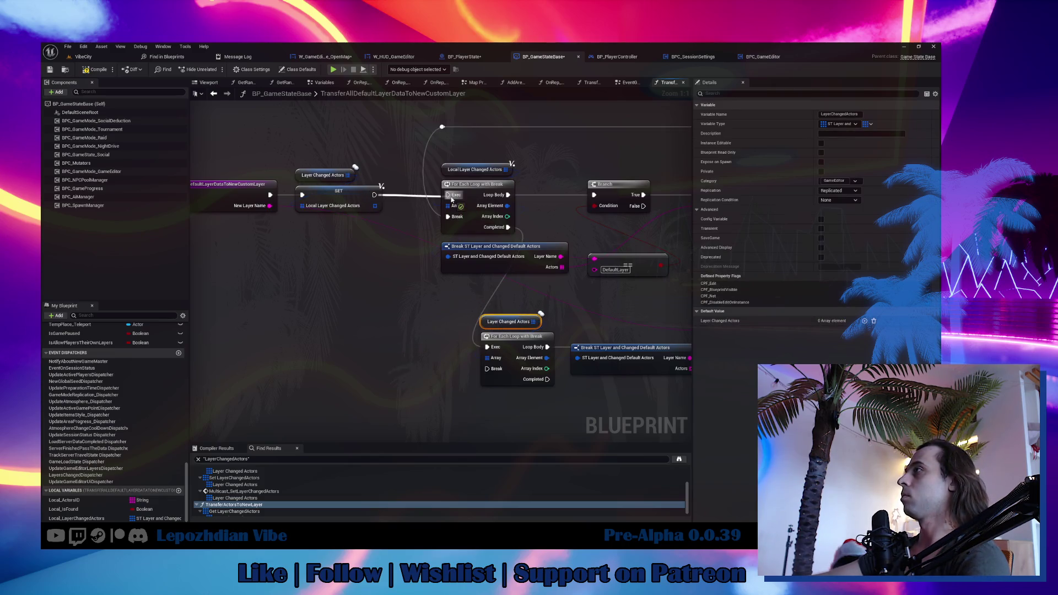